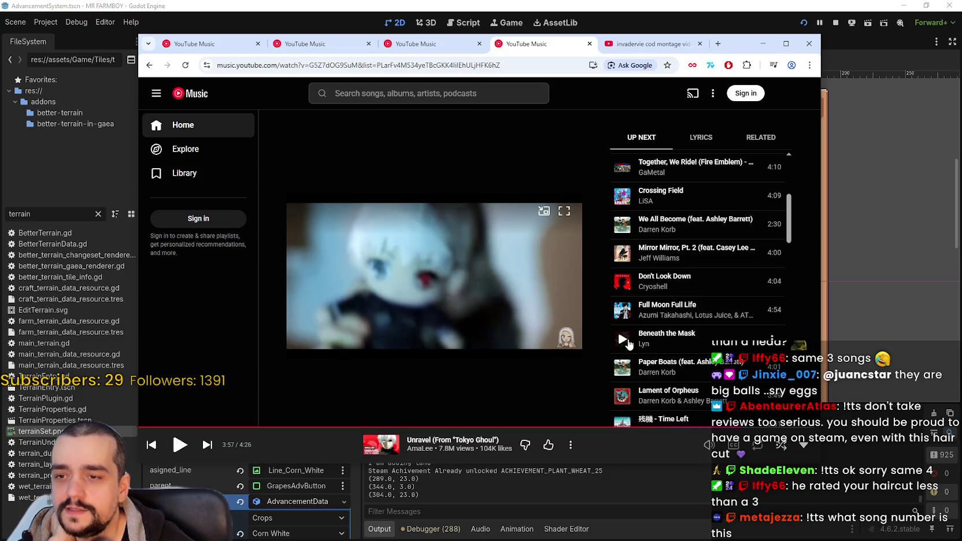
Play Unravel from the Up Next queue and skip to near its end.
scroll(624, 342, "down", 1)
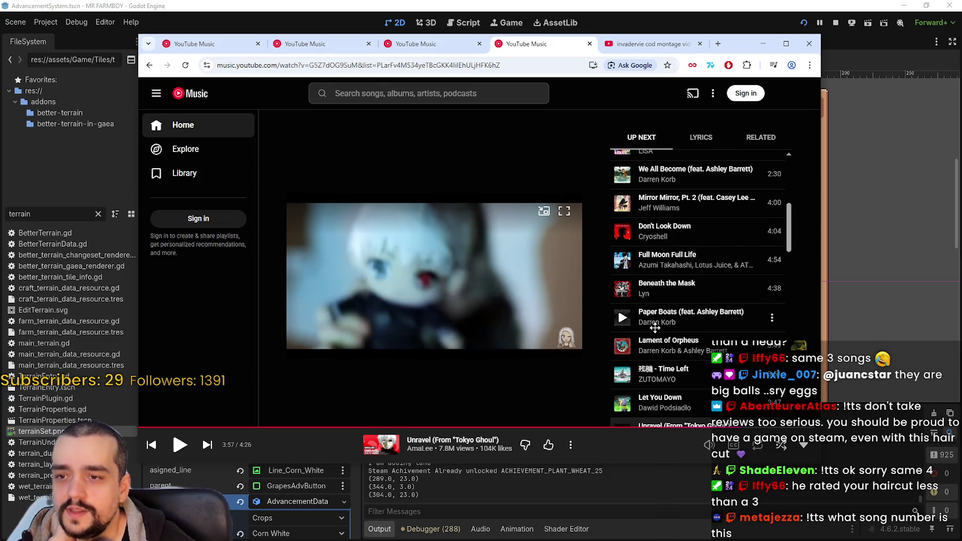
scroll(648, 347, "down", 1)
scroll(673, 361, "down", 2)
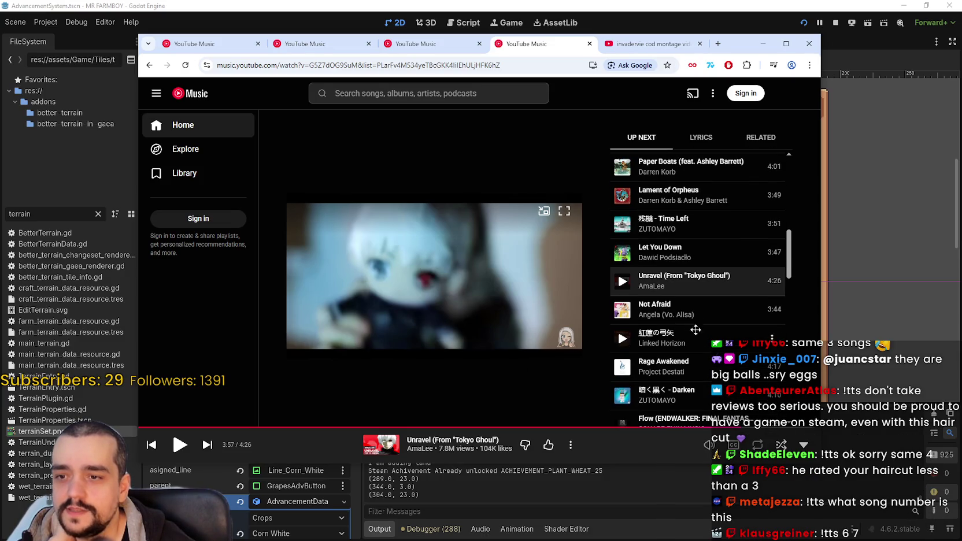
left_click(180, 444)
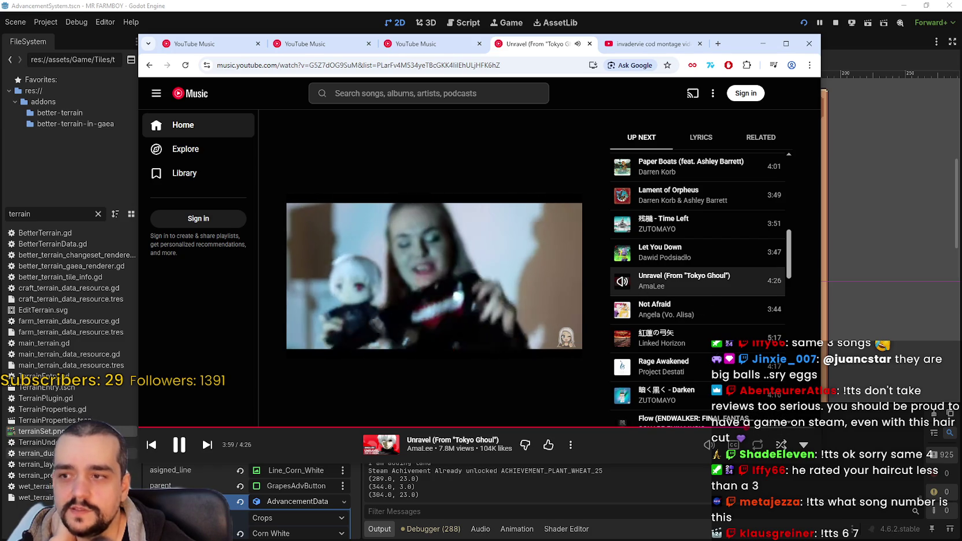
left_click(801, 429)
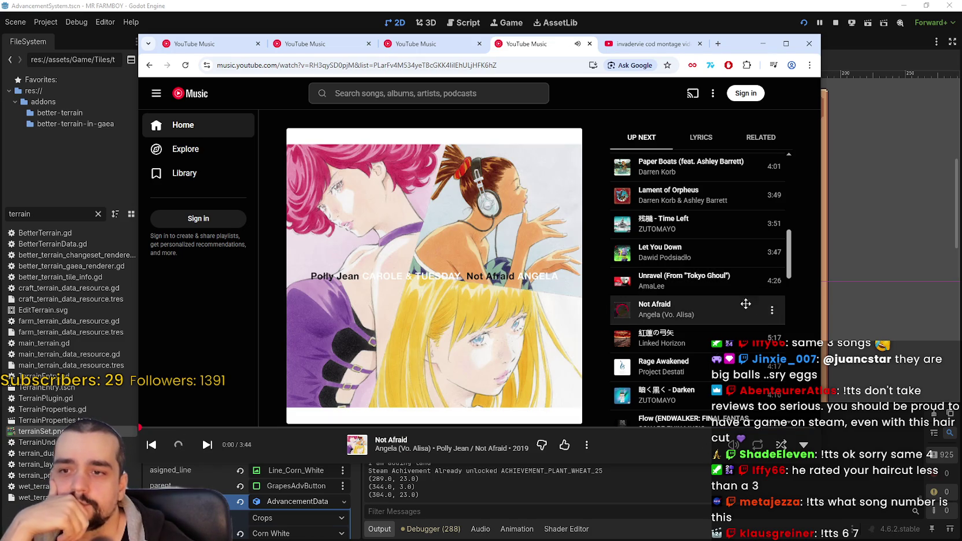
Minimize the YouTube Music browser window to reveal the Godot editor.
scroll(793, 275, "down", 1)
mouse_move(792, 275)
left_mouse_down()
mouse_move(800, 426)
mouse_move(815, 269)
left_mouse_up()
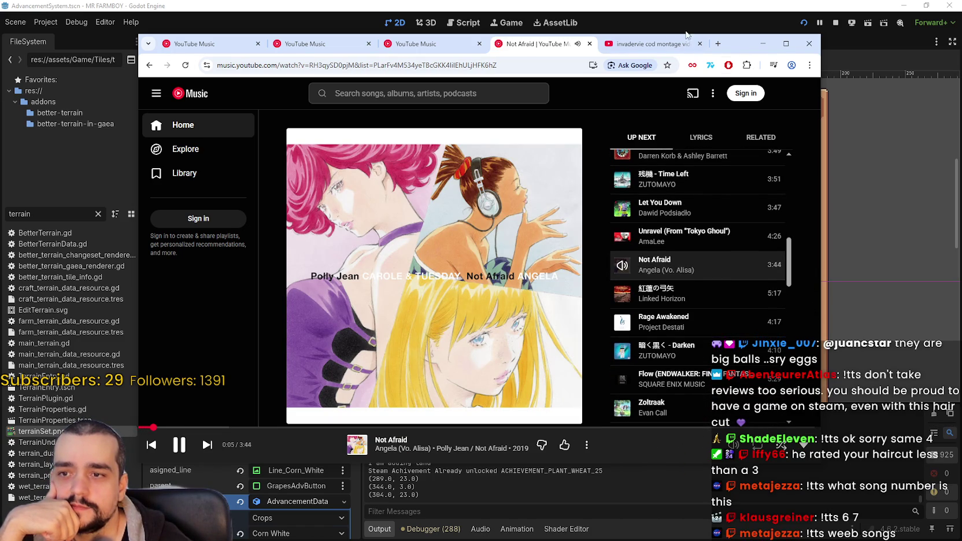
left_click(762, 43)
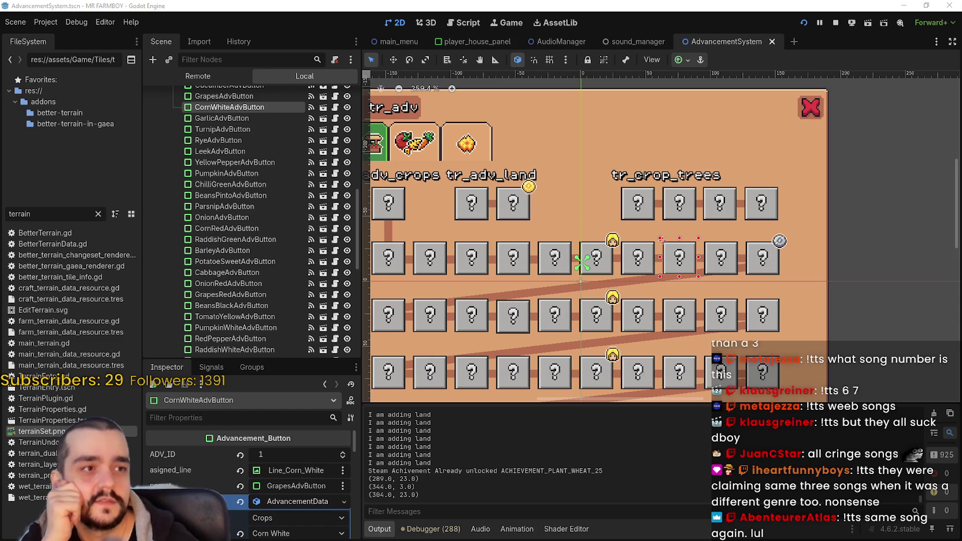
Zoom out on the AdvancementSystem canvas, then switch to terrainSet.png in Aseprite.
scroll(545, 229, "down", 1)
scroll(544, 229, "down", 1)
scroll(544, 229, "down", 1)
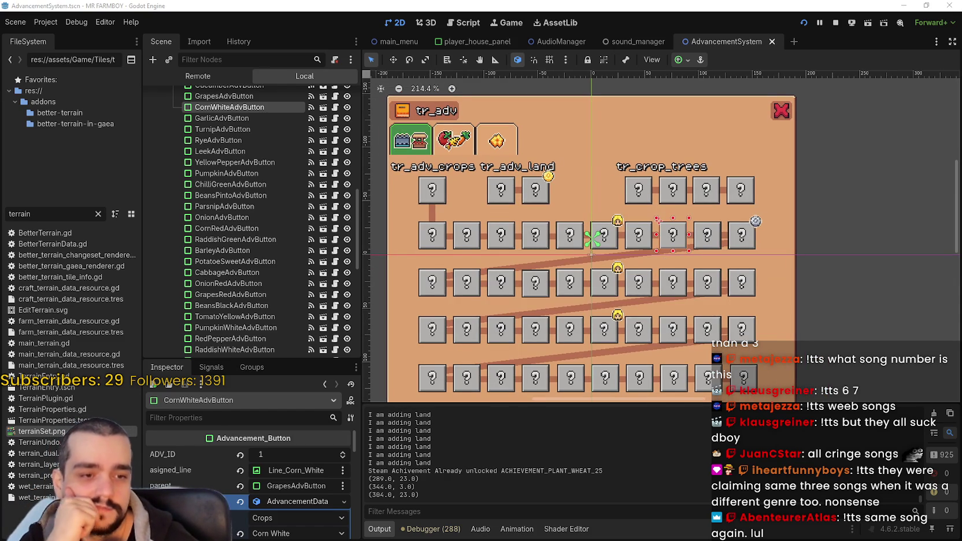
key("alt+Tab")
scroll(553, 313, "up", 1)
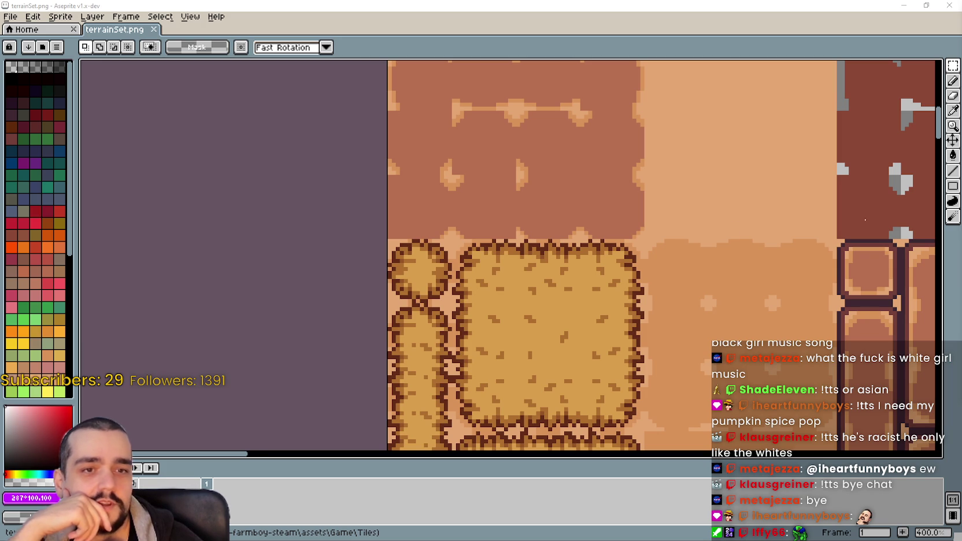
Pan around the terrainSet.png canvas to find the dirt tiles.
scroll(566, 232, "down", 5)
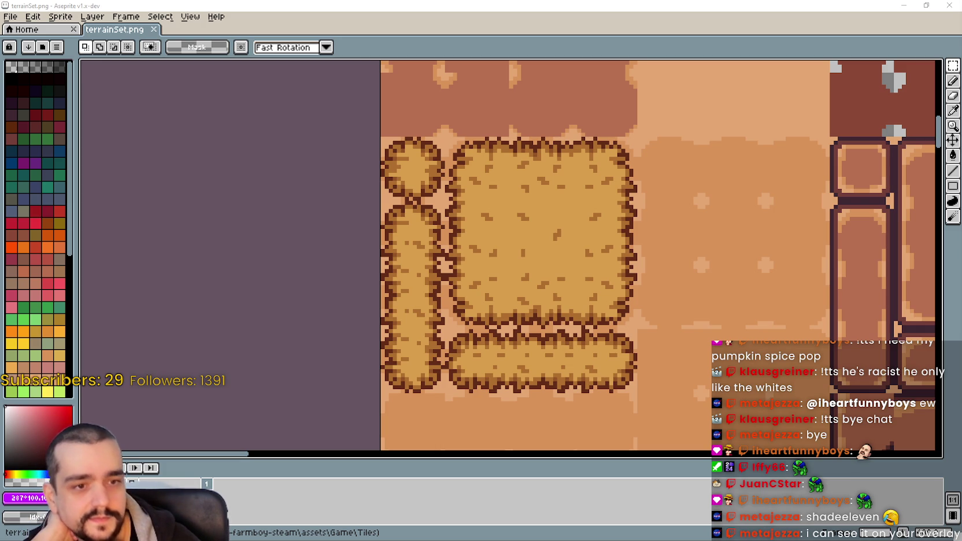
scroll(532, 290, "down", 1)
scroll(572, 253, "up", 1)
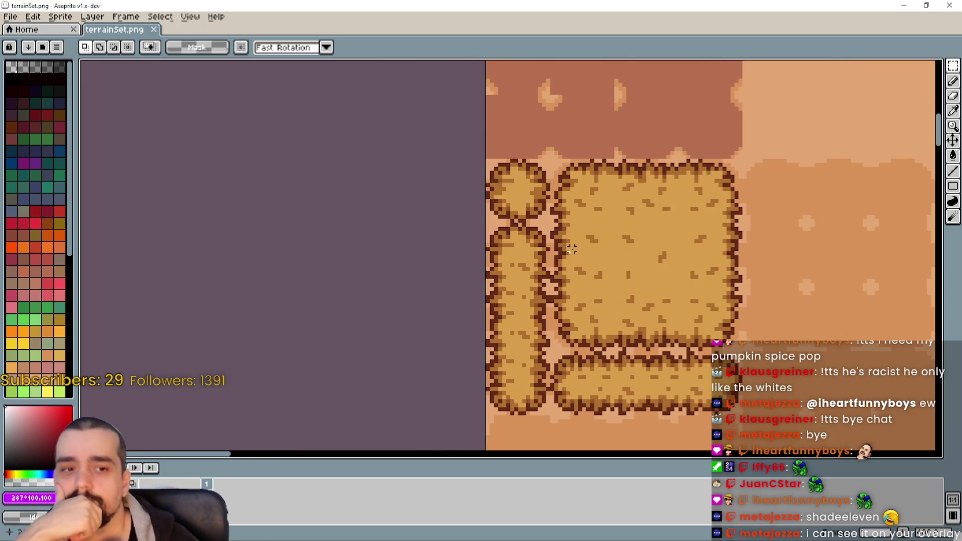
scroll(584, 251, "up", 1)
scroll(601, 249, "down", 1)
scroll(619, 245, "down", 1)
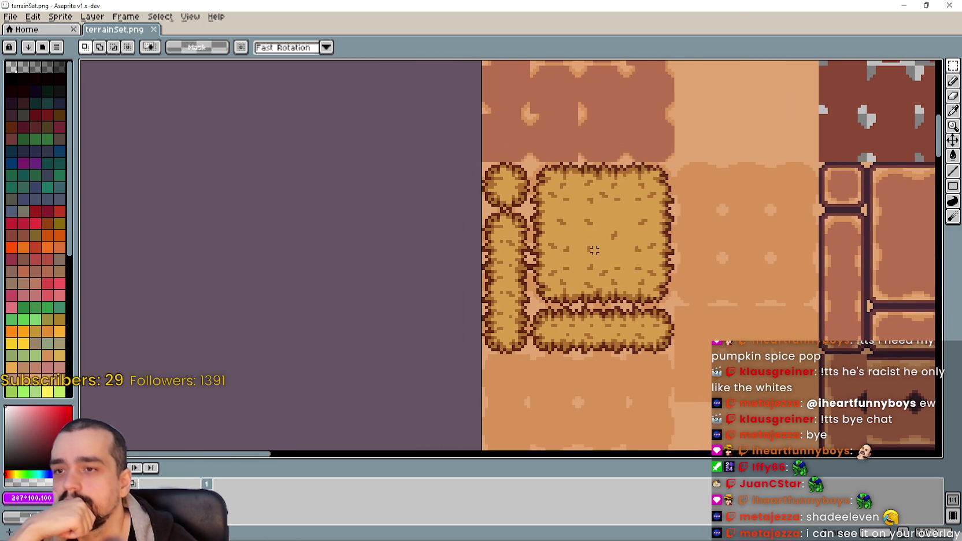
scroll(618, 237, "up", 1)
scroll(689, 285, "right", 2)
scroll(561, 339, "down", 1)
scroll(604, 324, "left", 2)
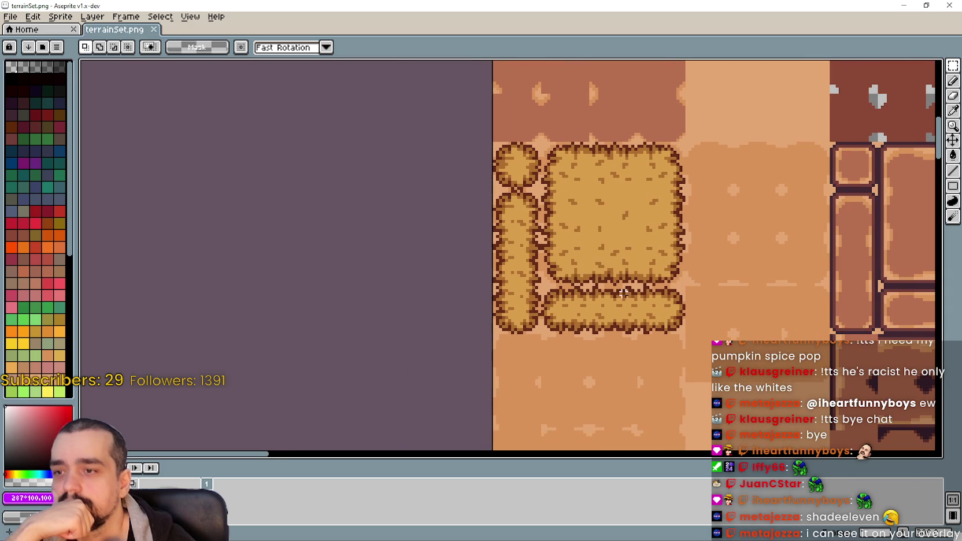
Marquee-select the narrow left column of dirt tiles, then switch to the Barn tileset.
left_click_drag(542, 288, 492, 189)
left_click_drag(492, 288, 544, 336)
scroll(717, 269, "down", 1)
scroll(617, 240, "right", 1)
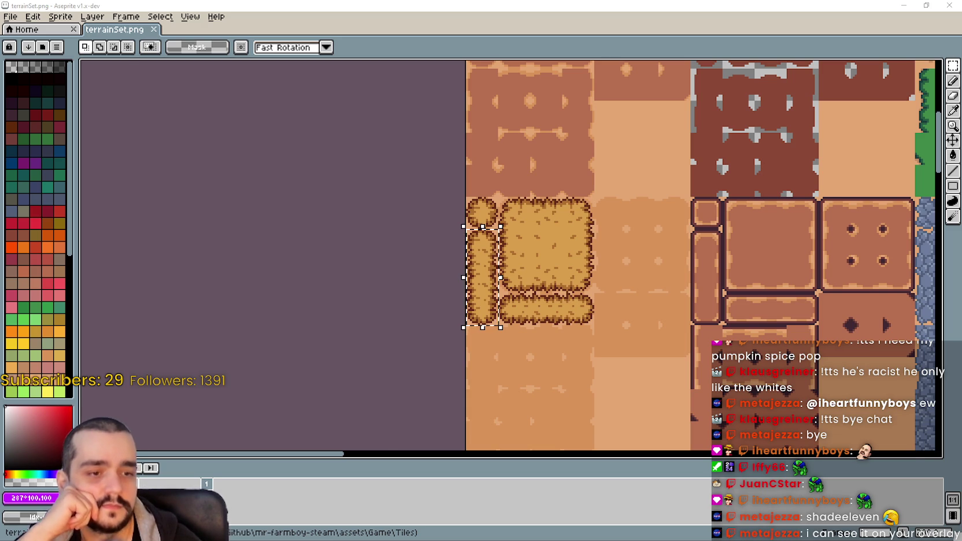
key("alt+Tab")
Select and reposition one 16x16 dirt tile in the Barn tileset, then deselect.
scroll(627, 359, "down", 2)
scroll(626, 359, "down", 1)
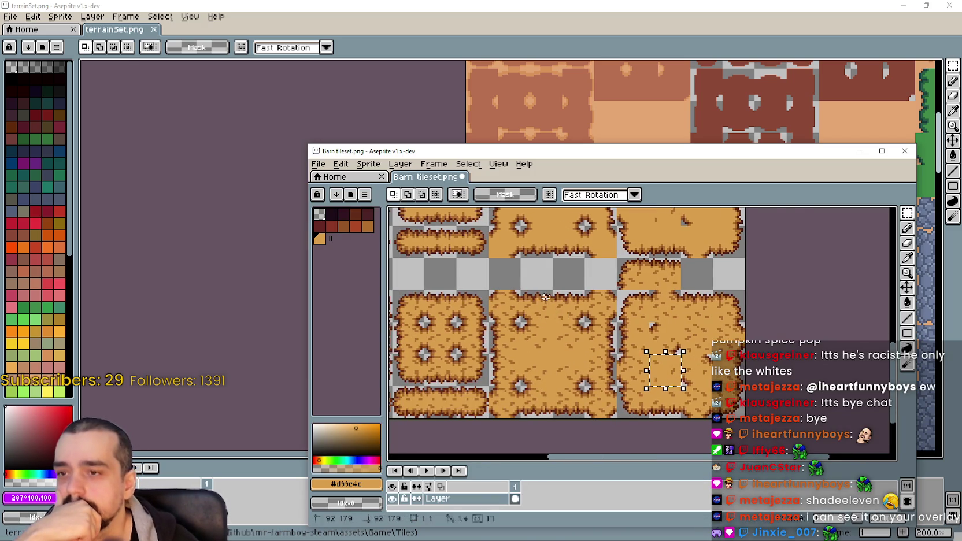
left_click_drag(627, 358, 644, 289)
scroll(527, 302, "up", 1)
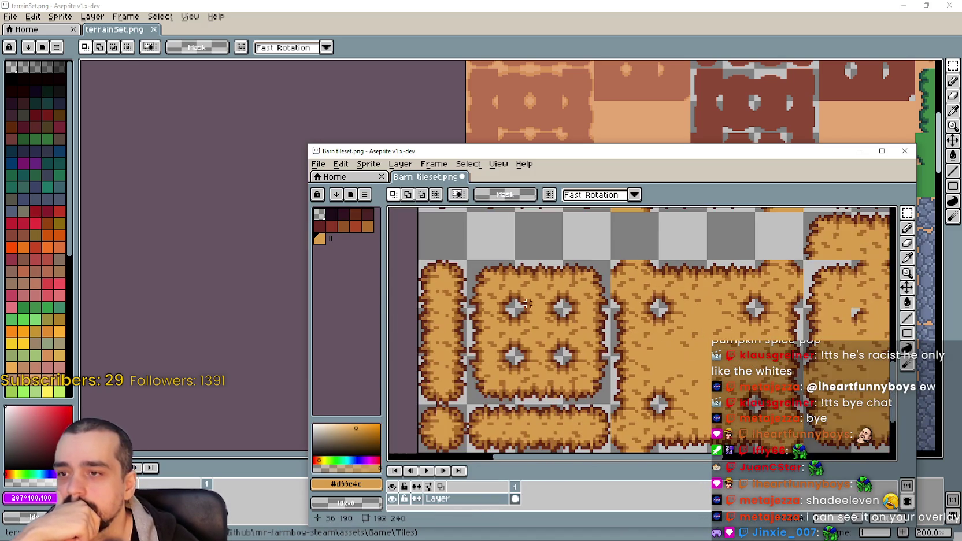
scroll(601, 300, "right", 1)
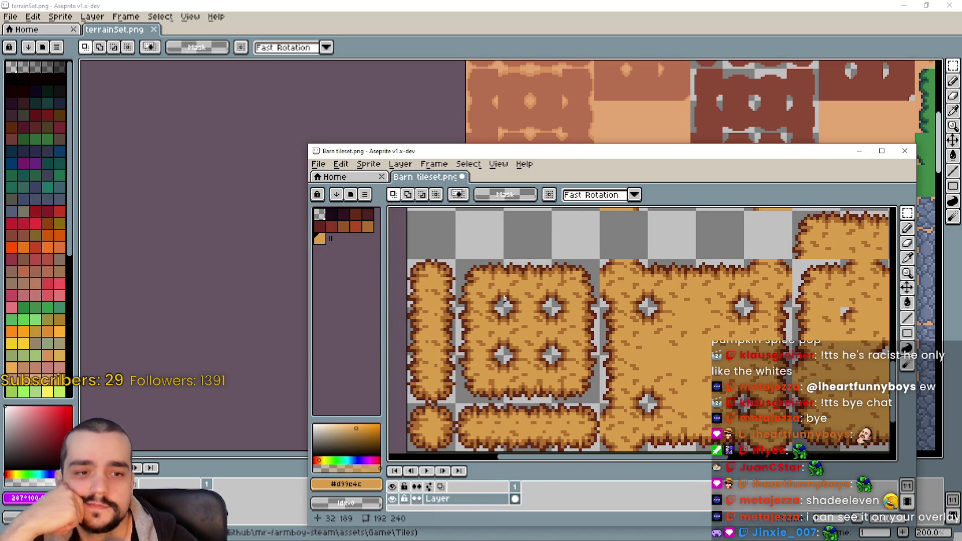
scroll(613, 298, "left", 3)
left_click_drag(533, 268, 558, 286)
scroll(559, 285, "up", 1)
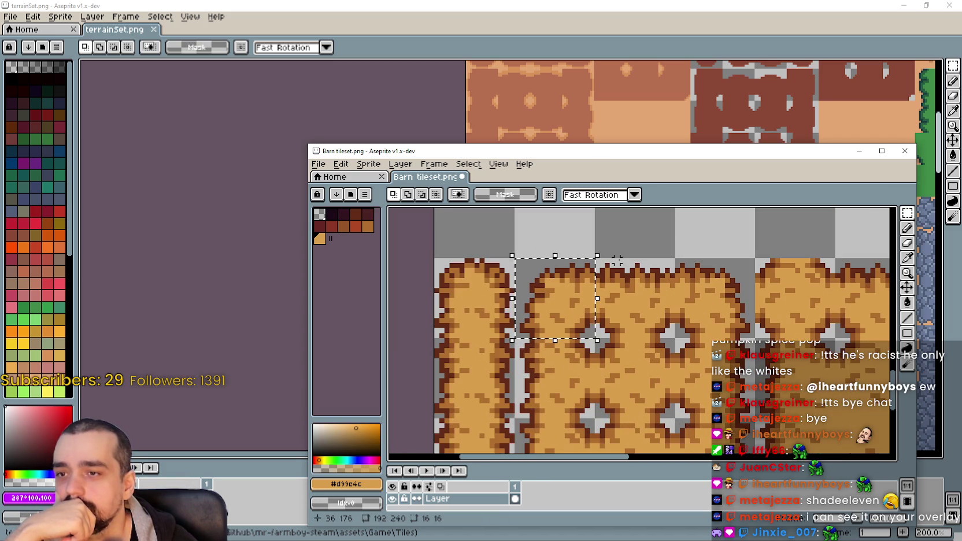
left_click(569, 297)
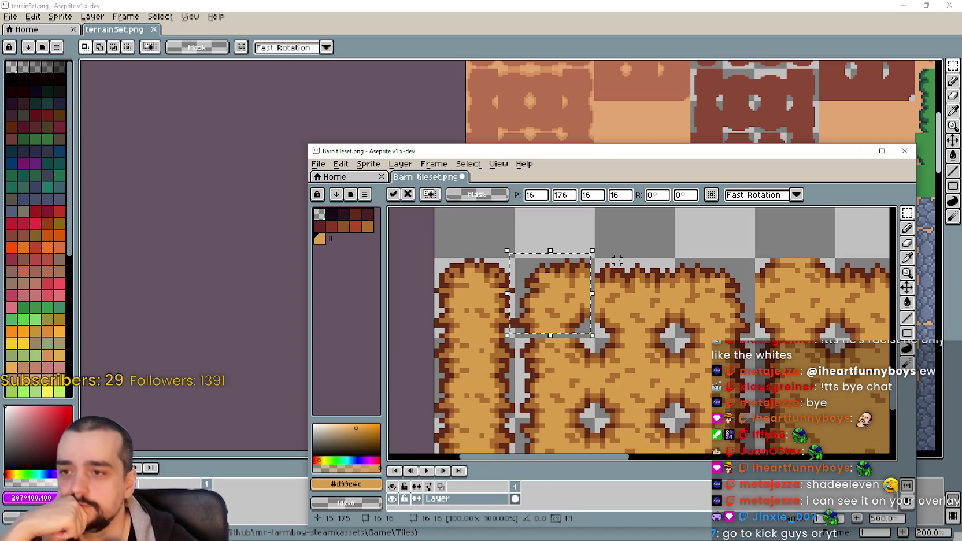
key("ctrl+d")
Inspect the seam between dirt tiles, trying 1-pixel and 2-pixel strip selections along it.
scroll(576, 250, "up", 1)
scroll(587, 274, "down", 2)
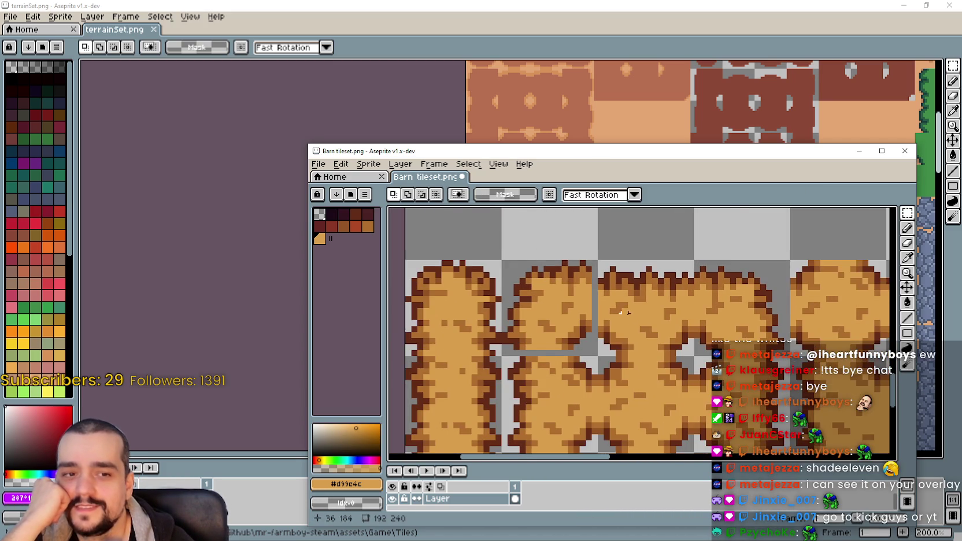
scroll(591, 271, "down", 1)
scroll(568, 268, "up", 1)
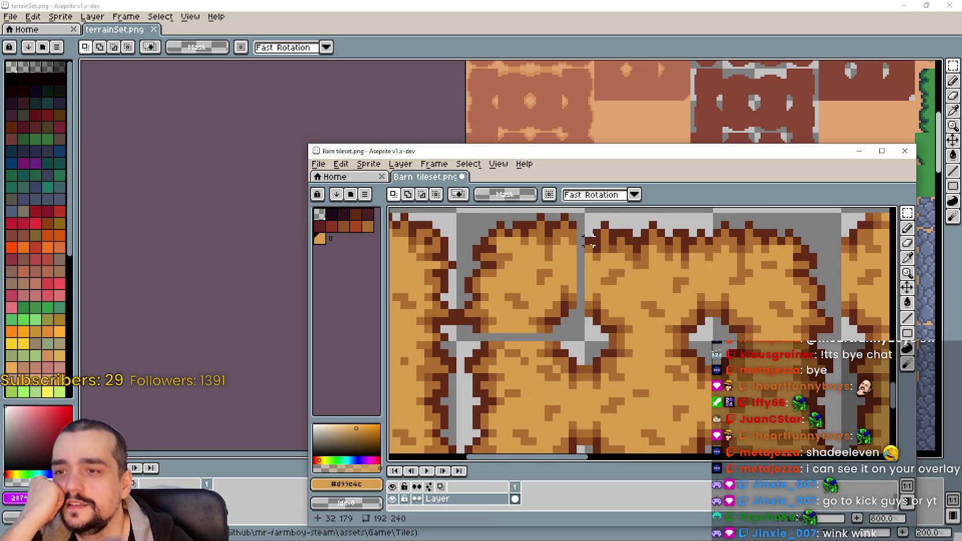
scroll(621, 285, "down", 1)
scroll(604, 276, "down", 2)
scroll(582, 284, "down", 1)
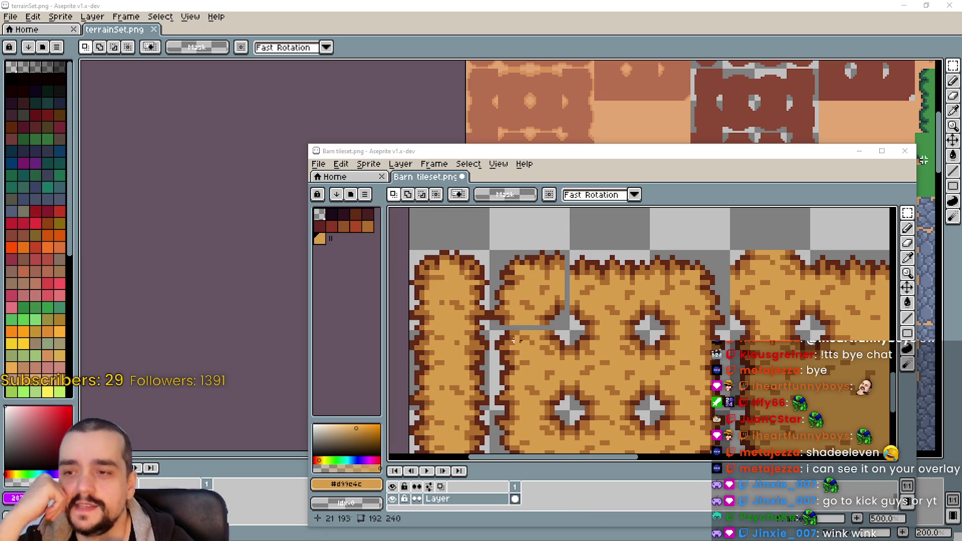
left_click_drag(601, 314, 590, 324)
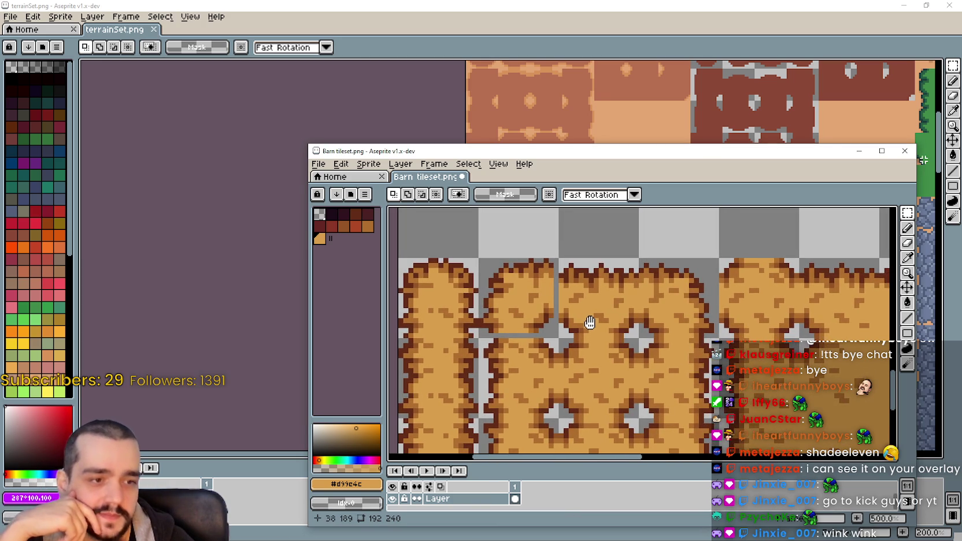
scroll(549, 251, "up", 2)
left_click_drag(557, 242, 549, 353)
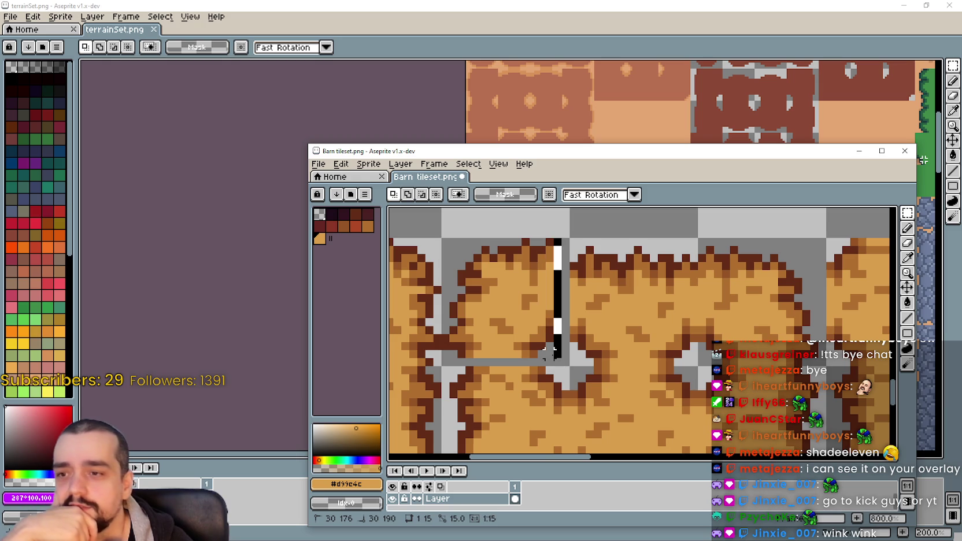
left_click(549, 226)
left_click_drag(560, 243, 564, 349)
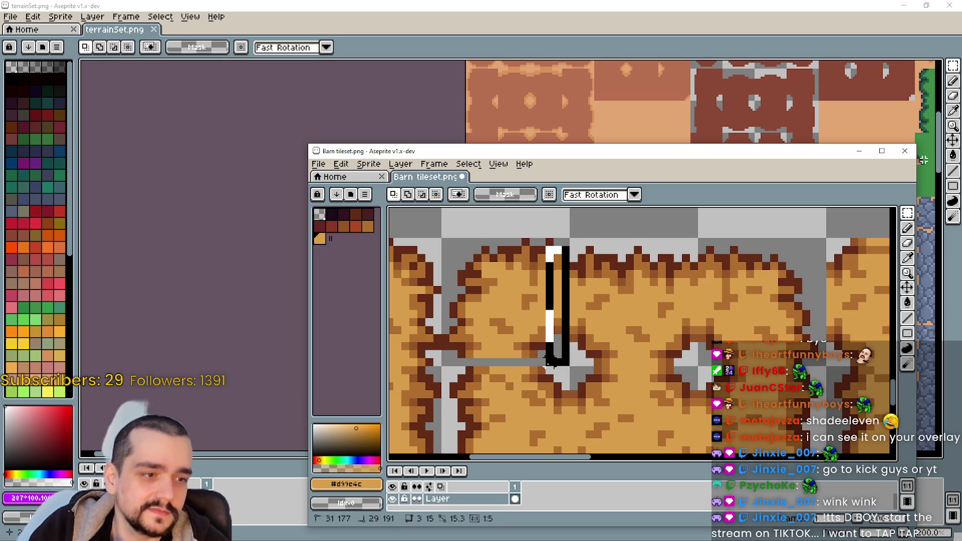
scroll(601, 341, "up", 1)
left_click(620, 305)
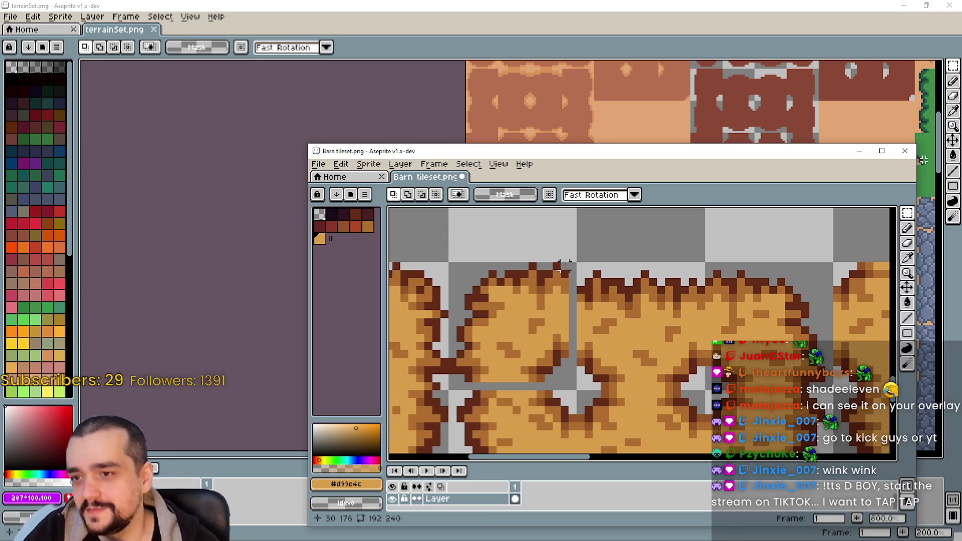
Widen the one-pixel seam strip by the right dirt edge tile to two pixels.
scroll(552, 292, "down", 2)
scroll(523, 361, "down", 1)
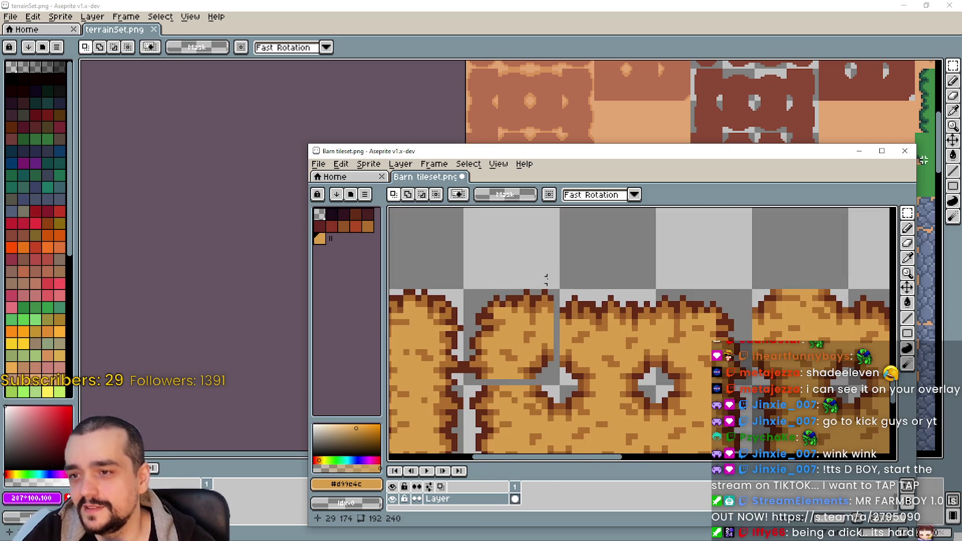
scroll(614, 399, "up", 3)
scroll(614, 399, "down", 1)
scroll(665, 359, "down", 3)
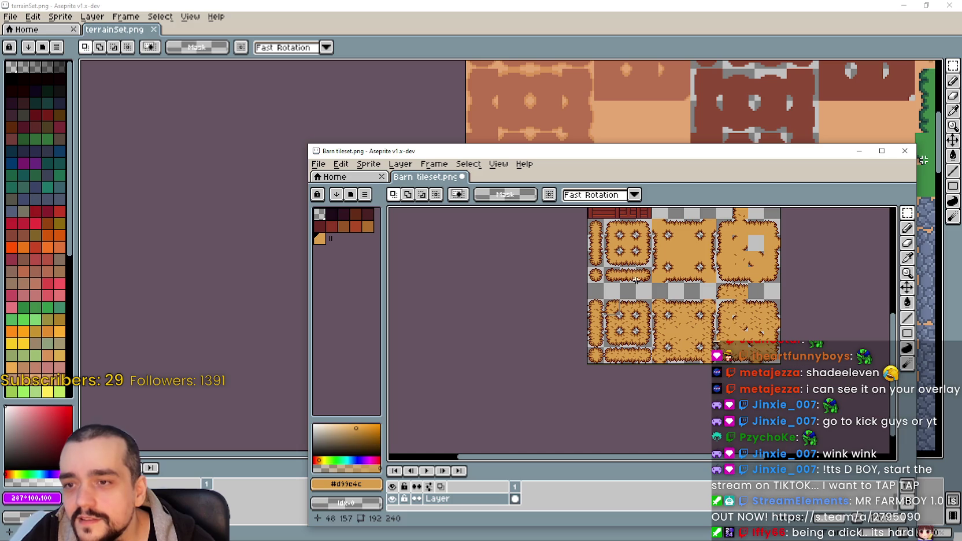
scroll(730, 312, "down", 1)
scroll(730, 311, "up", 3)
left_click(727, 305)
scroll(727, 305, "up", 3)
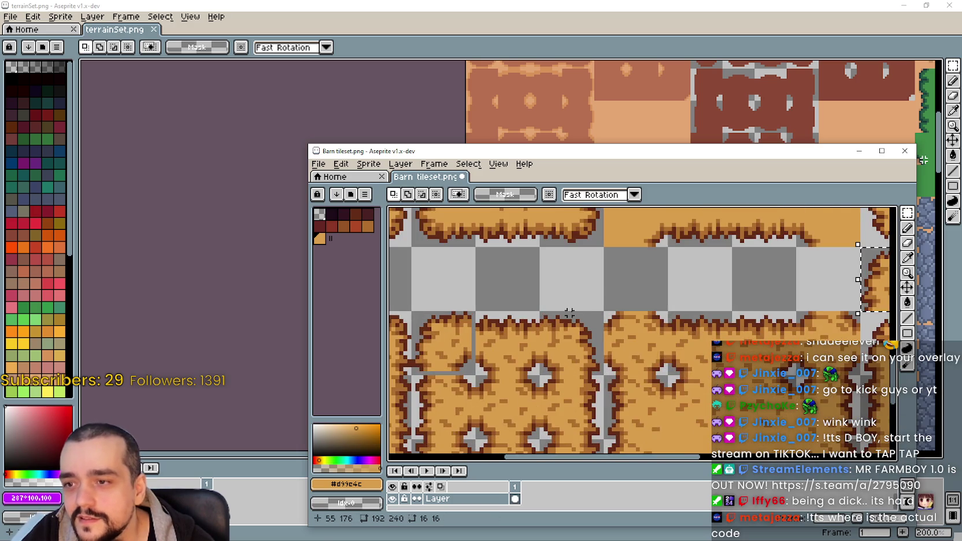
mouse_move(526, 296)
left_mouse_down()
mouse_move(429, 301)
mouse_move(476, 323)
left_mouse_up()
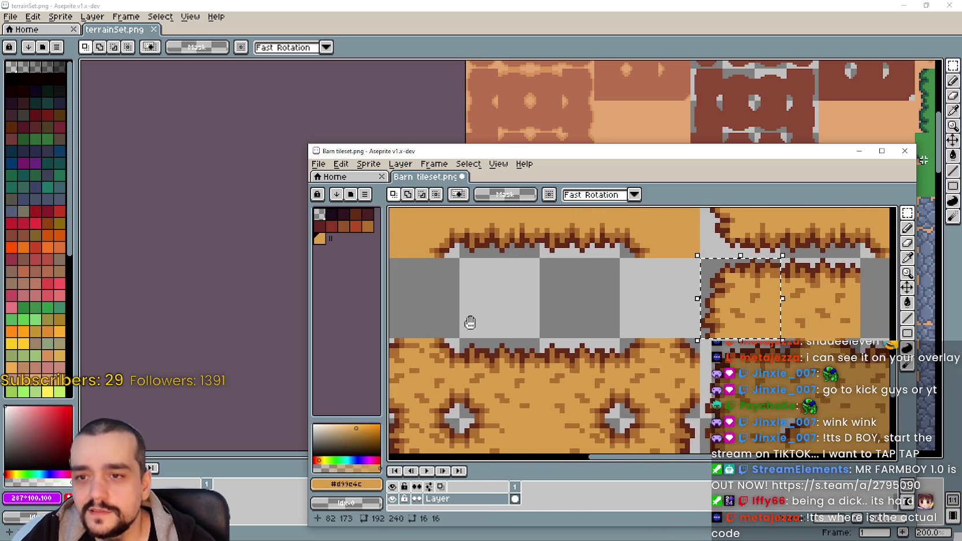
scroll(476, 323, "up", 1)
scroll(521, 312, "up", 1)
scroll(544, 307, "up", 1)
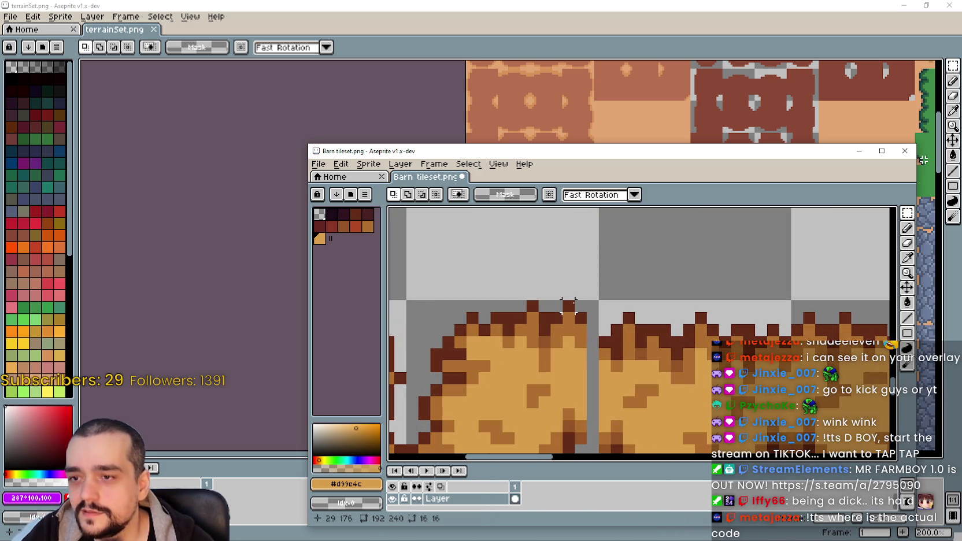
left_click_drag(575, 305, 585, 426)
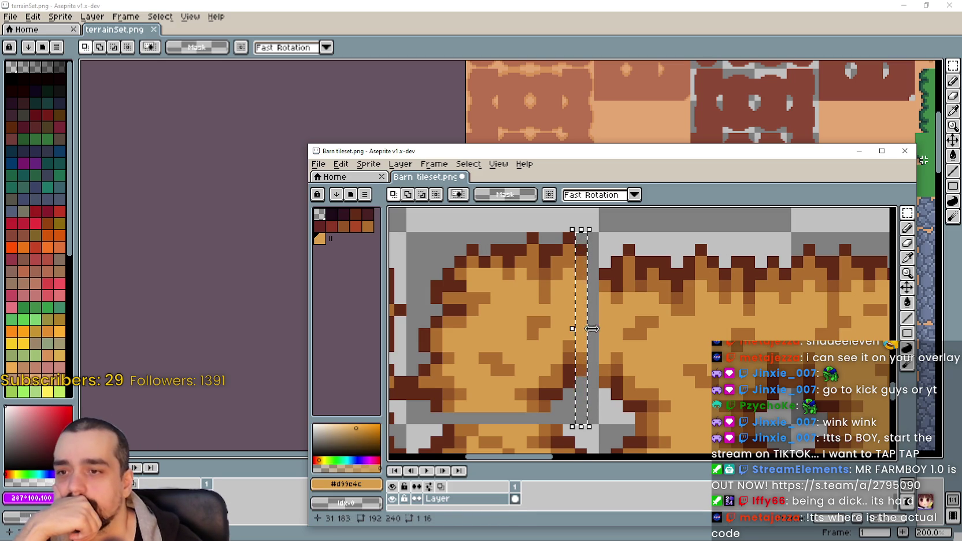
left_click_drag(594, 327, 602, 331)
key("Return")
scroll(652, 338, "down", 3)
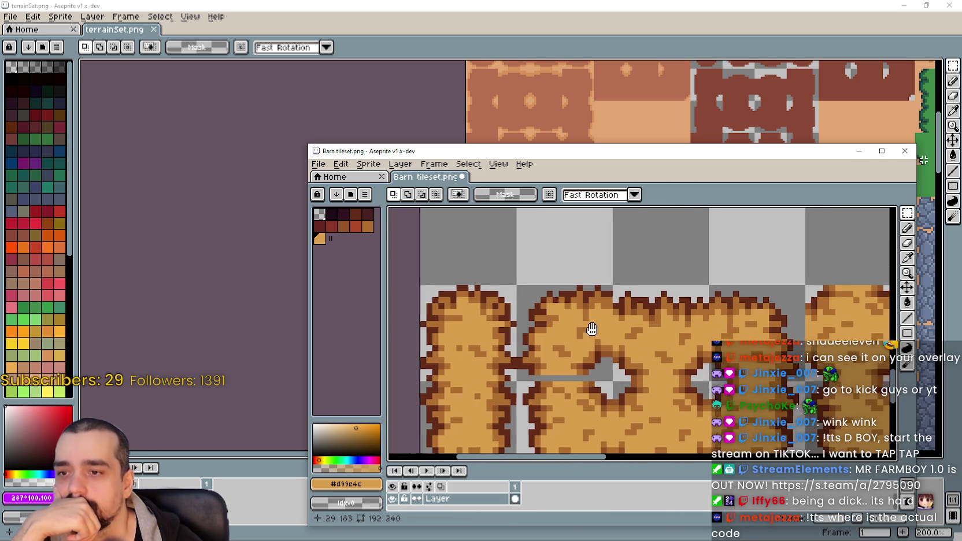
Thicken the thin grey path strip to two pixels.
left_click_drag(609, 331, 493, 289)
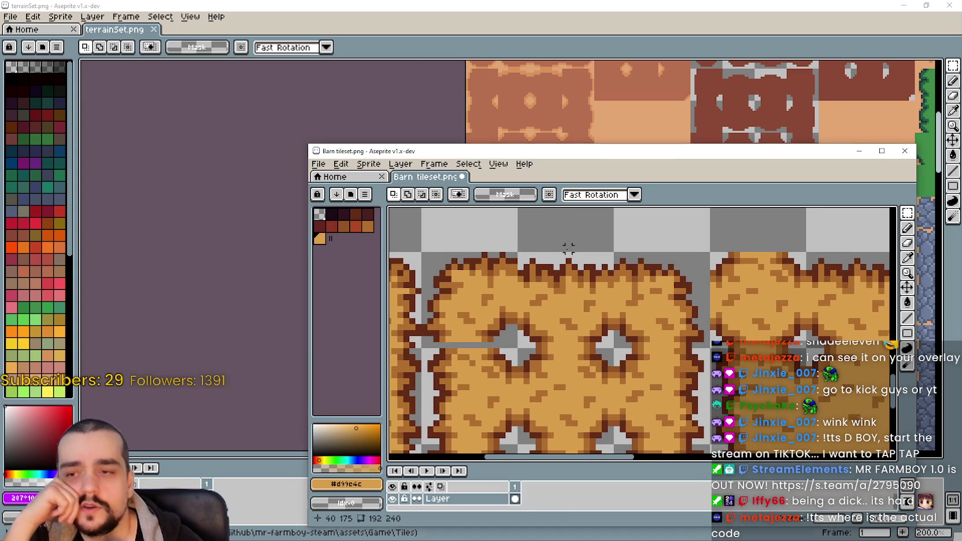
scroll(500, 315, "up", 1)
scroll(519, 324, "up", 1)
left_click_drag(488, 329, 648, 344)
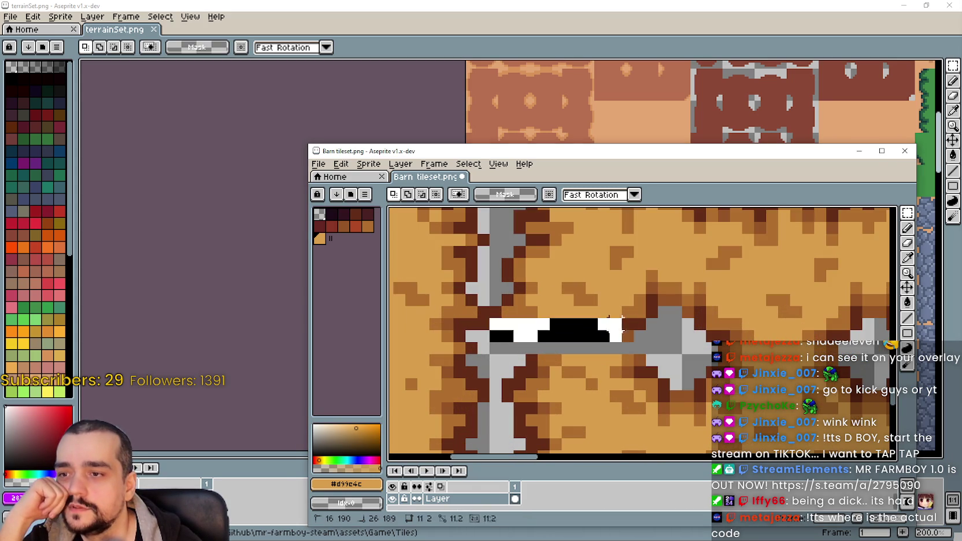
left_click_drag(561, 343, 571, 350)
scroll(571, 345, "down", 2)
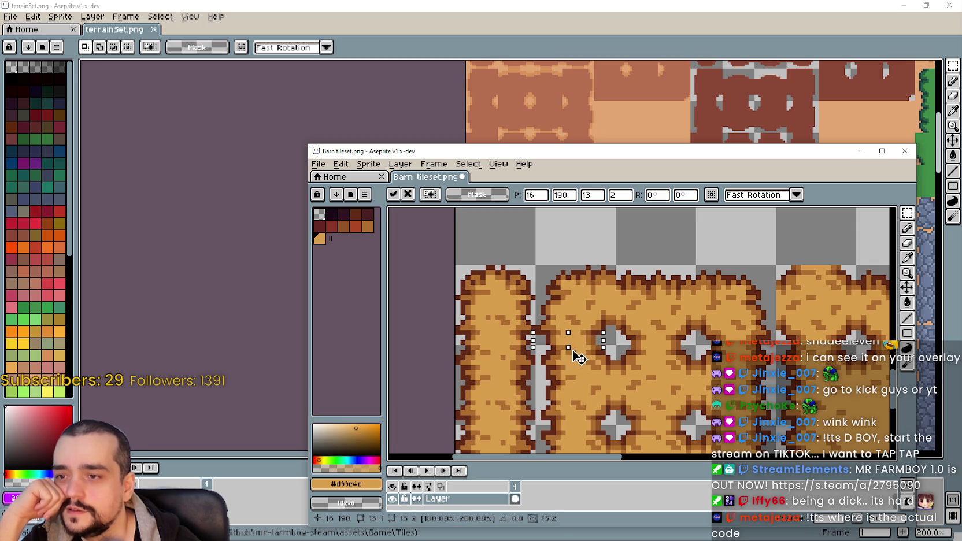
key("Return")
Shift a 16x16 dirt tile up one pixel, then nudge it one pixel right and up.
left_click_drag(520, 264, 579, 314)
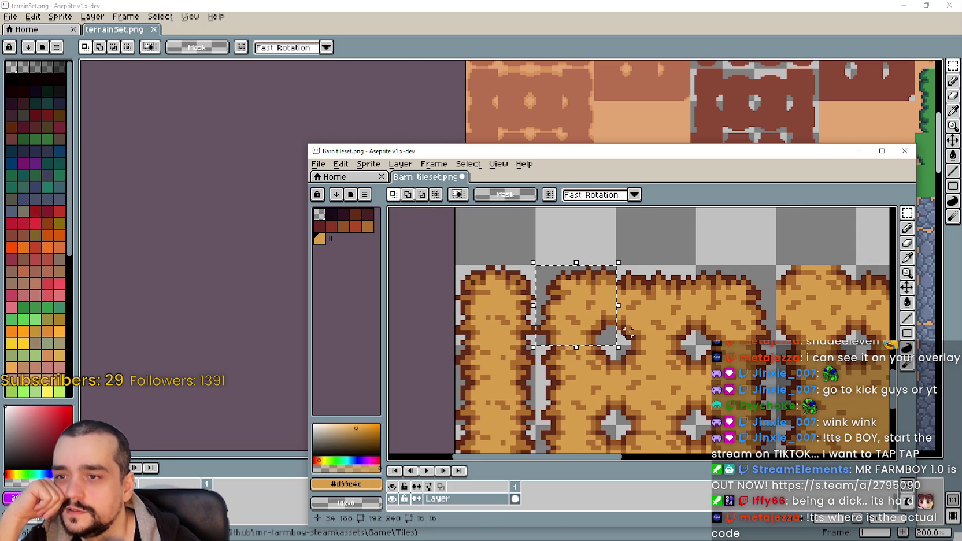
scroll(614, 328, "up", 2)
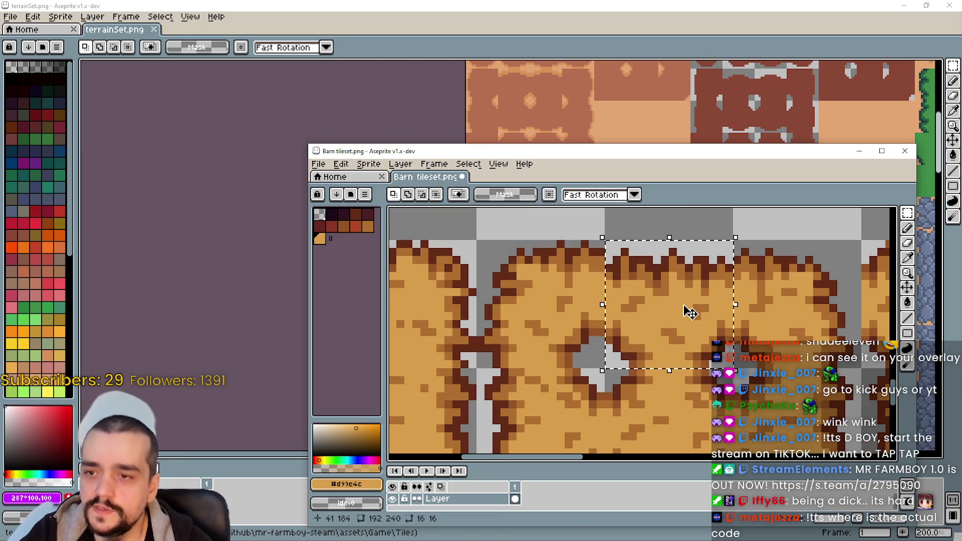
left_click_drag(688, 312, 688, 304)
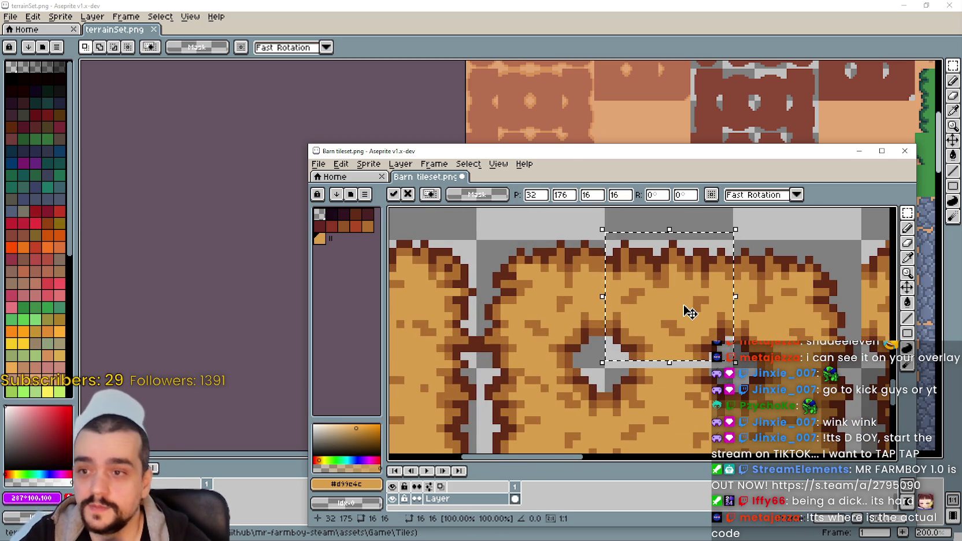
scroll(630, 363, "down", 1)
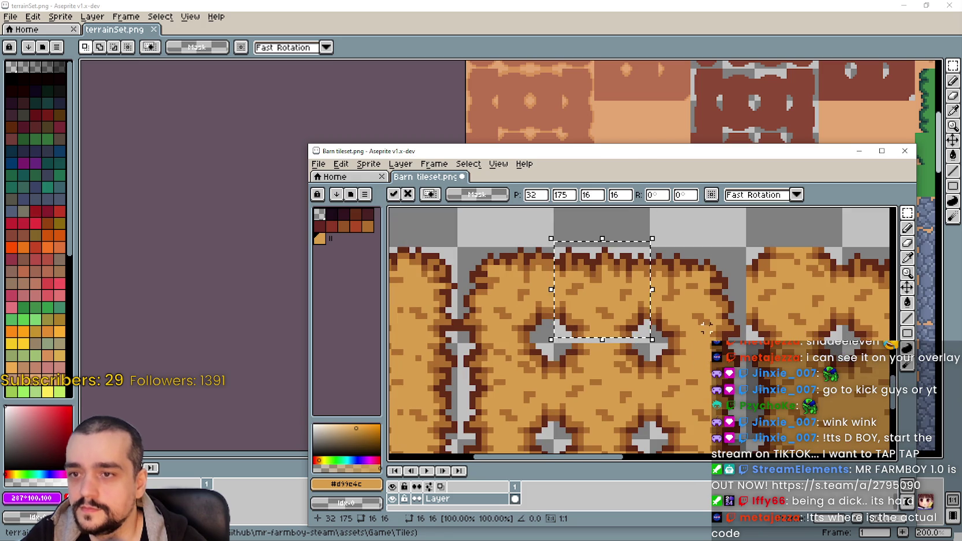
key("Return")
key("Right")
key("Up")
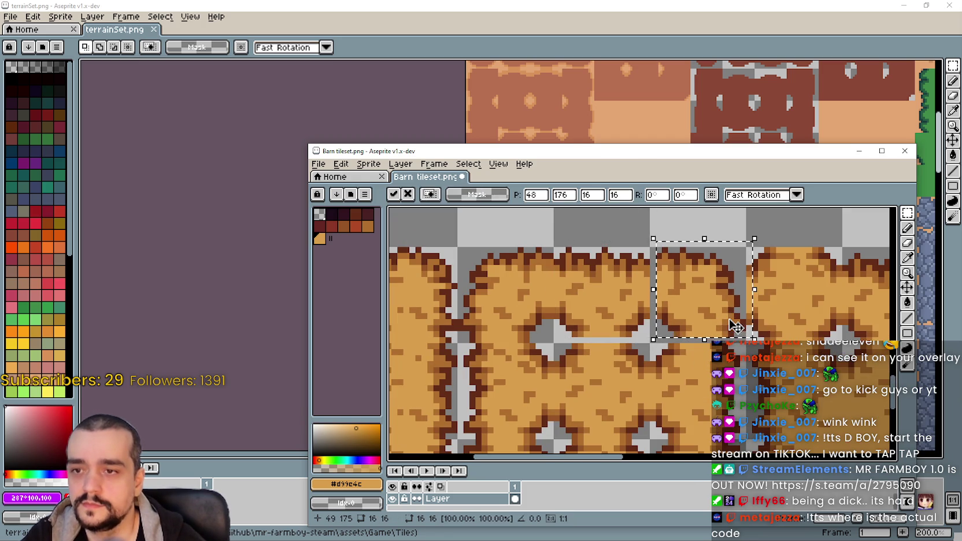
key("ctrl+d")
scroll(660, 223, "up", 1)
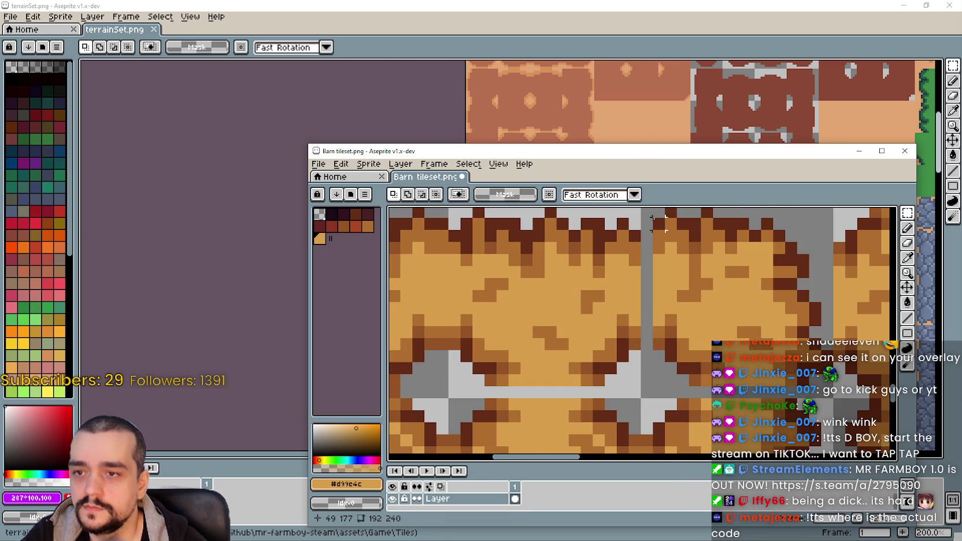
Widen an 11-pixel-tall seam column to two pixels.
left_click_drag(659, 223, 659, 342)
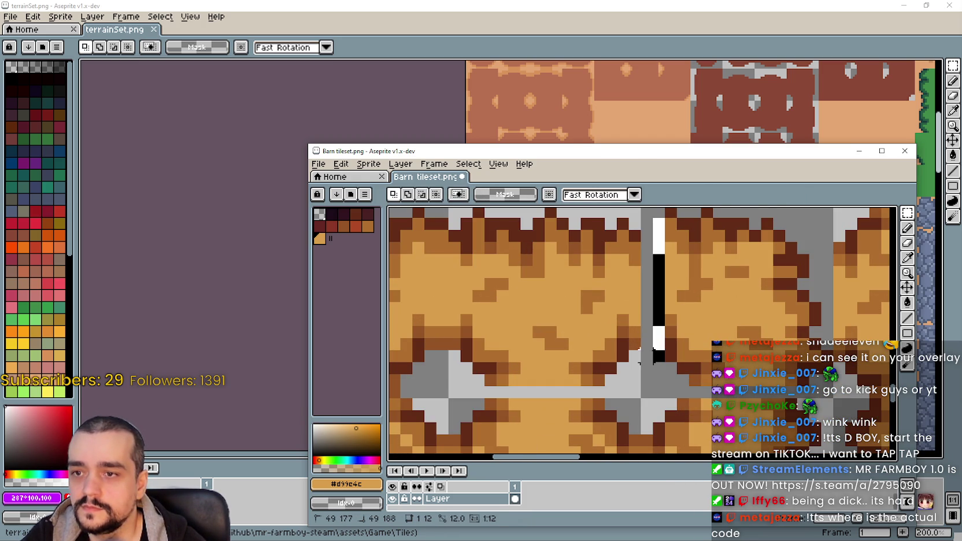
left_click_drag(639, 353, 639, 344)
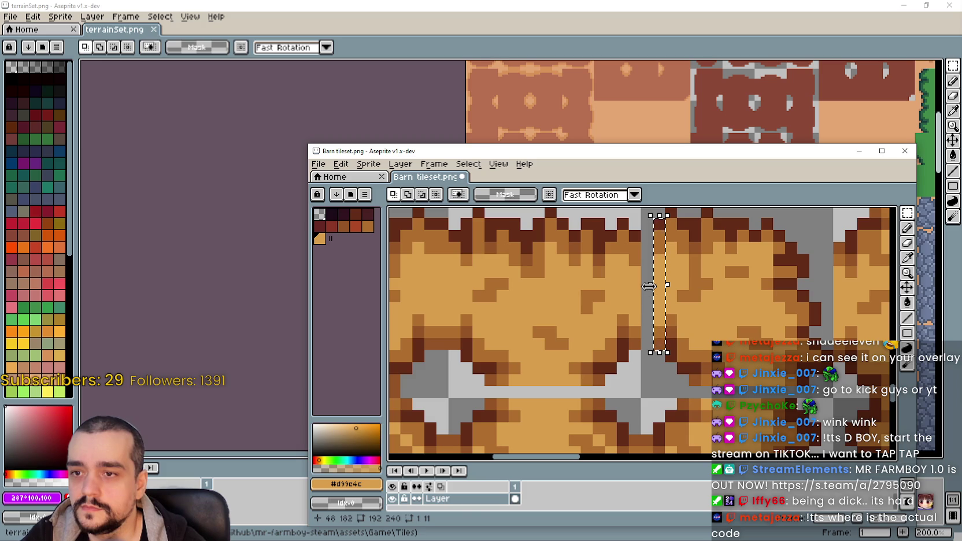
left_click_drag(647, 282, 636, 287)
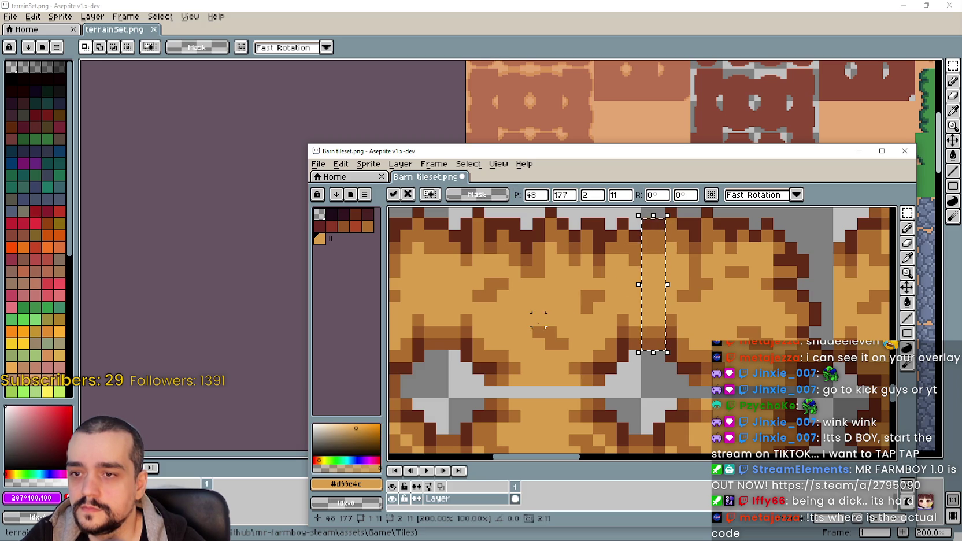
key("Return")
scroll(562, 339, "down", 2)
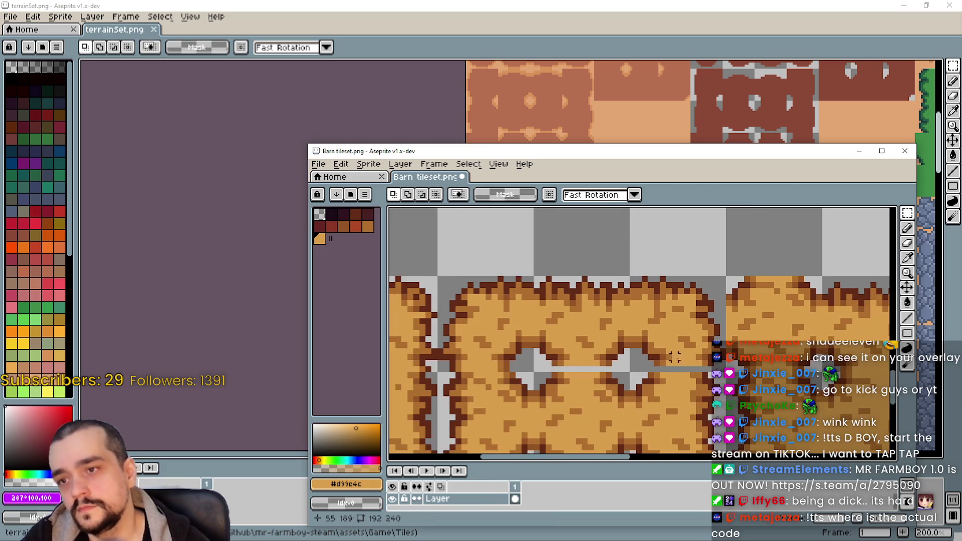
scroll(675, 351, "down", 2)
scroll(675, 350, "down", 1)
scroll(675, 350, "down", 1)
Move a tile into place and nudge another one-tile block down one pixel.
mouse_move(717, 393)
left_mouse_down()
mouse_move(653, 325)
mouse_move(669, 317)
left_mouse_up()
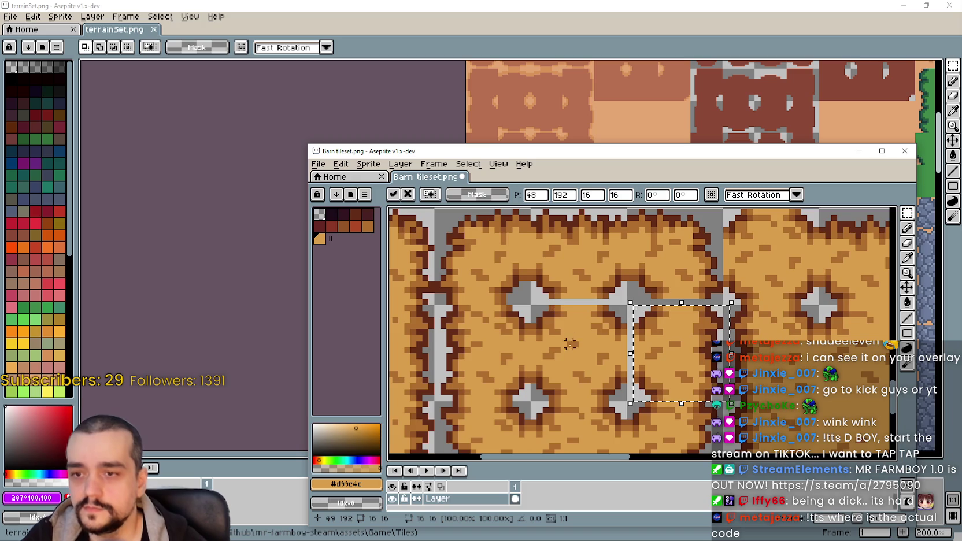
scroll(575, 294, "down", 2)
left_click(696, 381)
left_click_drag(677, 353, 696, 369)
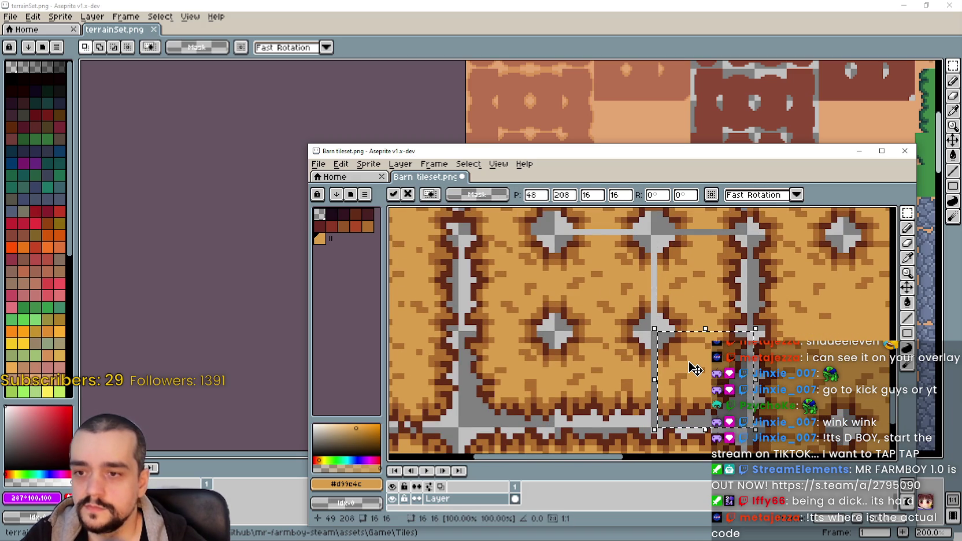
key("Down")
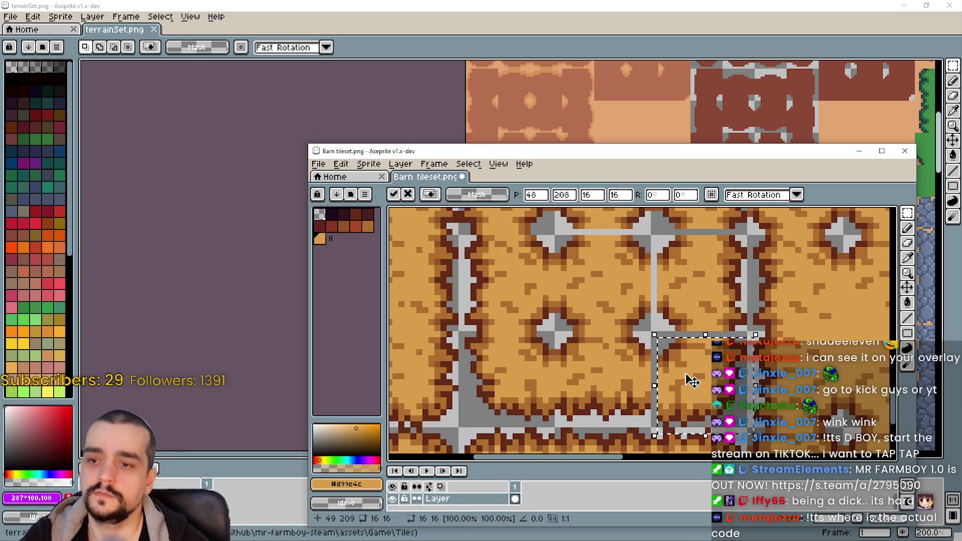
left_click(606, 382)
scroll(606, 382, "up", 1)
scroll(636, 347, "up", 2)
scroll(665, 336, "down", 2)
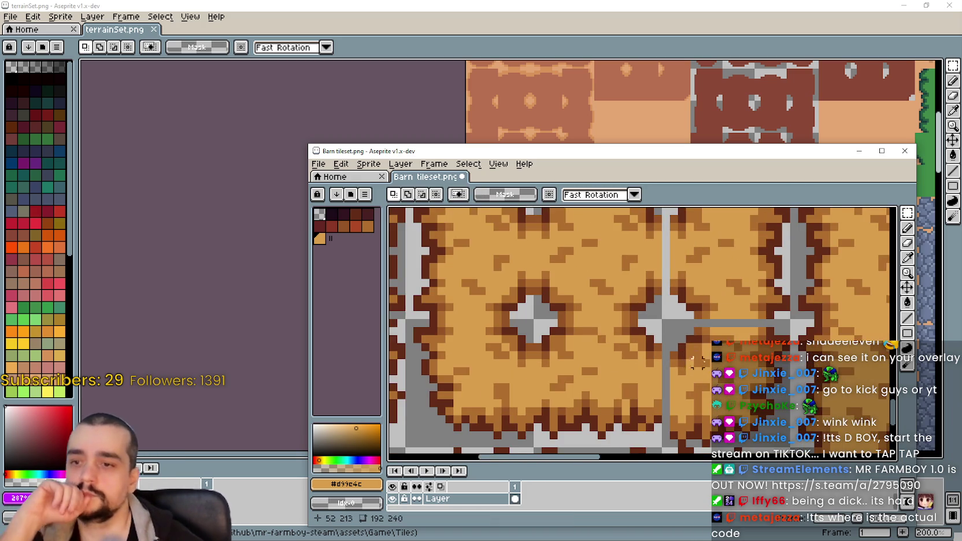
Paint the stray grey bar in the dirt orange to match the dirt colour.
scroll(690, 318, "up", 1)
left_click_drag(679, 318, 764, 299)
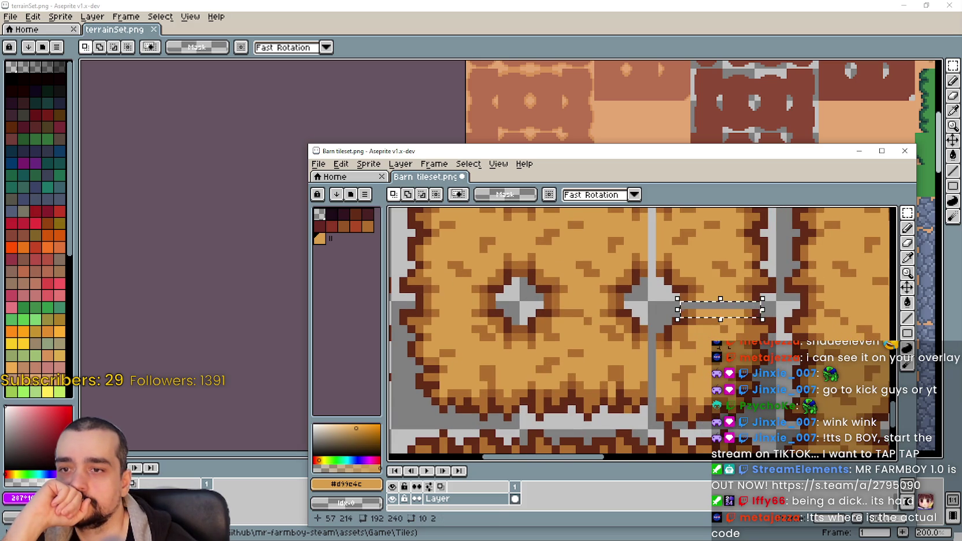
left_click_drag(687, 306, 754, 313)
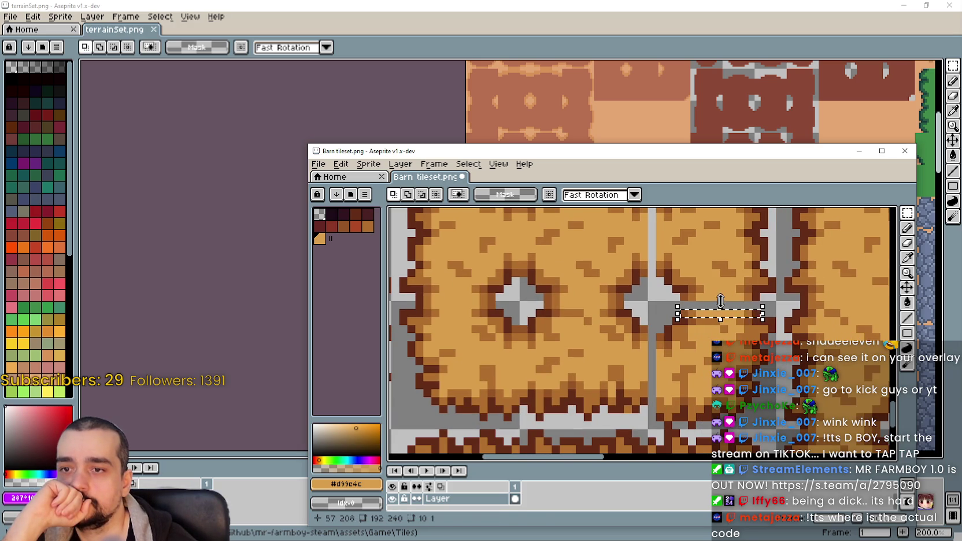
left_click_drag(682, 303, 761, 303)
left_click_drag(651, 362, 662, 328)
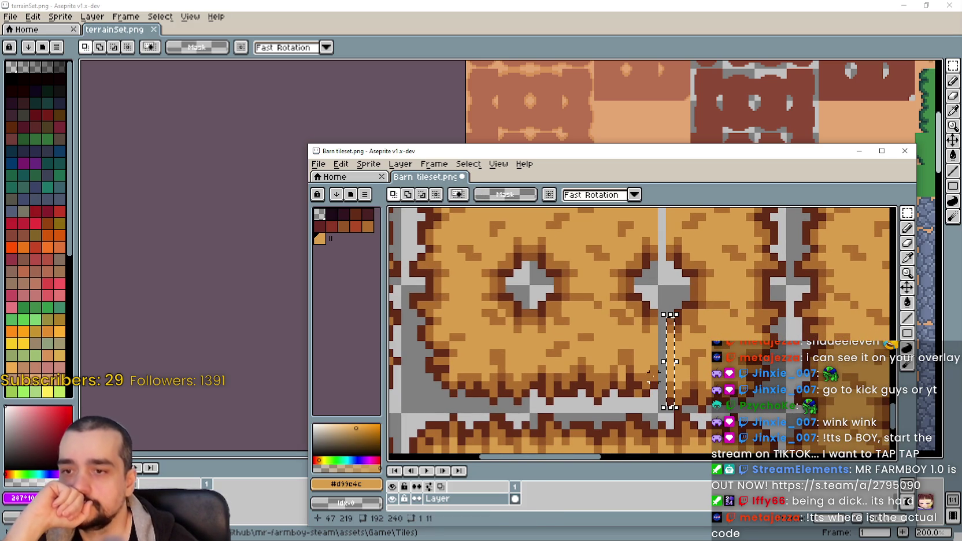
key("ctrl+z")
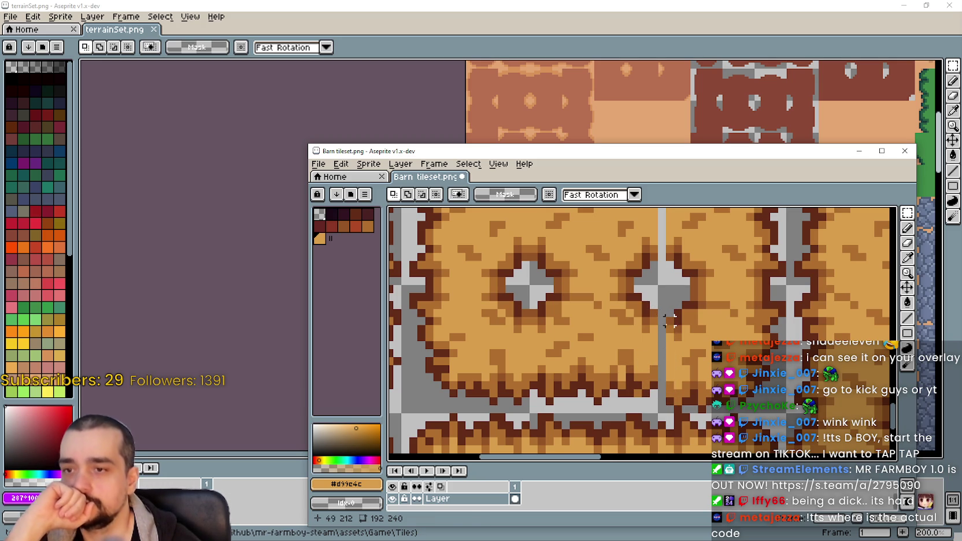
Paste a copied 16x16 dirt block over the grey vertical seam column.
left_click_drag(661, 320, 664, 408)
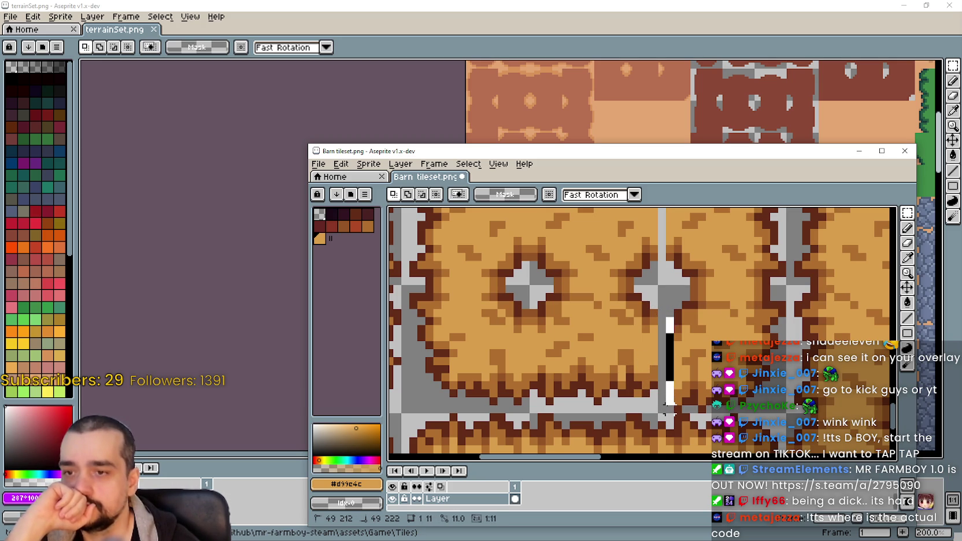
left_click_drag(666, 410, 666, 412)
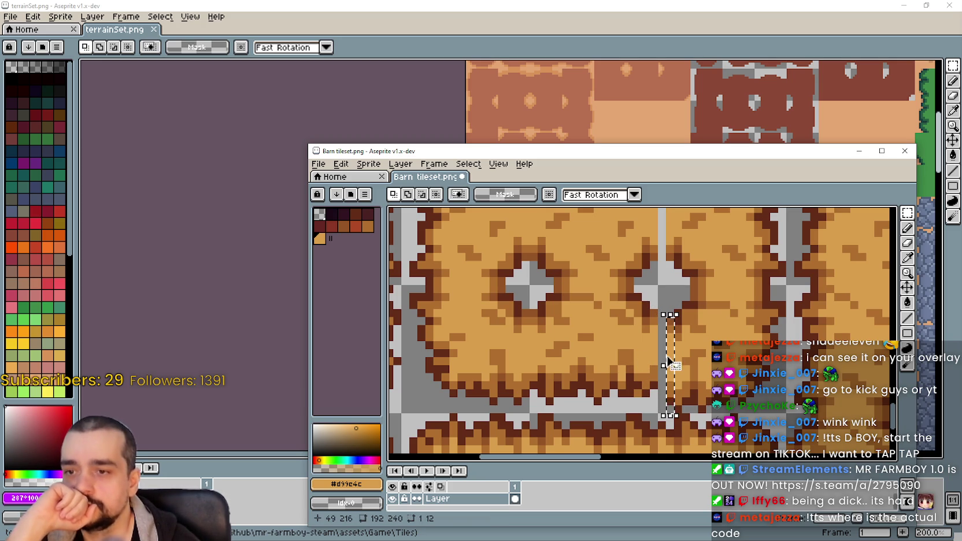
key("ctrl+v")
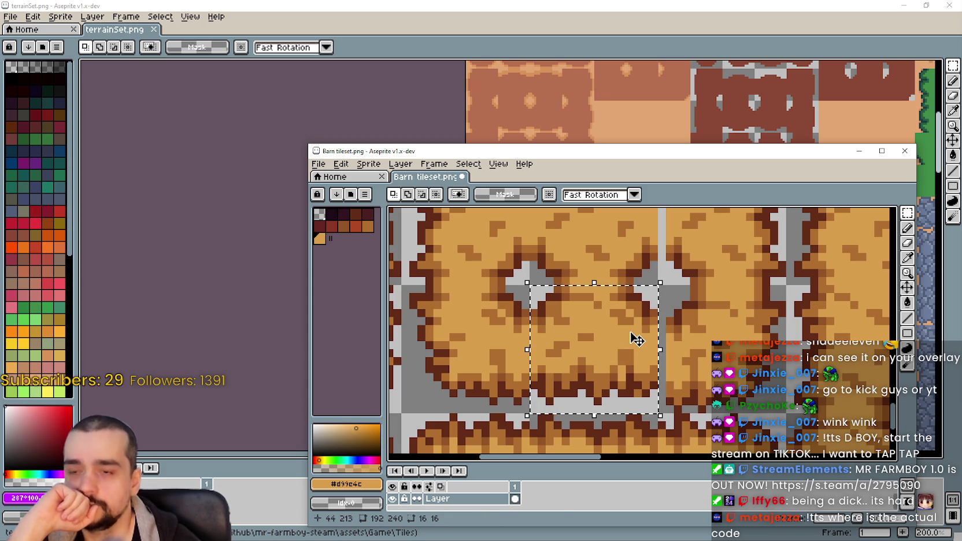
left_click(678, 329)
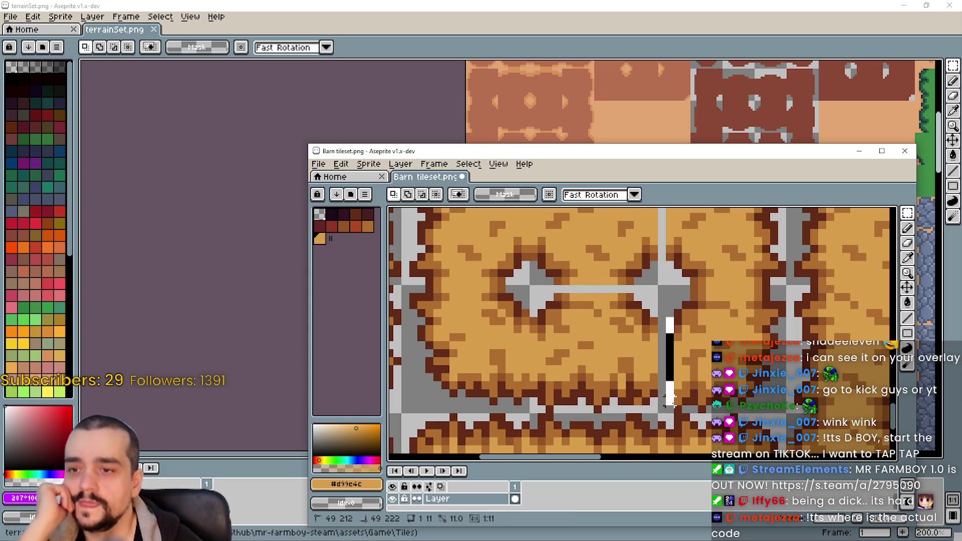
Stretch the 1×12 grey seam strip to patch the remaining seam.
left_click_drag(669, 409, 669, 412)
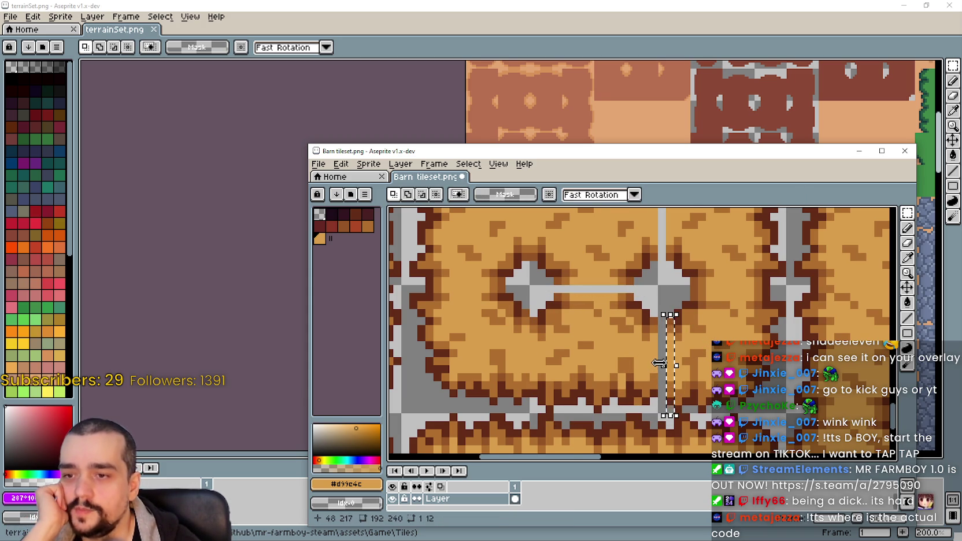
scroll(659, 363, "up", 1)
left_click(663, 364)
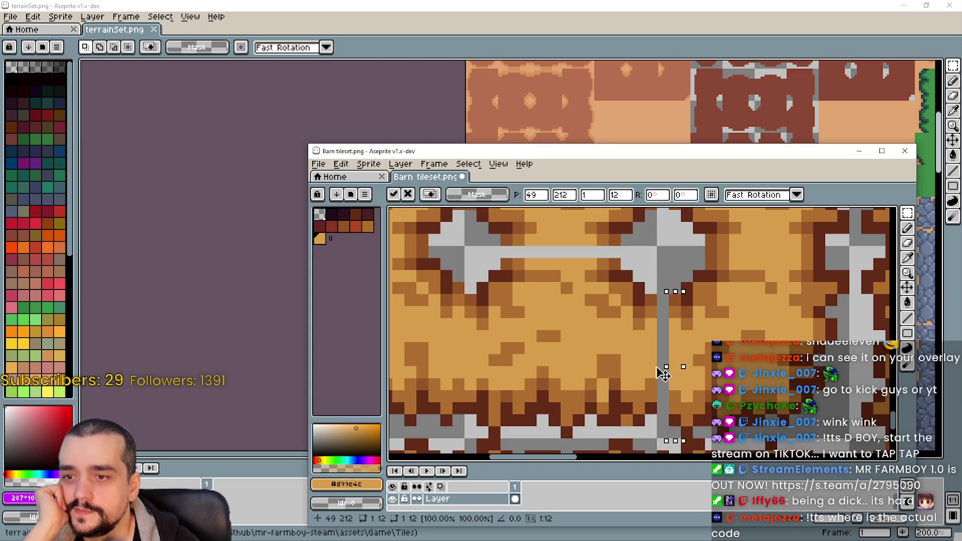
key("Return")
scroll(642, 358, "down", 2)
scroll(636, 352, "down", 2)
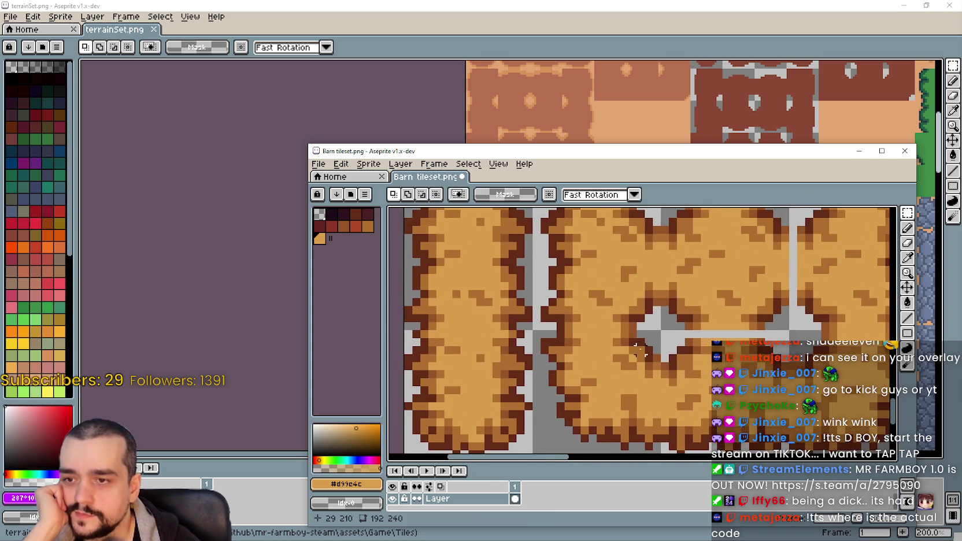
scroll(627, 341, "down", 2)
Move a 16x16 hay-bale tile into line at 16,208.
mouse_move(628, 343)
left_mouse_down()
mouse_move(643, 352)
mouse_move(640, 376)
mouse_move(552, 271)
left_mouse_up()
left_click(643, 354)
scroll(640, 376, "down", 2)
key("Return")
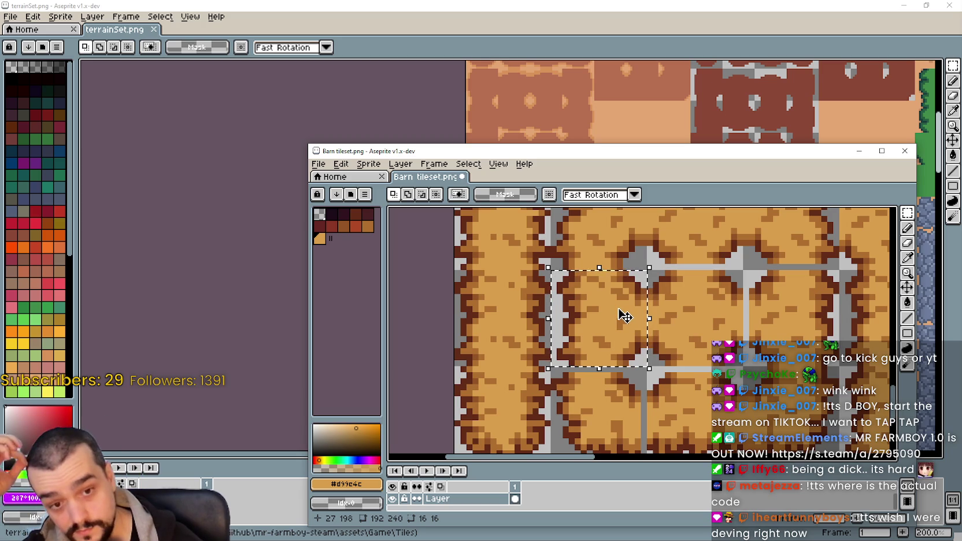
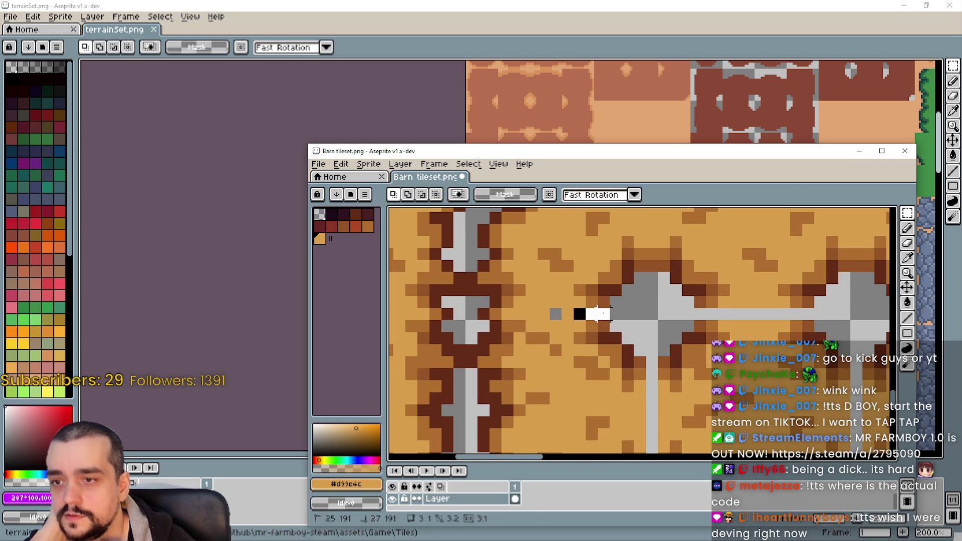
Zoom the Barn tileset canvas, select and deselect a pixel, then switch to the browser.
scroll(642, 336, "down", 1)
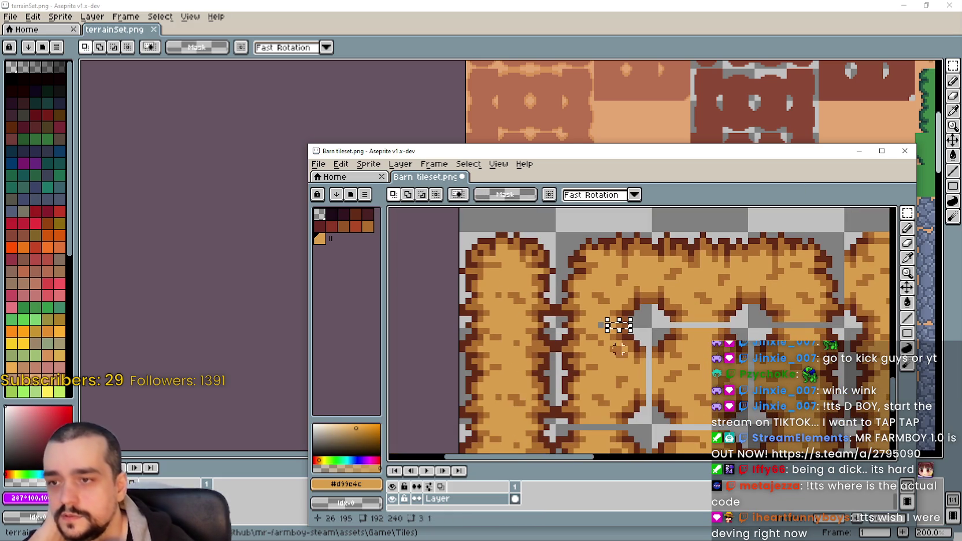
scroll(601, 297, "up", 1)
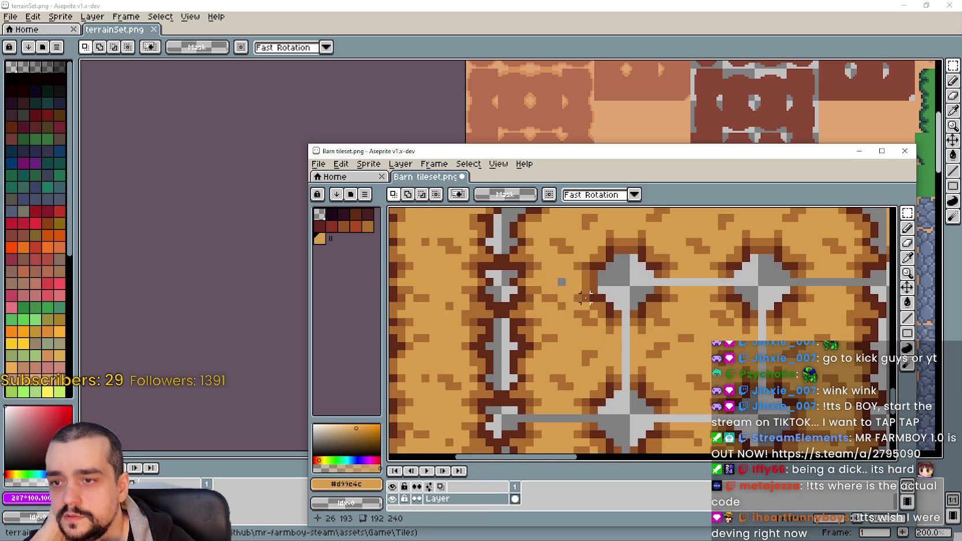
left_click_drag(561, 282, 575, 283)
key("ctrl+d")
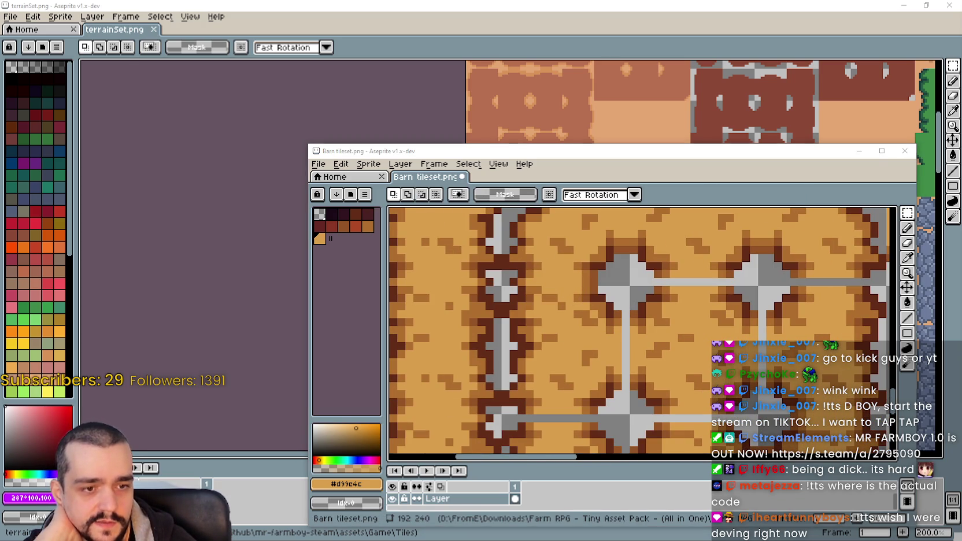
key("alt+Tab")
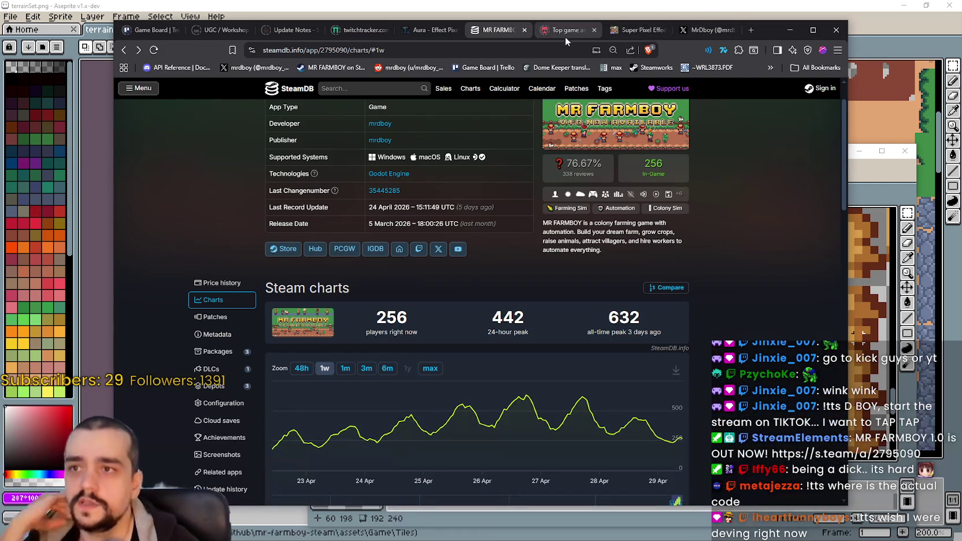
Open itch.io's top game assets listing and scroll to its top.
left_click(560, 33)
scroll(587, 143, "up", 2)
scroll(587, 143, "up", 5)
scroll(587, 143, "up", 3)
Search the assets and open the Tiny Farm RPG - Asset Pack page.
left_click(488, 93)
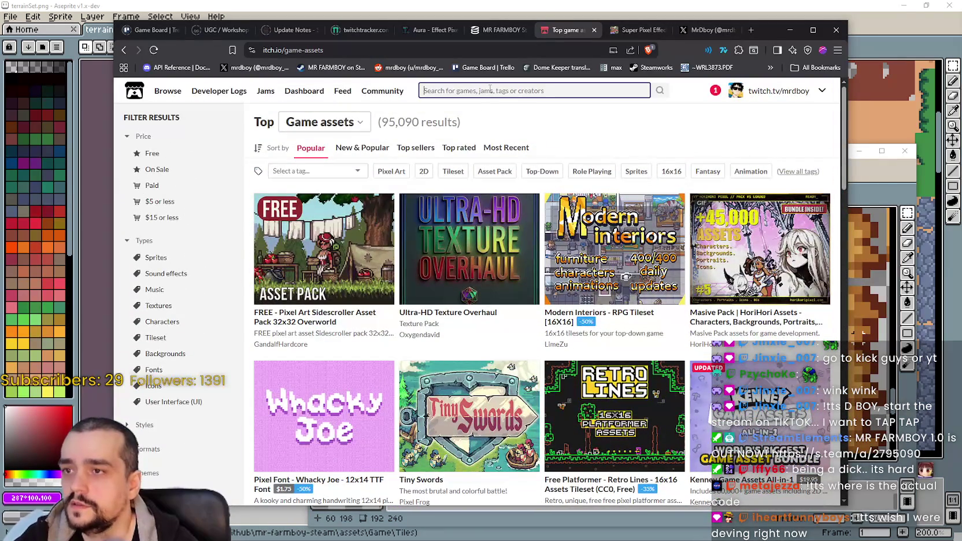
type("cut")
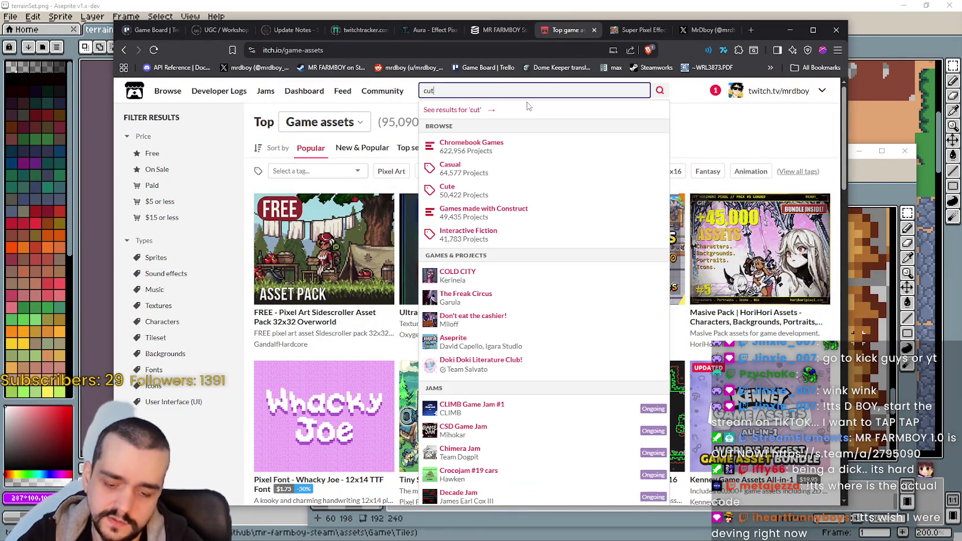
type("e")
key("BackSpace")
key("BackSpace")
key("BackSpace")
key("BackSpace")
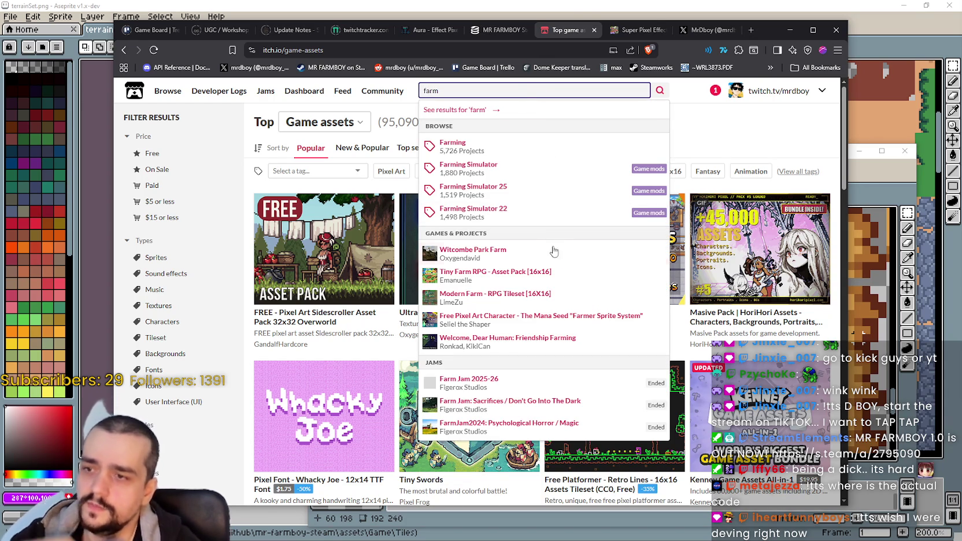
left_click(546, 274)
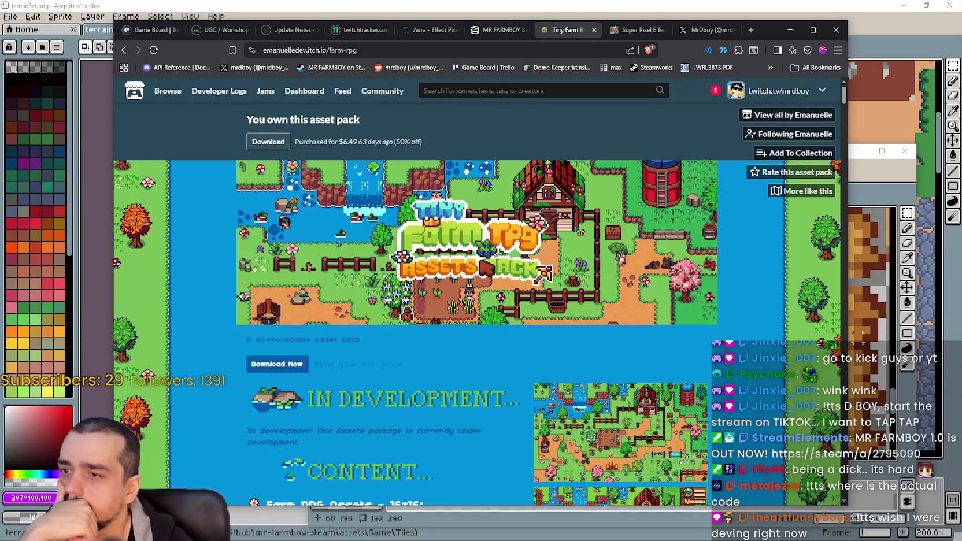
Scroll down the Tiny Farm RPG page to its license section.
scroll(508, 332, "down", 4)
scroll(509, 332, "down", 3)
scroll(513, 323, "down", 4)
scroll(512, 318, "down", 3)
scroll(511, 315, "down", 3)
scroll(512, 315, "down", 2)
scroll(512, 312, "down", 3)
scroll(514, 310, "down", 3)
scroll(516, 308, "down", 3)
scroll(516, 309, "down", 3)
scroll(515, 307, "down", 3)
scroll(514, 307, "down", 3)
scroll(513, 307, "down", 3)
scroll(513, 307, "down", 3)
scroll(513, 307, "down", 3)
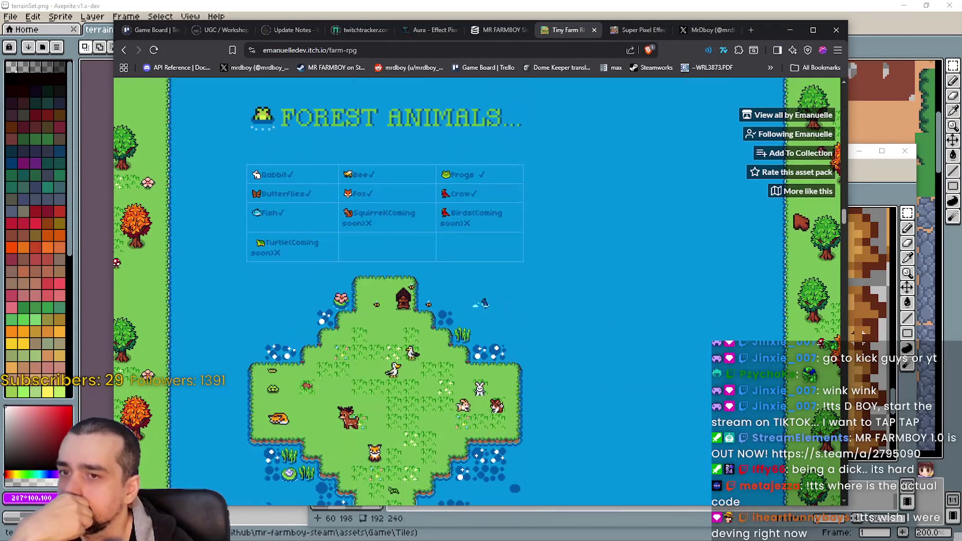
scroll(829, 307, "down", 5)
scroll(829, 308, "down", 5)
scroll(827, 310, "up", 5)
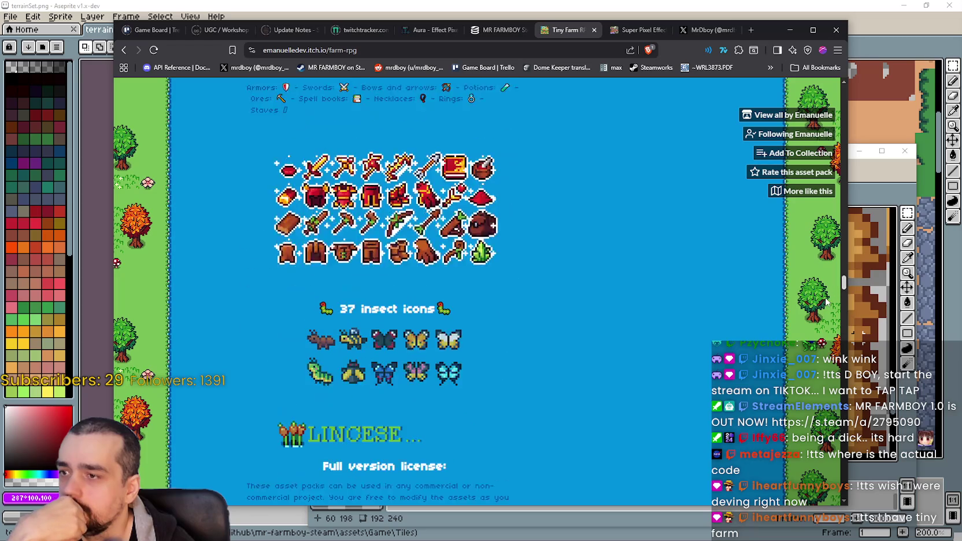
scroll(825, 313, "down", 3)
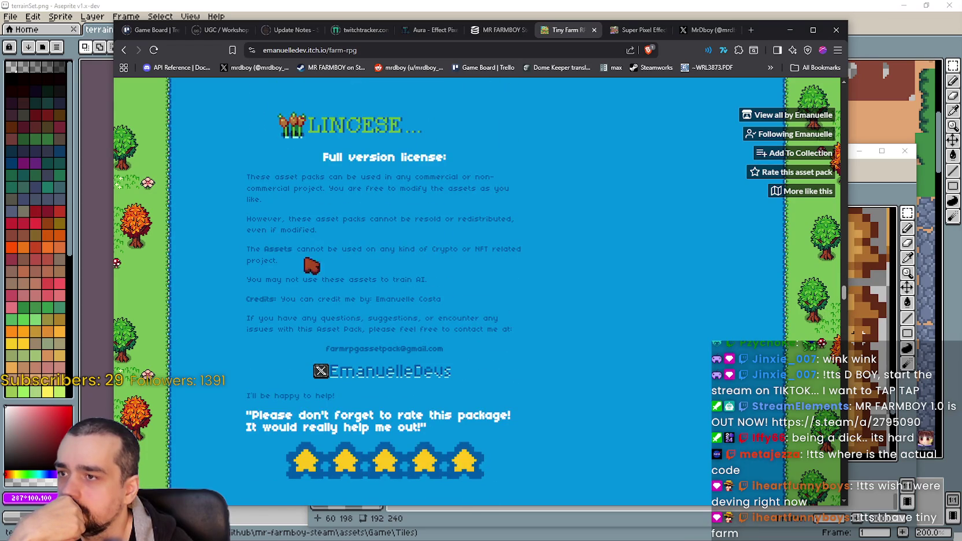
Highlight the license's commercial-use, resale, AI-training, credits and contact lines while reading.
mouse_move(243, 176)
left_mouse_down()
mouse_move(309, 197)
mouse_move(425, 201)
left_mouse_up()
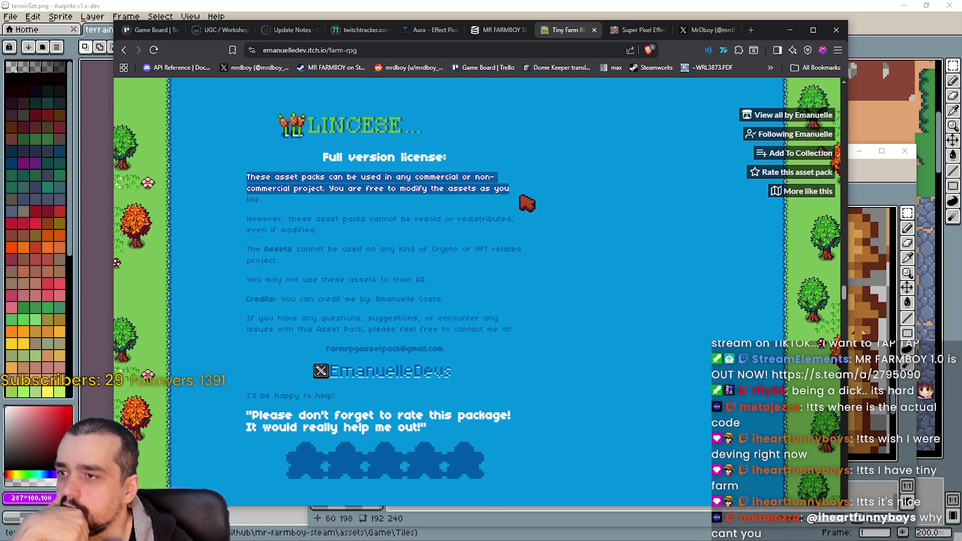
mouse_move(528, 203)
left_mouse_down()
mouse_move(530, 238)
mouse_move(517, 243)
mouse_move(518, 260)
mouse_move(542, 275)
mouse_move(538, 263)
left_mouse_up()
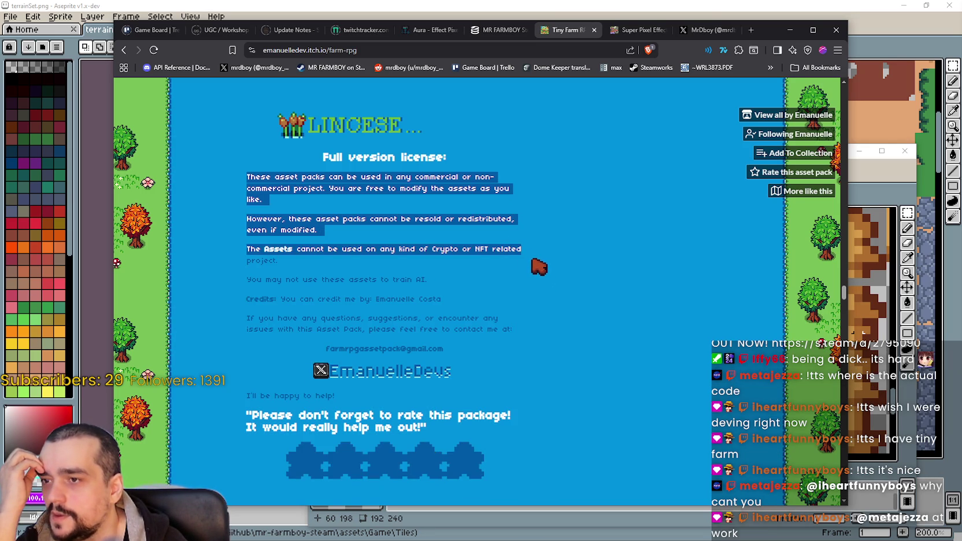
left_click_drag(539, 267, 329, 273)
left_click(238, 293)
left_click_drag(234, 288, 435, 282)
mouse_move(246, 300)
left_mouse_down()
mouse_move(491, 307)
mouse_move(281, 301)
left_mouse_up()
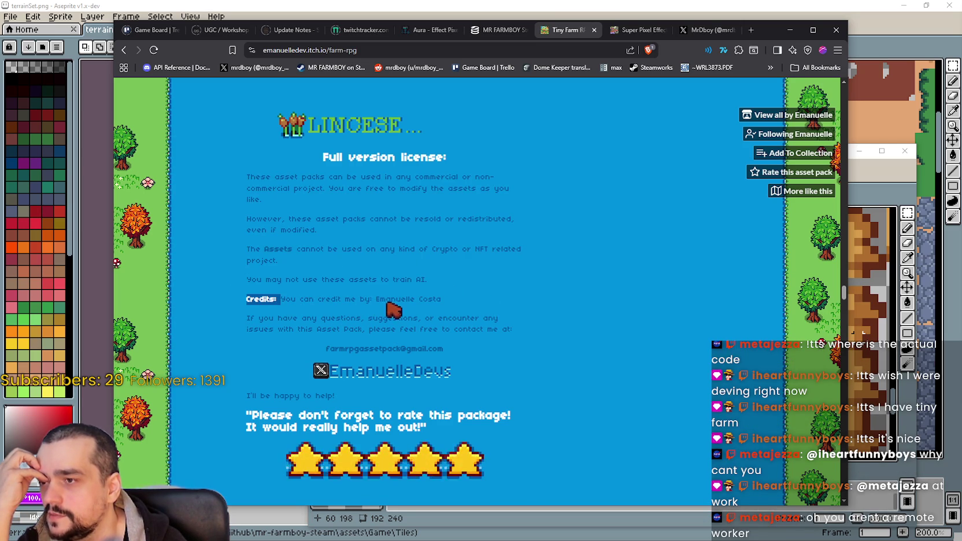
left_click_drag(382, 301, 479, 301)
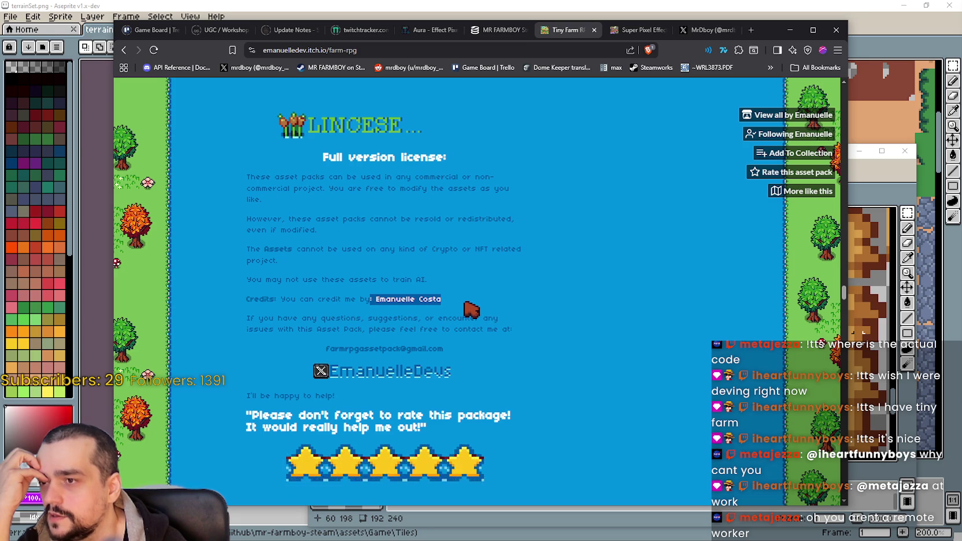
mouse_move(238, 319)
left_mouse_down()
mouse_move(481, 319)
mouse_move(550, 340)
mouse_move(546, 329)
left_mouse_up()
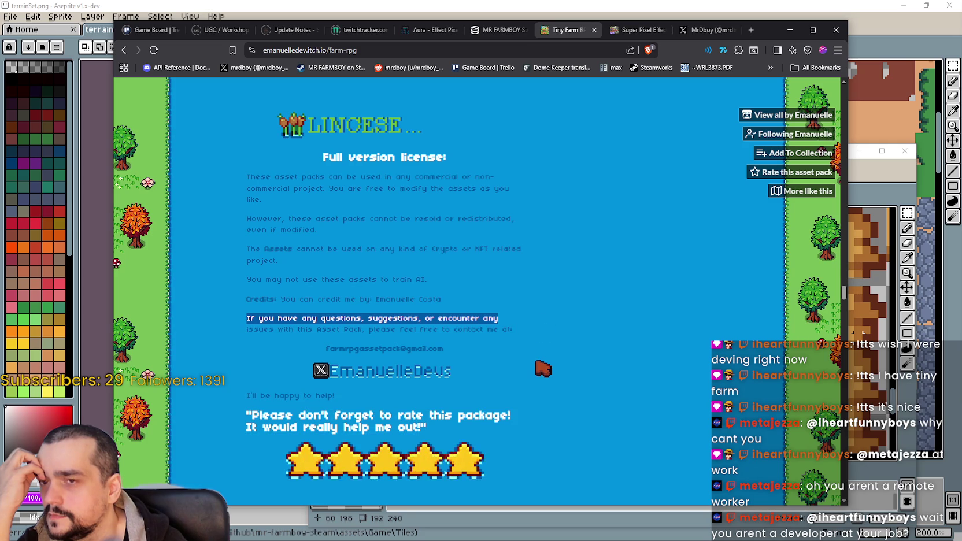
scroll(542, 370, "down", 3)
scroll(542, 370, "down", 2)
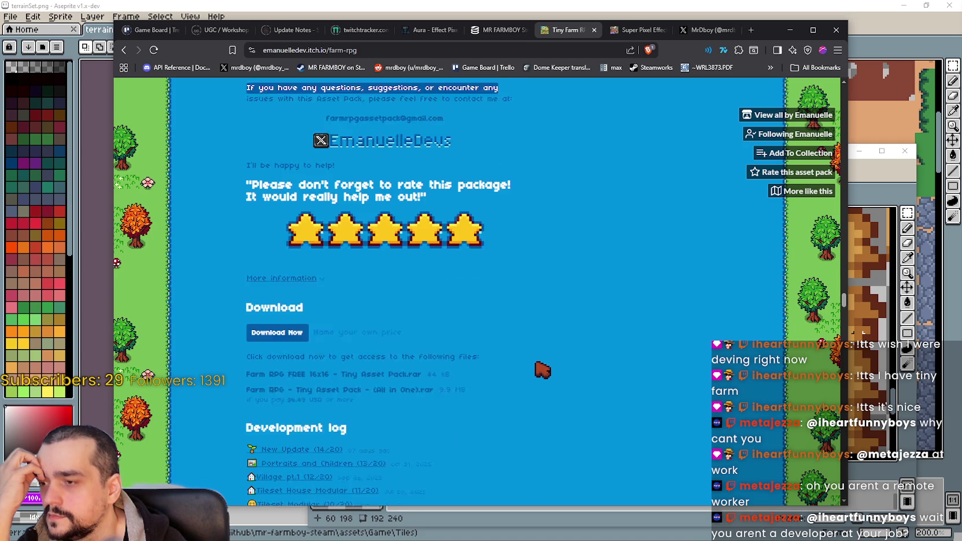
scroll(506, 337, "up", 4)
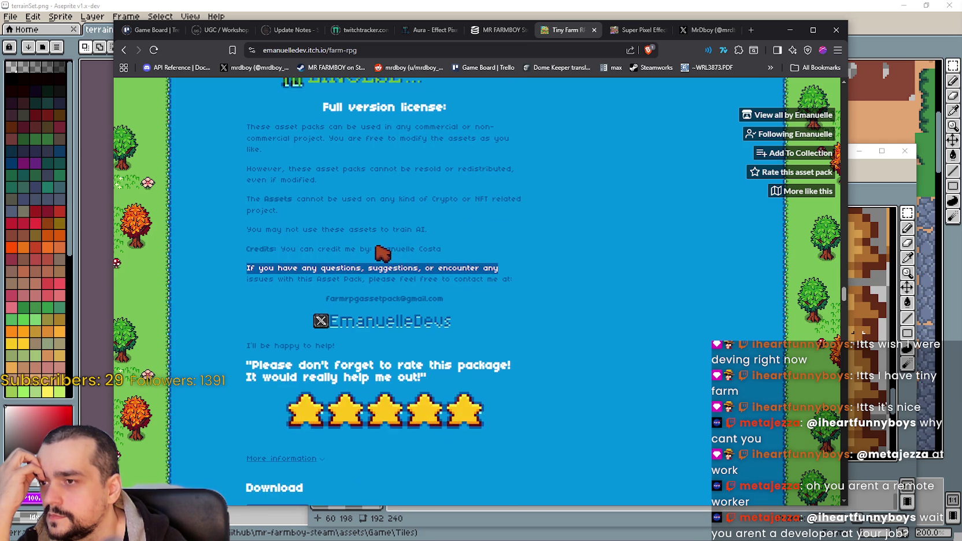
left_click_drag(371, 249, 465, 256)
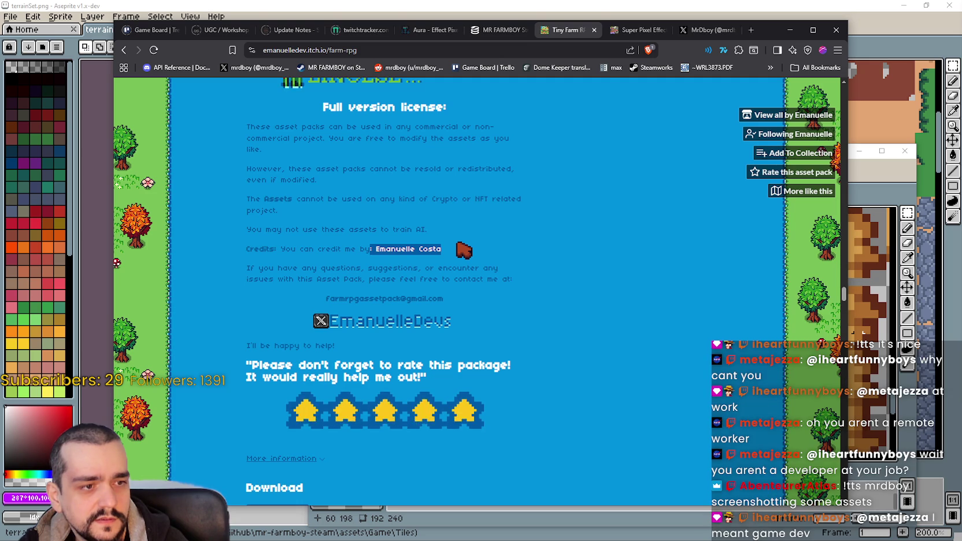
left_click(464, 250)
scroll(463, 249, "down", 1)
scroll(422, 289, "up", 2)
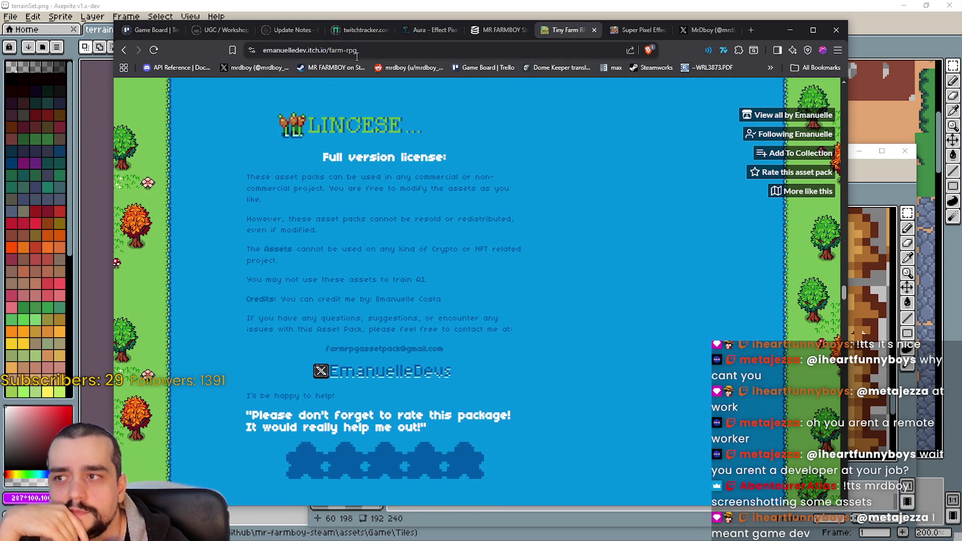
left_click(420, 49)
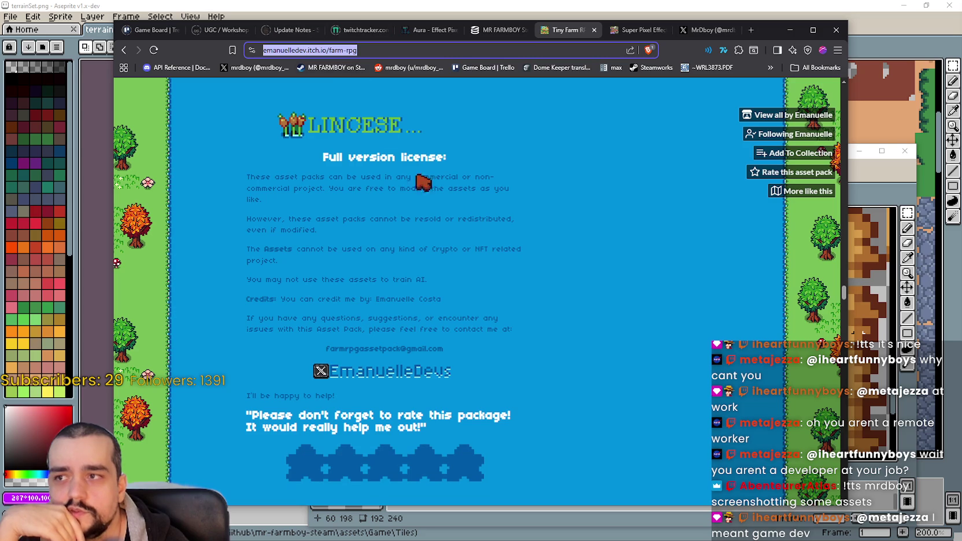
left_click(596, 347)
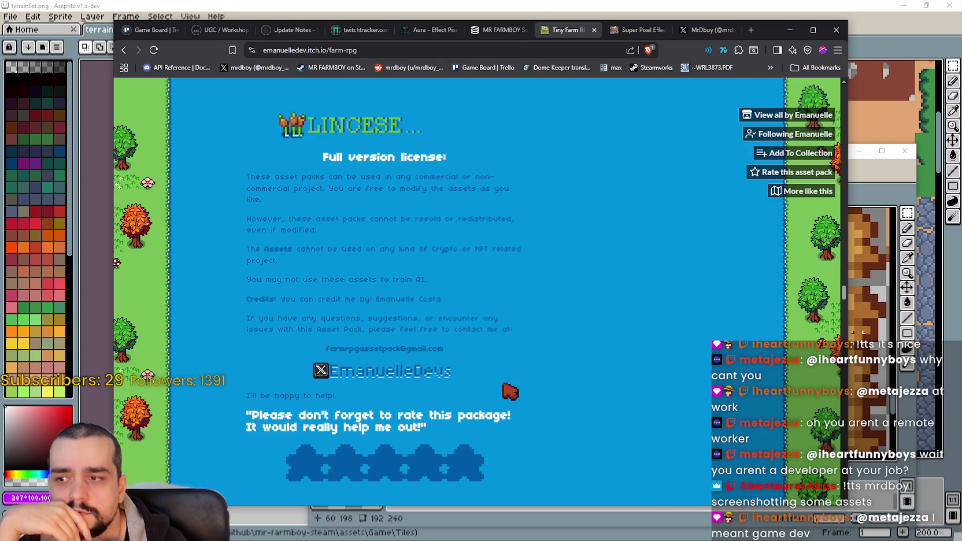
left_click(265, 49)
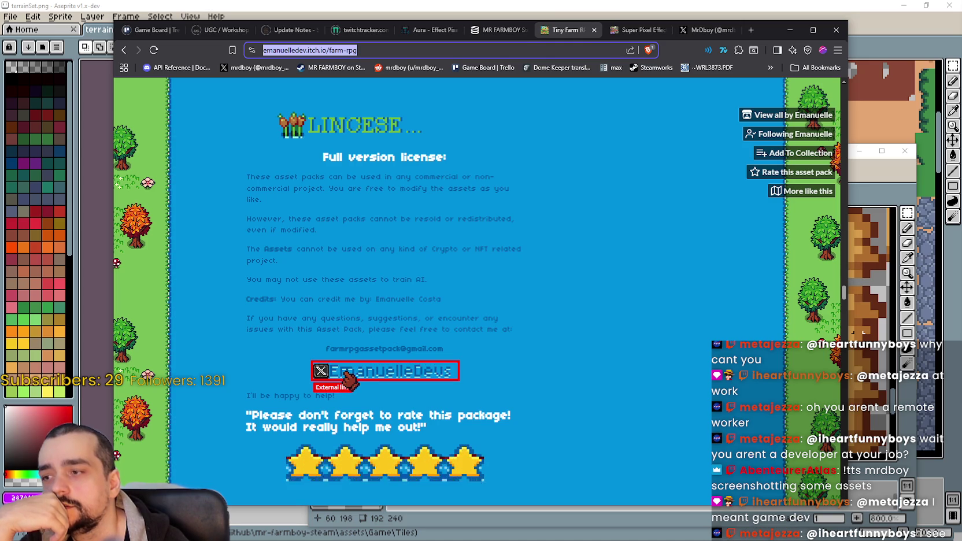
Open the pack author's X profile and scroll through their posts.
left_click(347, 376)
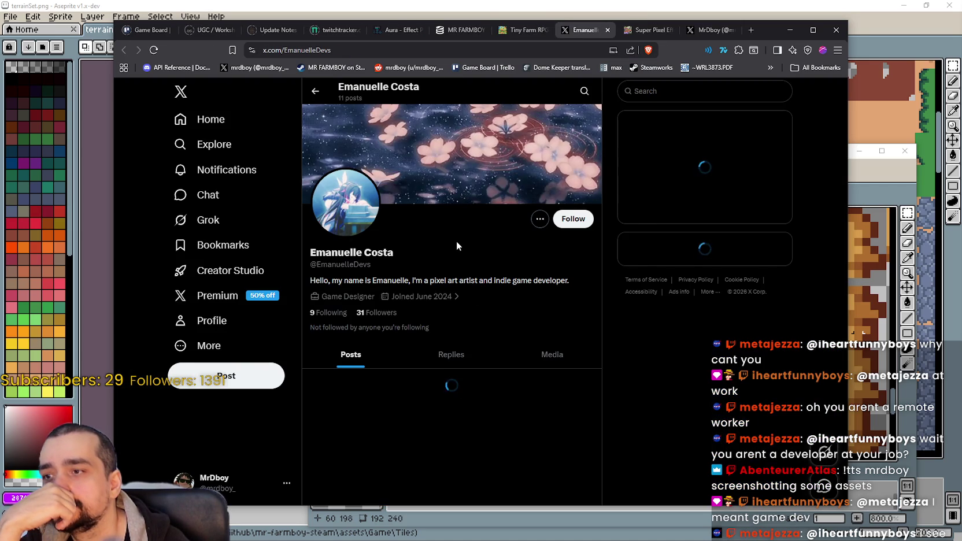
scroll(456, 245, "down", 3)
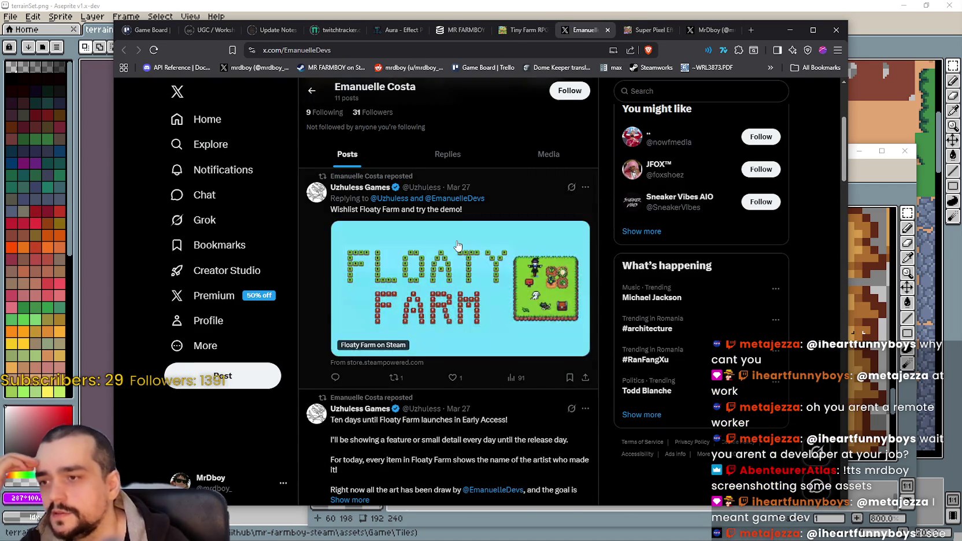
scroll(457, 246, "down", 3)
scroll(456, 246, "down", 2)
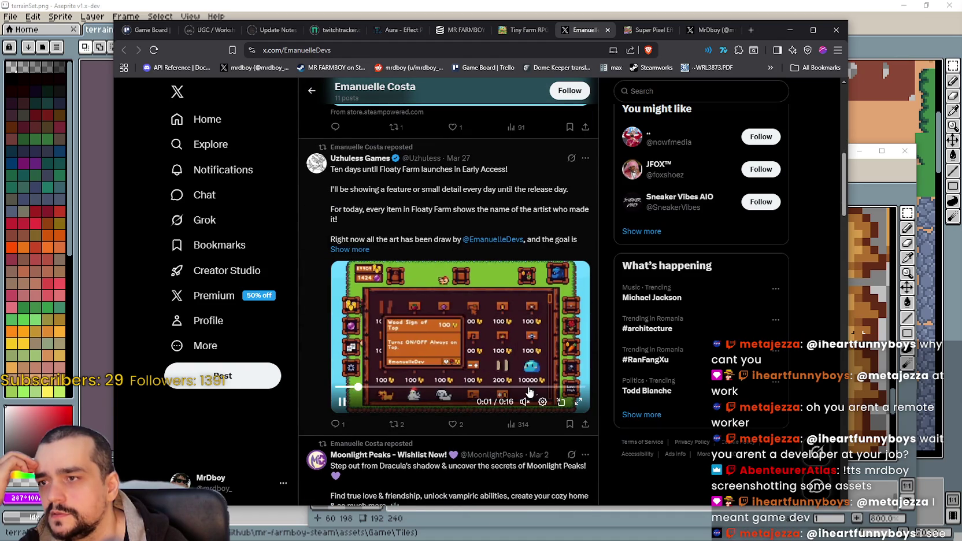
scroll(529, 391, "down", 3)
scroll(530, 392, "down", 2)
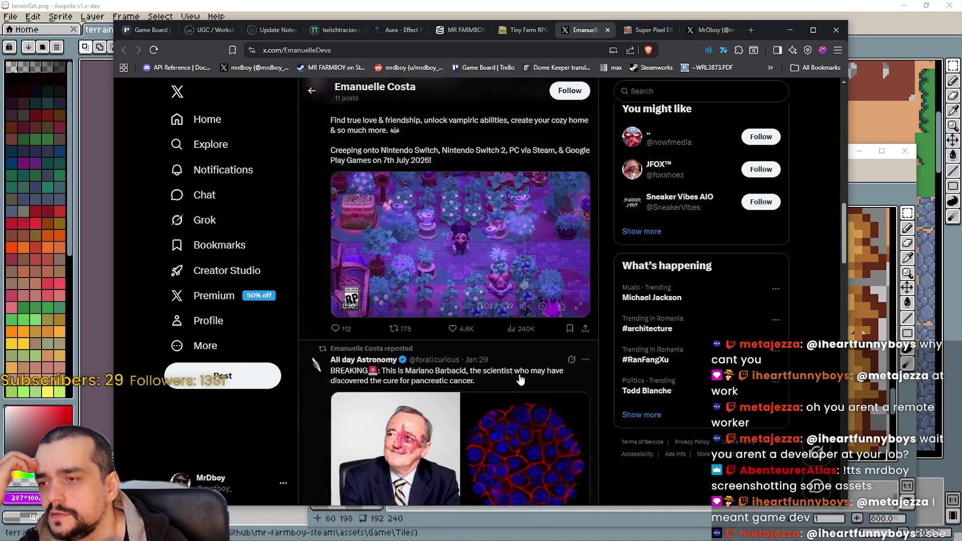
scroll(526, 384, "down", 2)
scroll(522, 378, "up", 4)
scroll(522, 378, "up", 4)
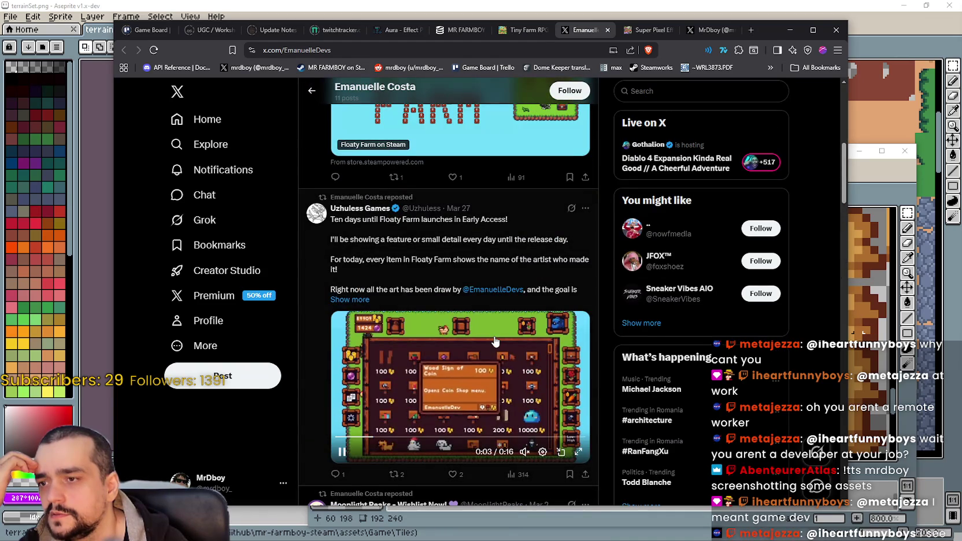
scroll(495, 341, "down", 6)
scroll(494, 341, "down", 3)
scroll(494, 341, "down", 2)
scroll(494, 341, "down", 4)
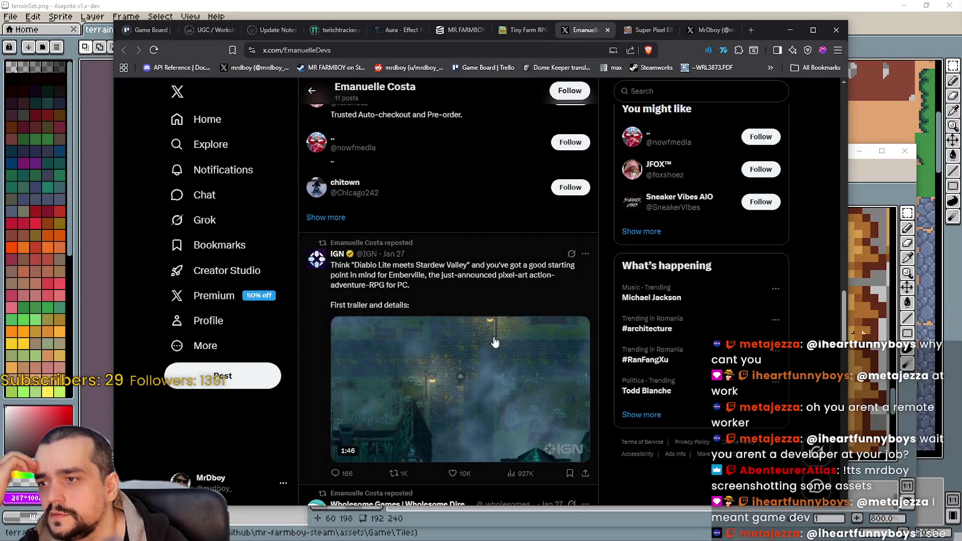
scroll(494, 341, "down", 3)
scroll(494, 341, "down", 3)
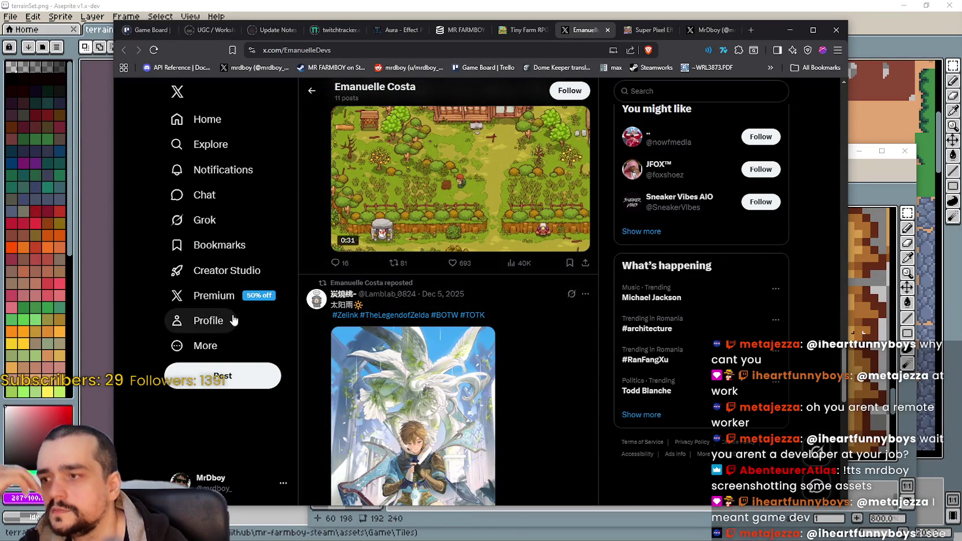
scroll(329, 245, "up", 5)
scroll(329, 246, "up", 3)
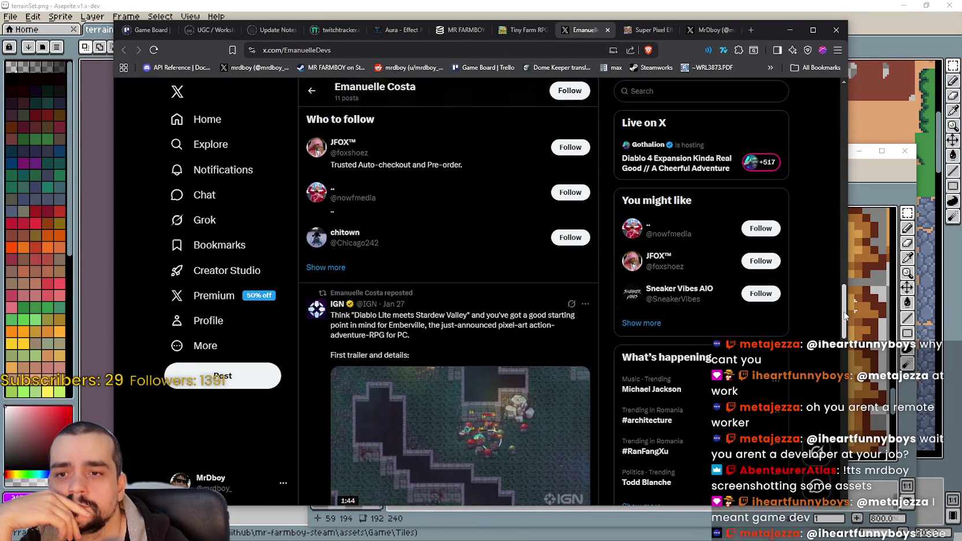
Highlight the artist's bio, then return to the Tiny Farm RPG tab.
left_click_drag(844, 309, 843, 92)
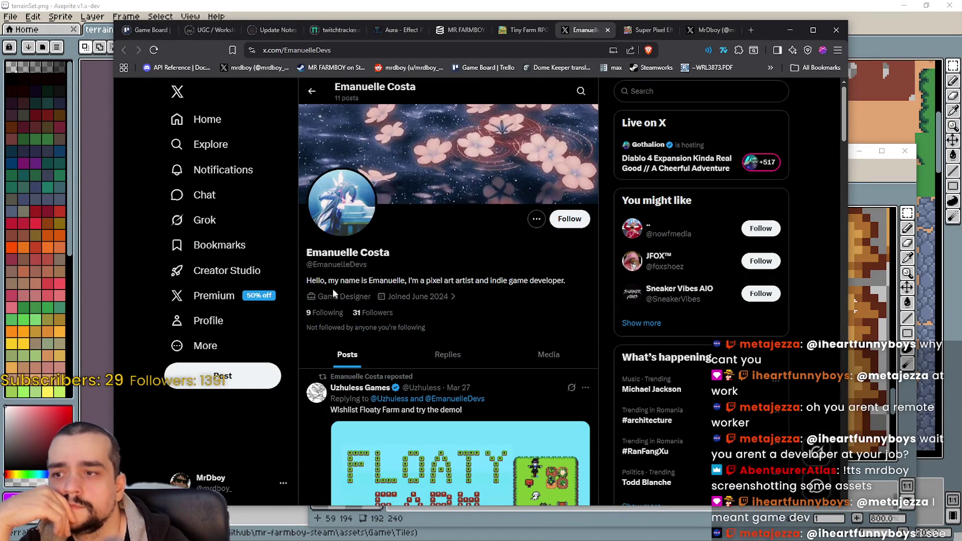
left_click_drag(427, 270, 527, 278)
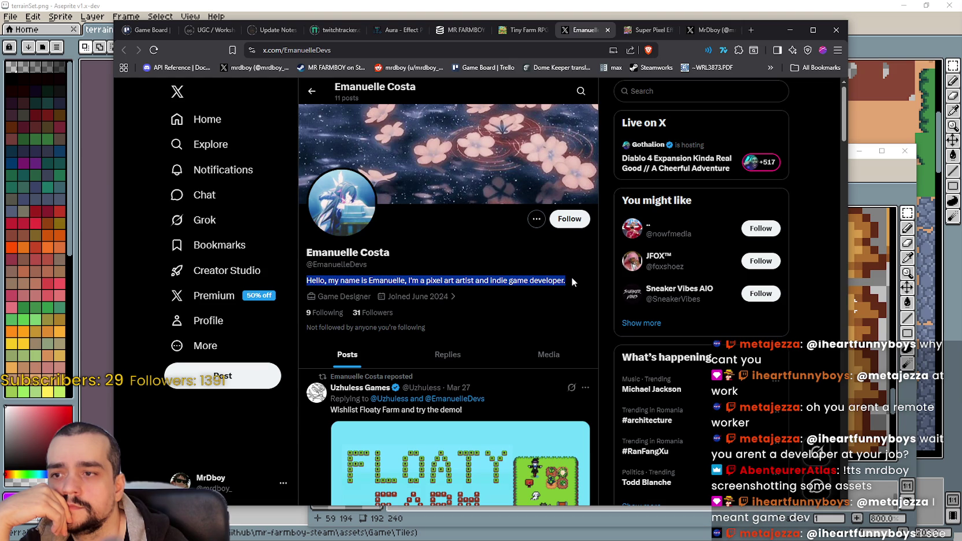
left_click(523, 30)
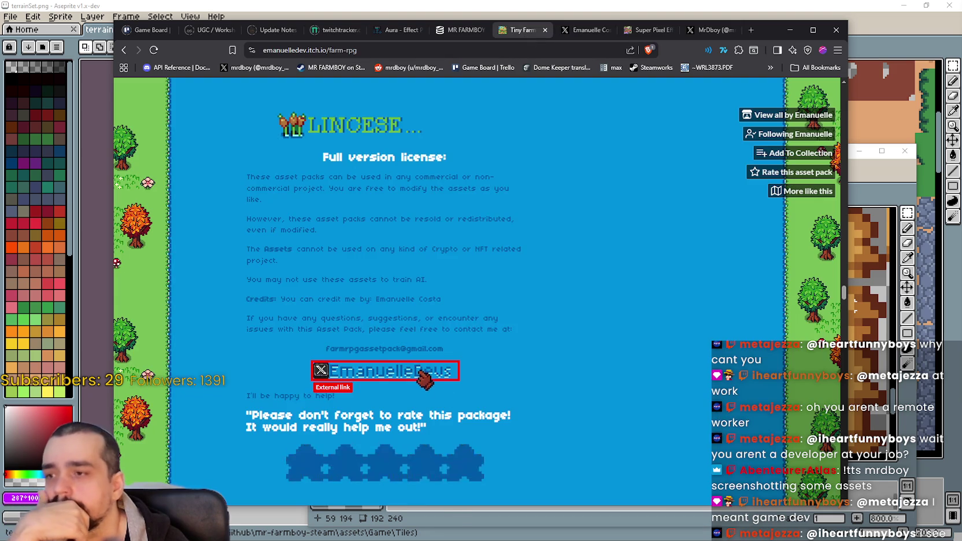
scroll(550, 328, "down", 1)
scroll(548, 330, "down", 3)
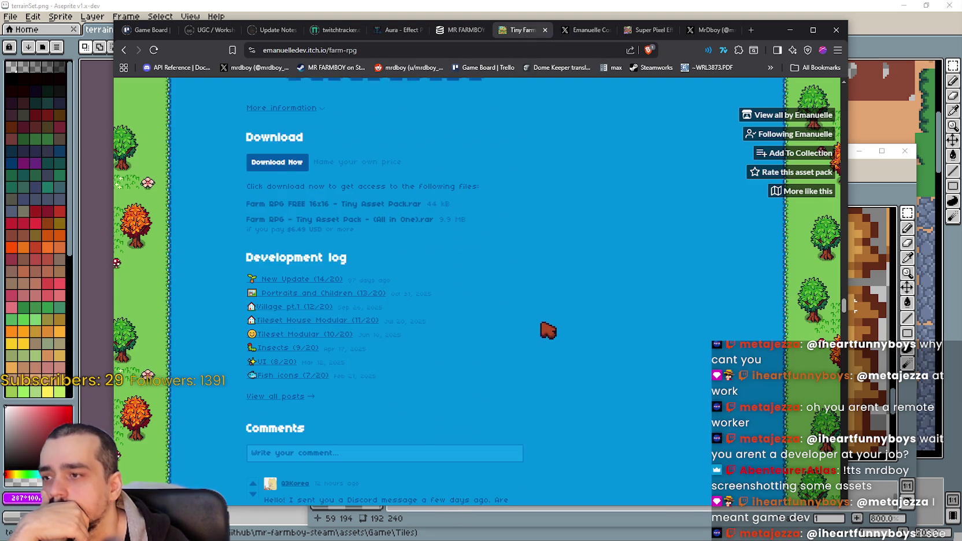
scroll(546, 331, "up", 5)
scroll(542, 333, "up", 4)
scroll(540, 335, "up", 3)
scroll(540, 337, "up", 3)
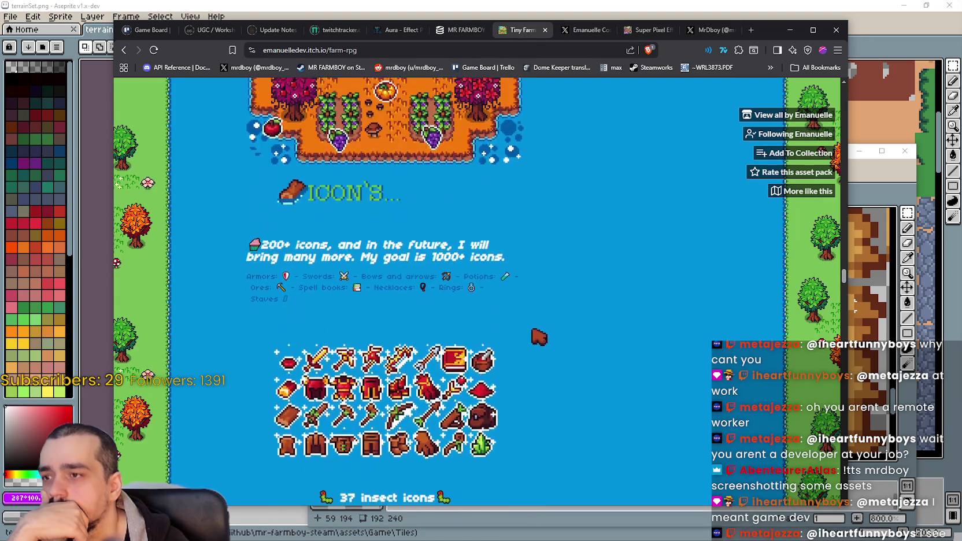
scroll(342, 391, "down", 6)
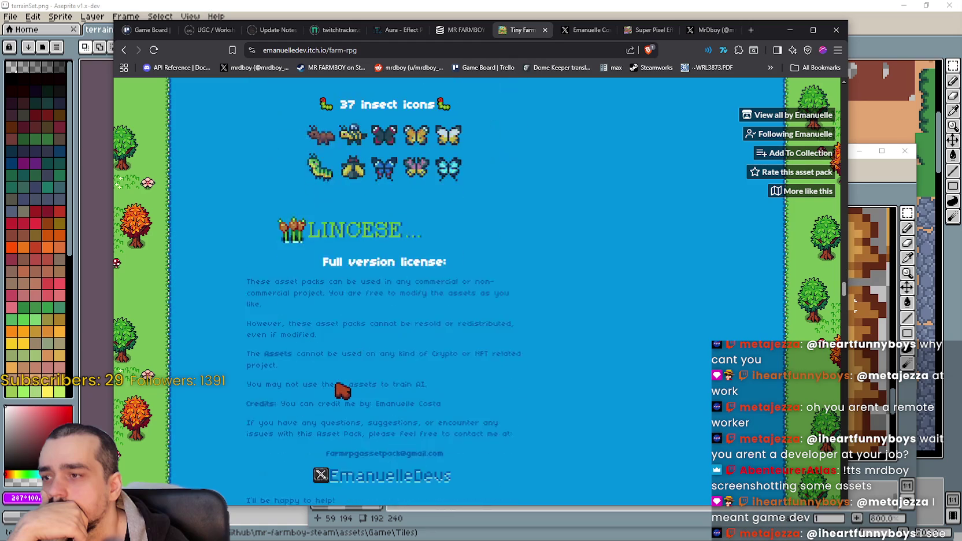
scroll(342, 391, "up", 3)
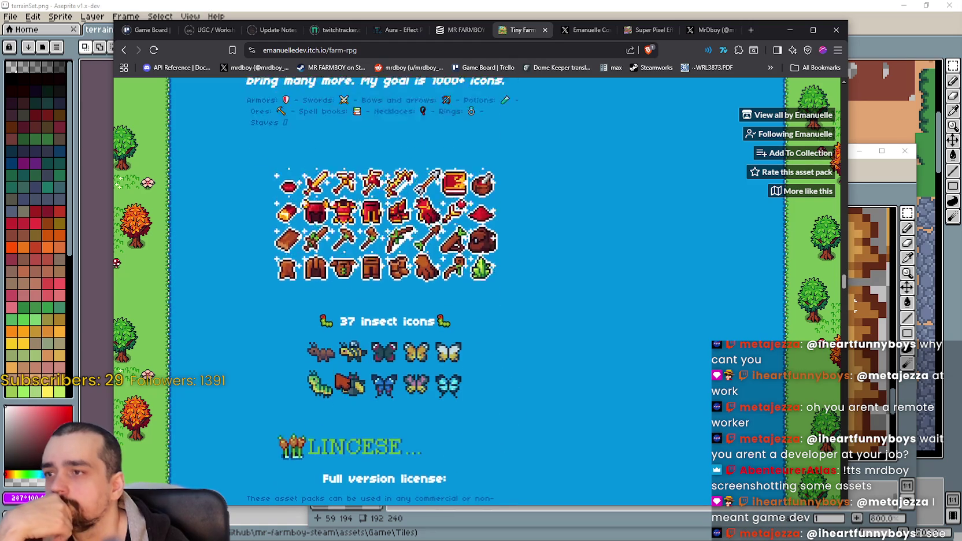
scroll(340, 383, "up", 2)
scroll(341, 378, "down", 4)
scroll(341, 373, "down", 3)
scroll(341, 370, "down", 2)
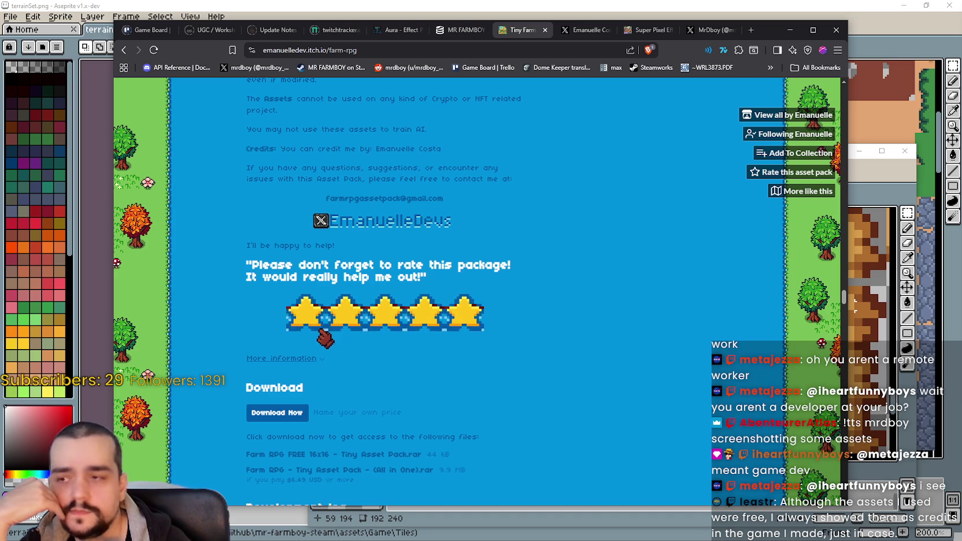
scroll(341, 289, "down", 1)
scroll(358, 237, "up", 3)
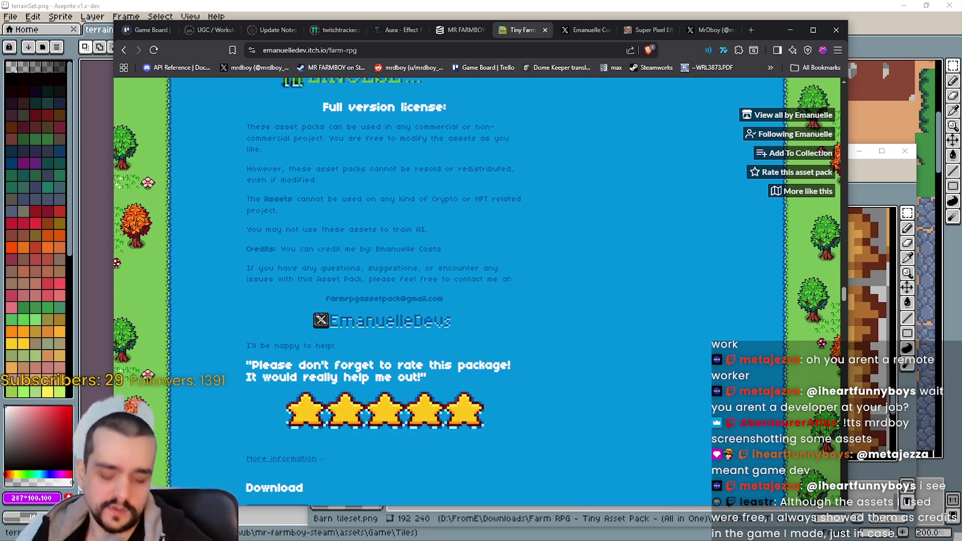
scroll(271, 301, "down", 1)
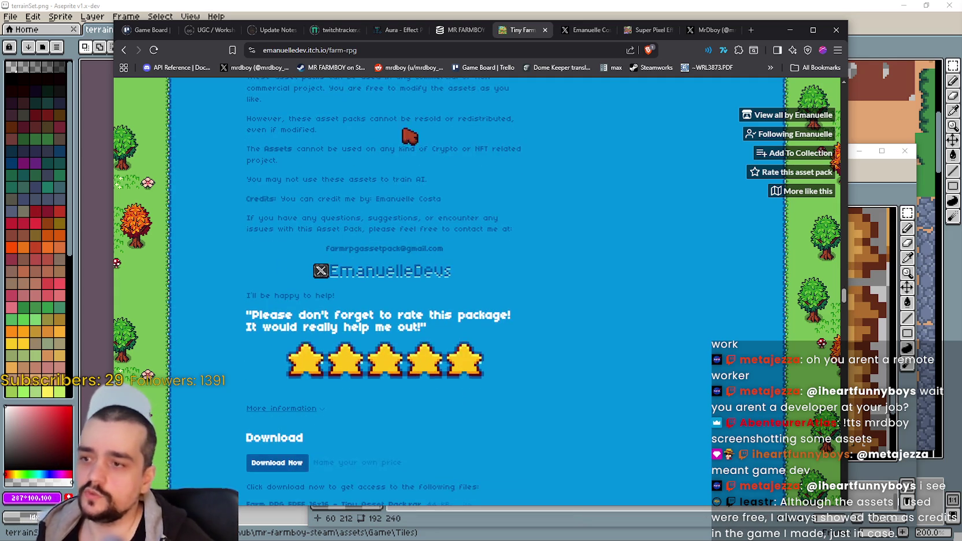
scroll(395, 393, "down", 3)
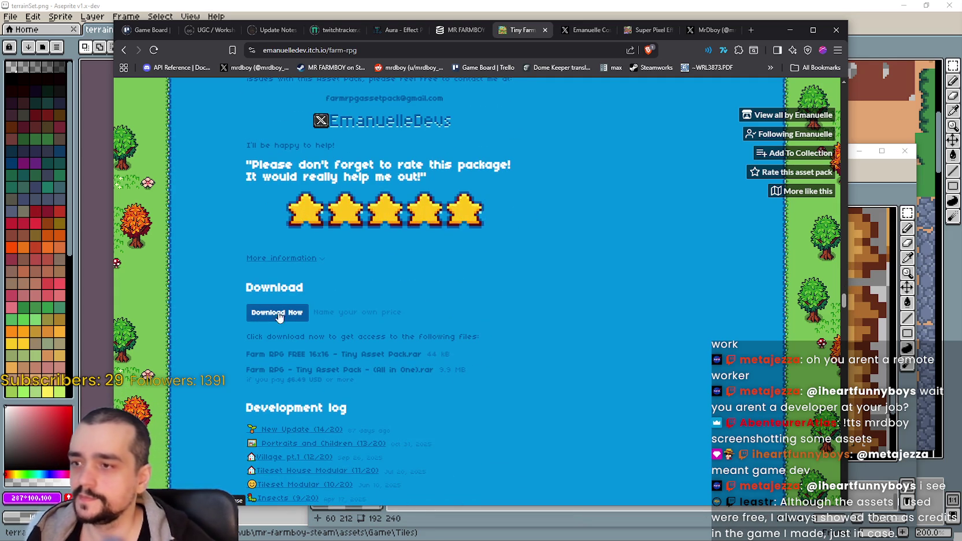
scroll(352, 262, "down", 3)
scroll(357, 292, "down", 3)
scroll(428, 323, "up", 4)
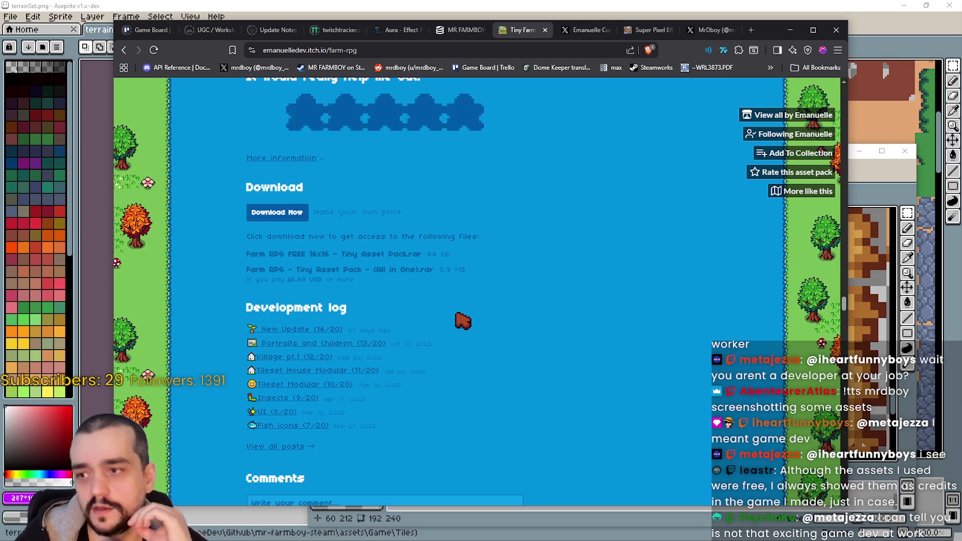
scroll(378, 354, "up", 3)
scroll(377, 350, "up", 3)
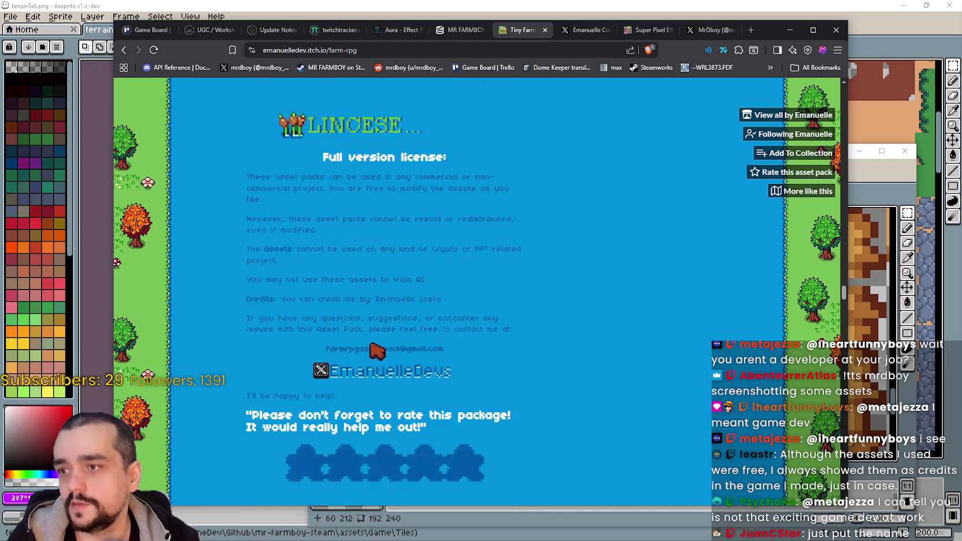
scroll(372, 341, "down", 2)
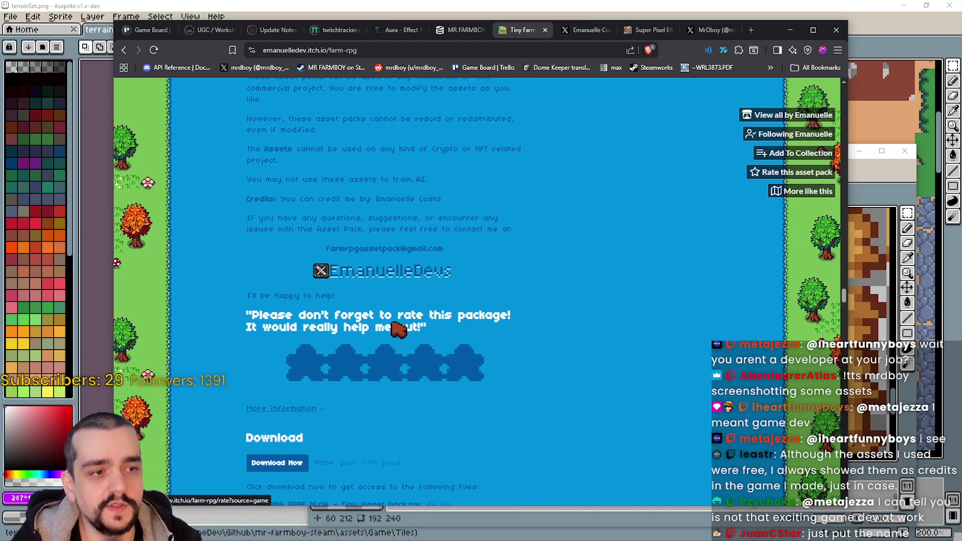
scroll(399, 249, "up", 2)
left_click_drag(365, 299, 474, 300)
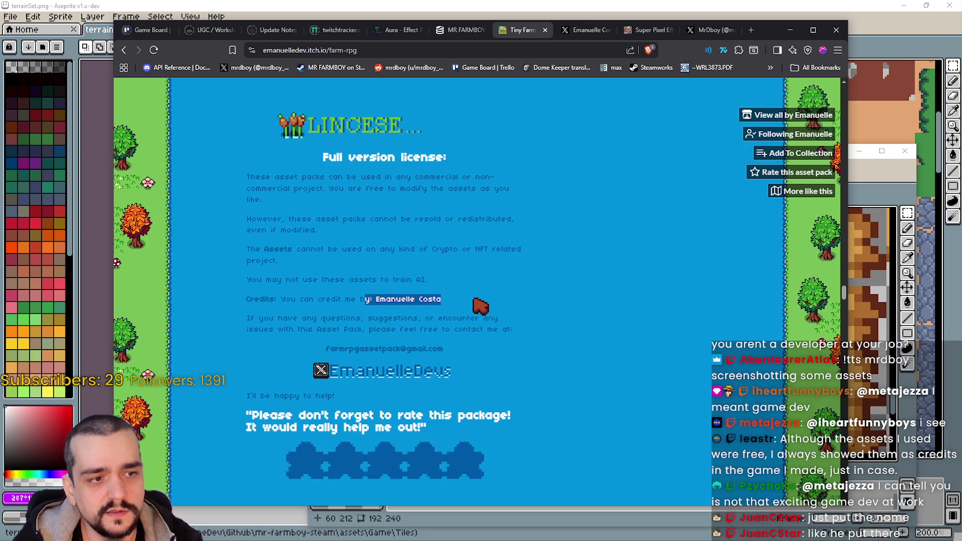
left_click(477, 304)
left_click_drag(379, 299, 432, 299)
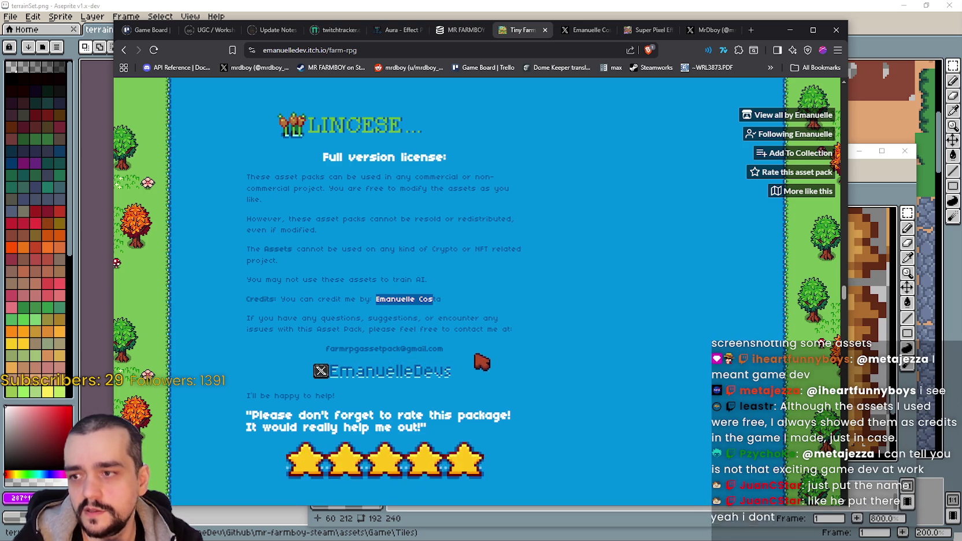
scroll(470, 364, "down", 1)
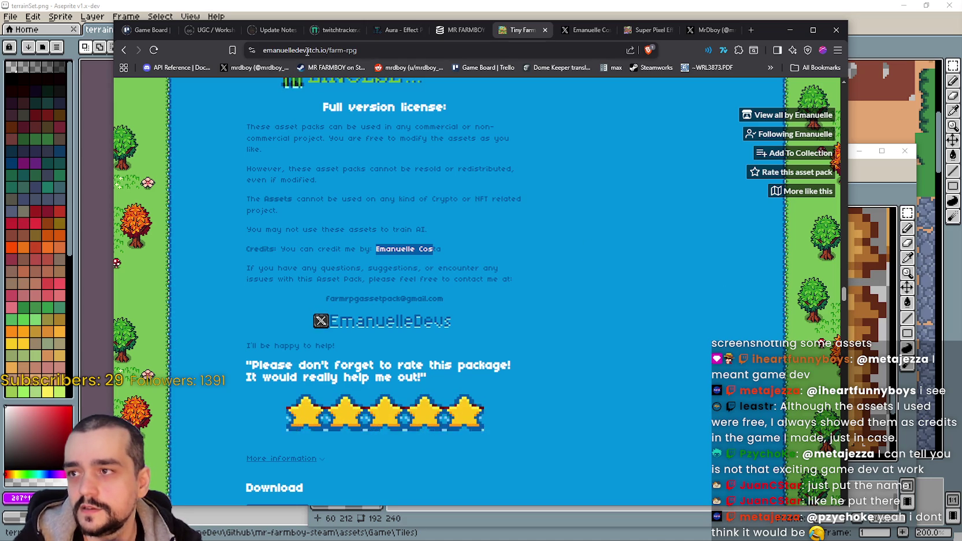
left_click_drag(307, 51, 284, 49)
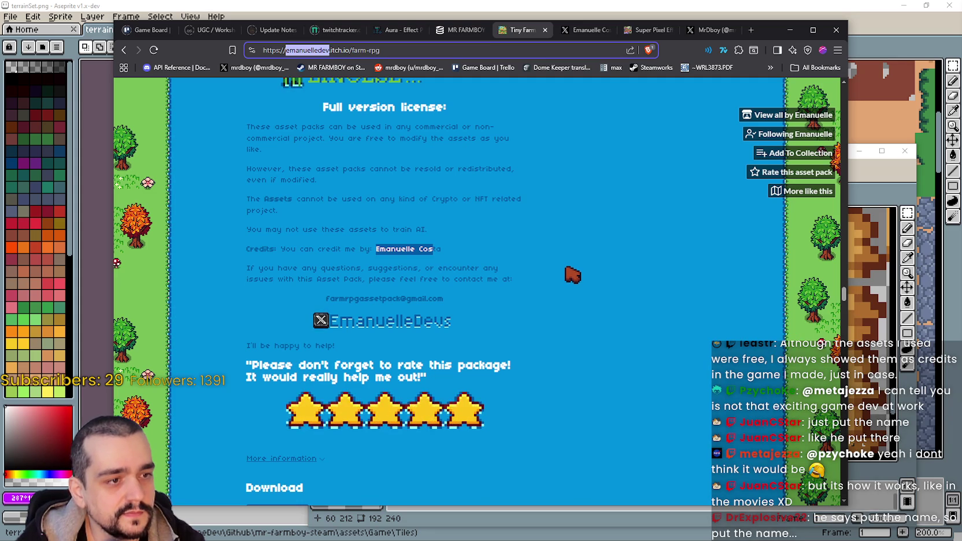
left_click(579, 397)
scroll(570, 390, "down", 1)
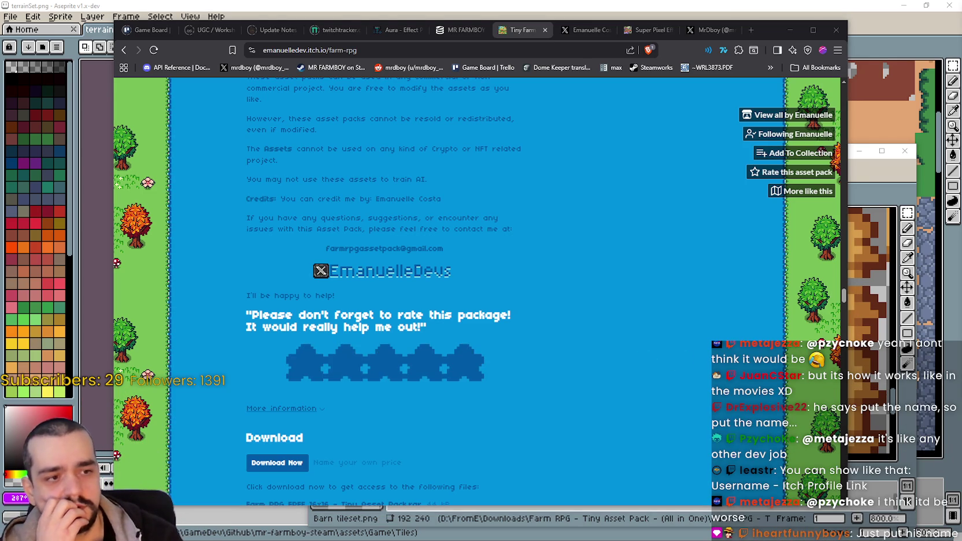
left_click_drag(382, 200, 407, 206)
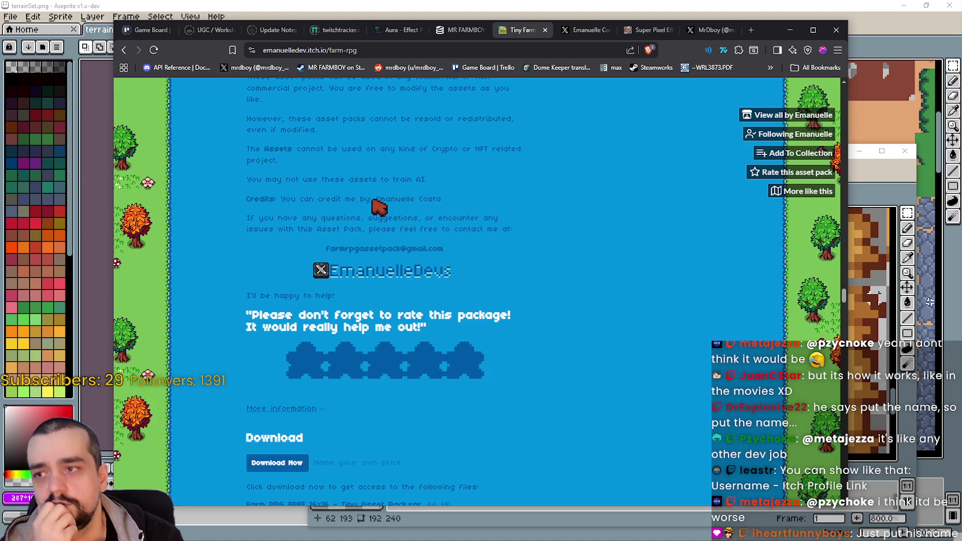
Select the author's name in the Credits line and copy it from the right-click menu.
right_click(389, 208)
left_click(405, 209)
left_click(460, 210)
left_click_drag(460, 209, 376, 199)
scroll(489, 230, "up", 2)
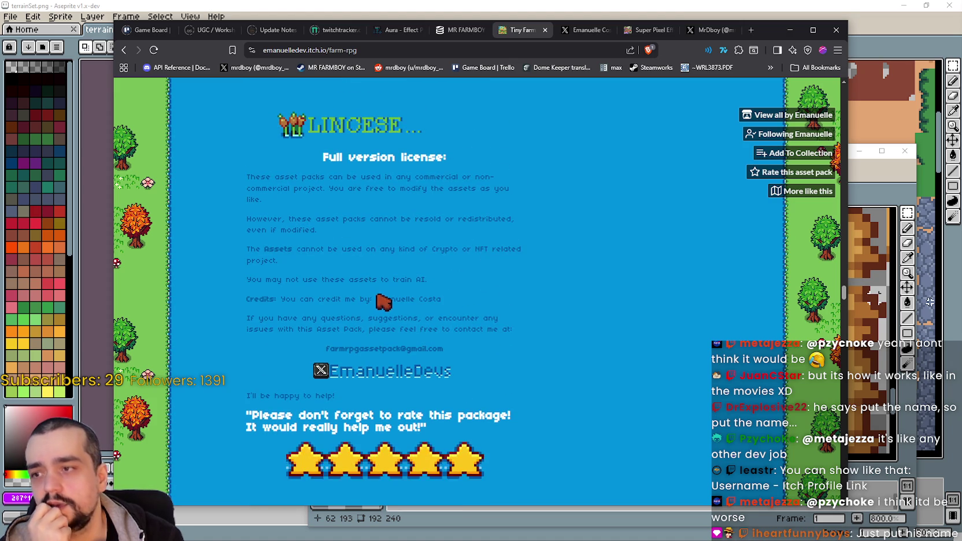
left_click_drag(376, 295, 448, 299)
right_click(415, 297)
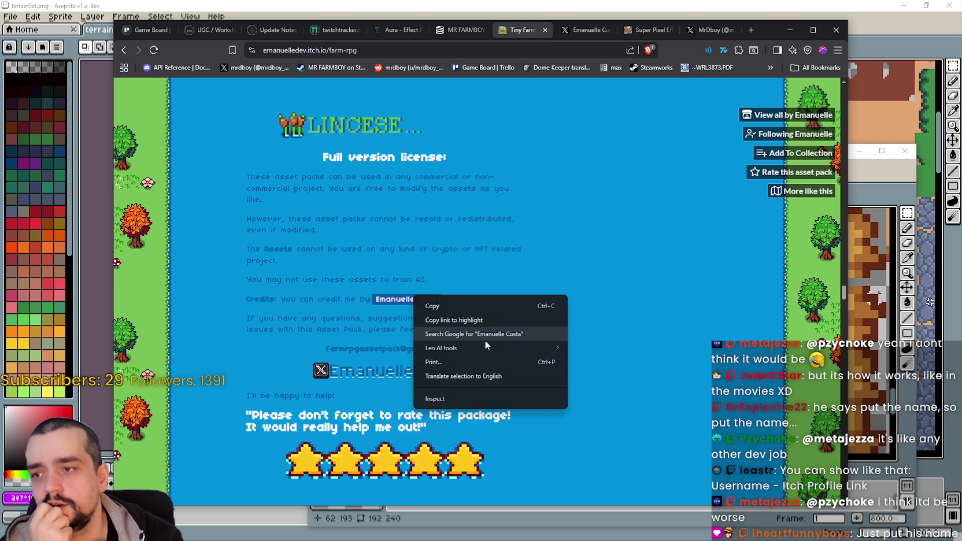
left_click(455, 309)
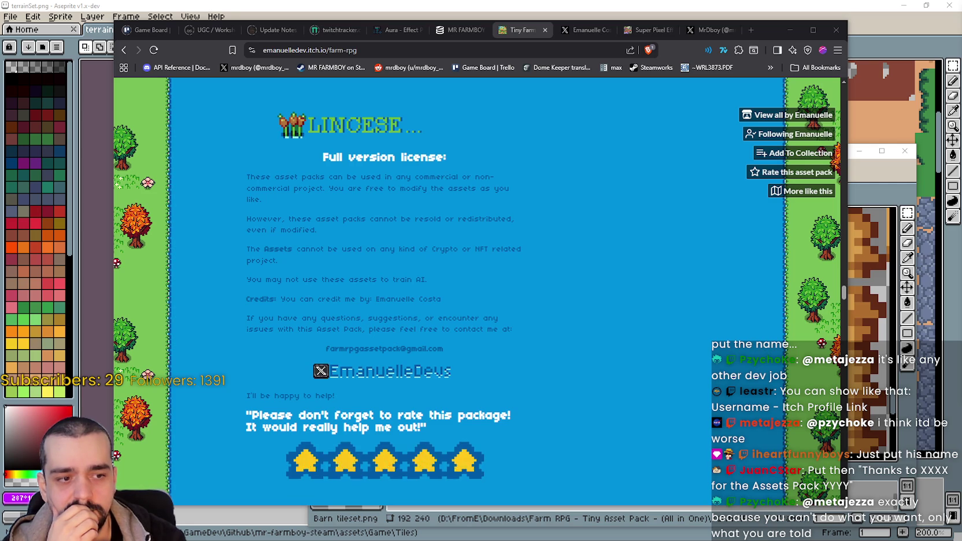
Cycle windows past terrainSet.png to bring Barn tileset.png forward in Aseprite.
key("alt+Tab")
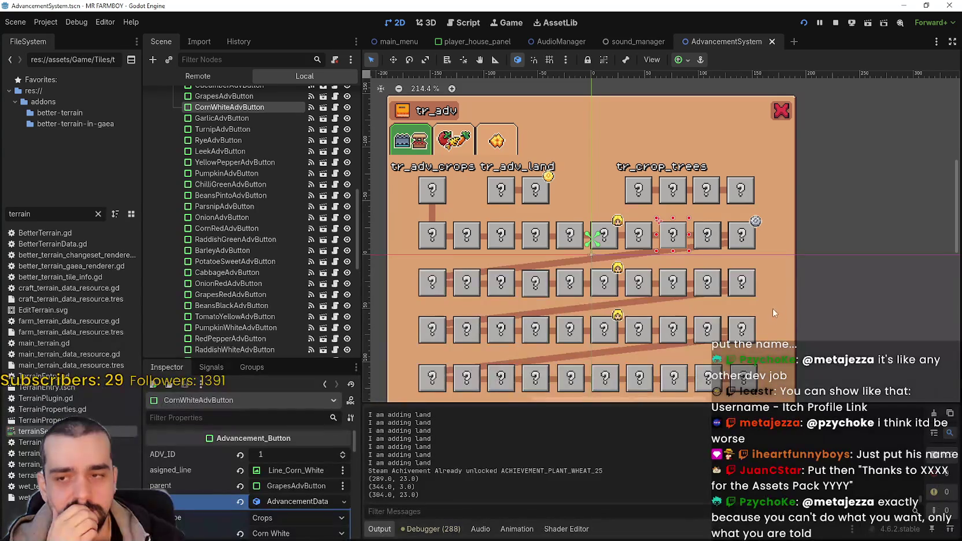
scroll(799, 291, "down", 1)
scroll(798, 291, "up", 2)
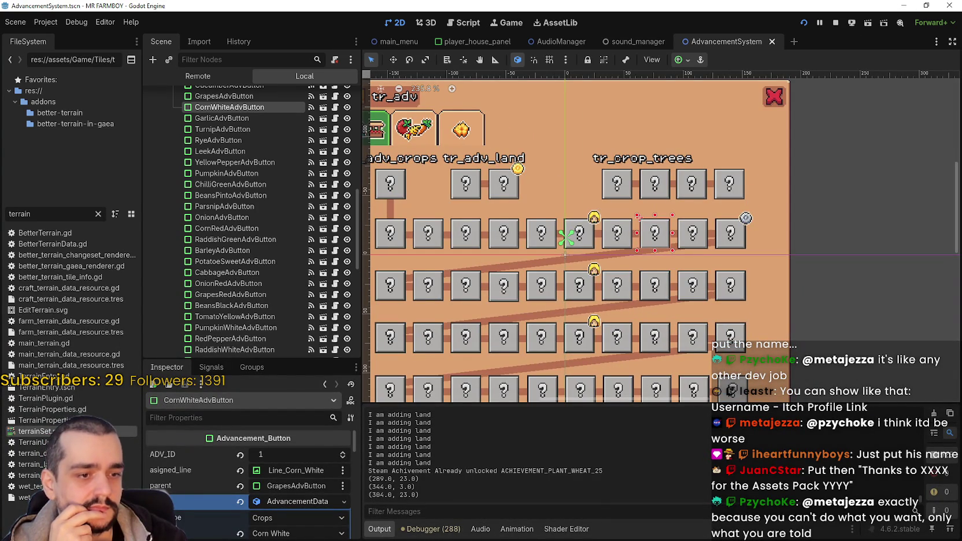
key("alt+Tab")
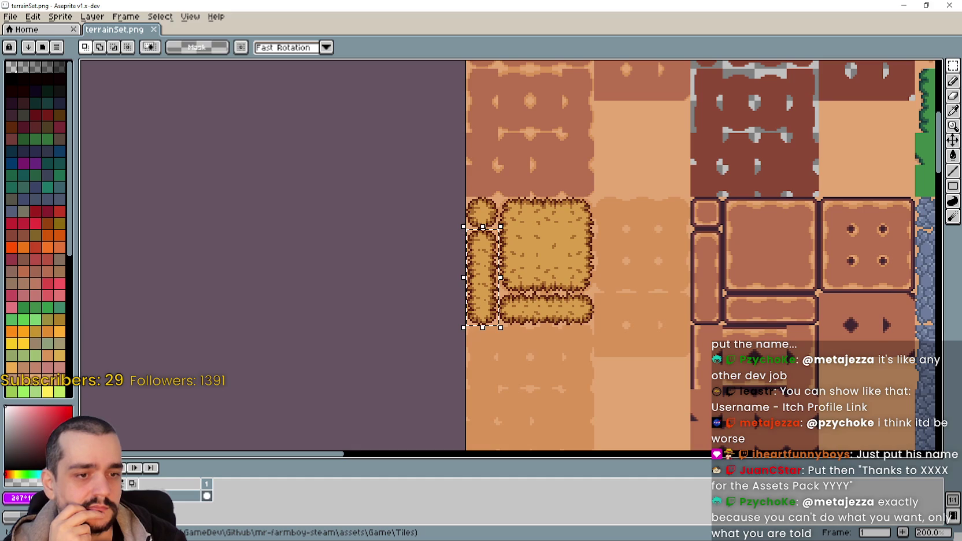
key("alt+Tab")
Zoom around the Barn tileset's floor tiles, then return to the license page.
scroll(565, 311, "down", 1)
scroll(565, 311, "down", 1)
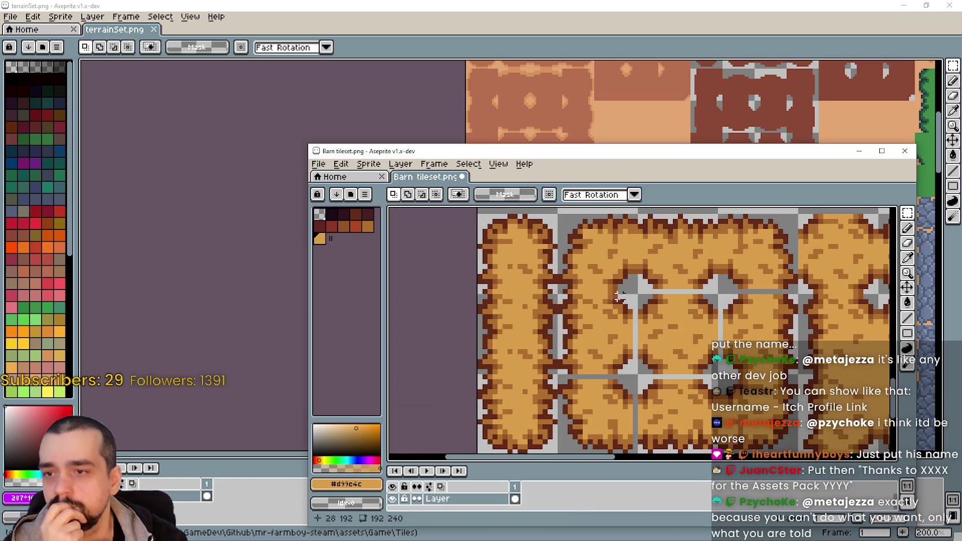
scroll(565, 310, "up", 3)
scroll(565, 311, "up", 2)
scroll(496, 272, "up", 1)
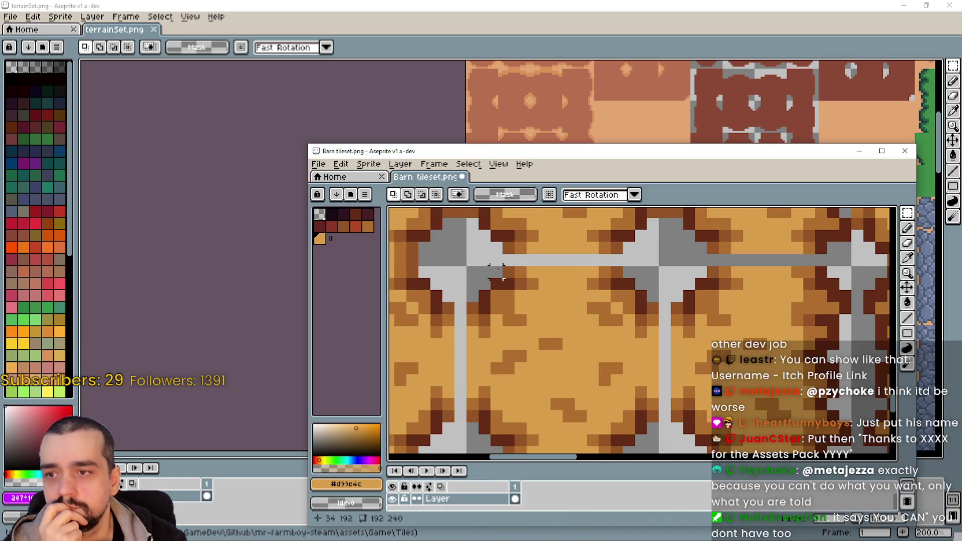
scroll(496, 272, "down", 1)
scroll(515, 279, "down", 1)
scroll(515, 279, "down", 1)
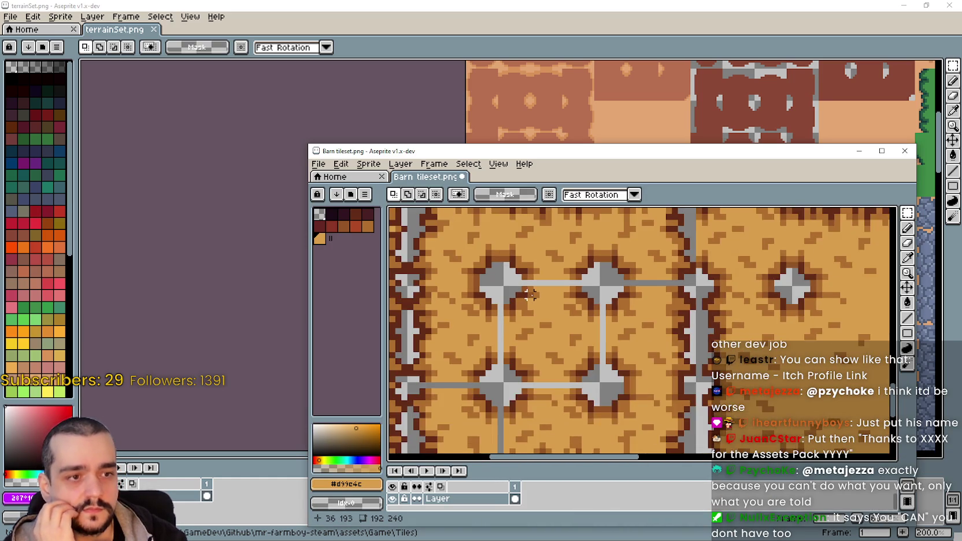
scroll(627, 322, "up", 1)
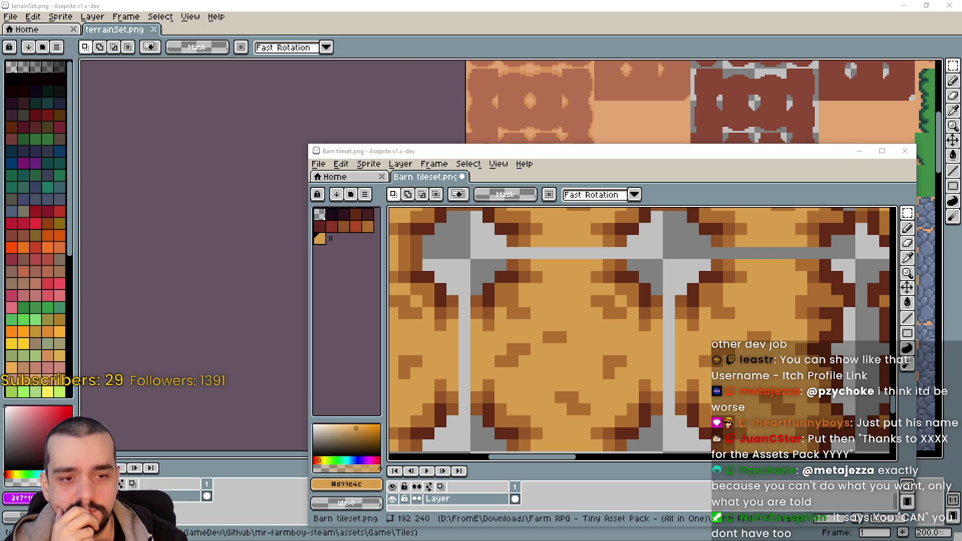
key("alt+Tab")
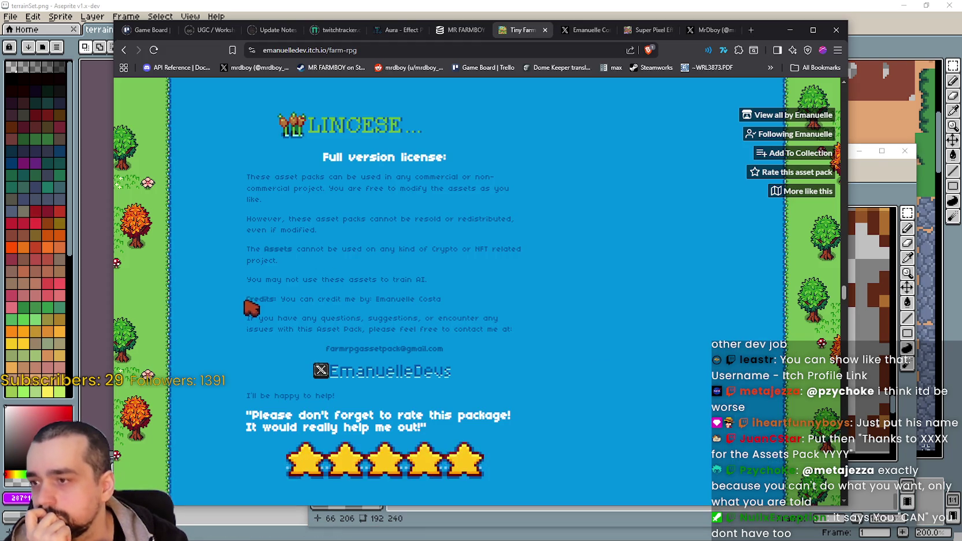
Highlight the license's credits line and the paragraph about contacting the artist.
left_click_drag(246, 300, 409, 302)
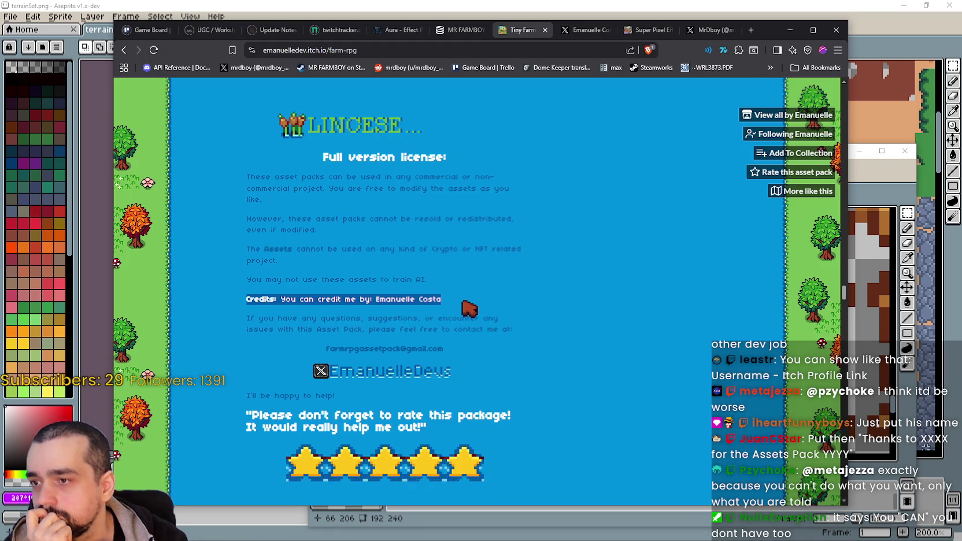
mouse_move(467, 308)
left_mouse_down()
mouse_move(461, 321)
mouse_move(465, 304)
left_mouse_up()
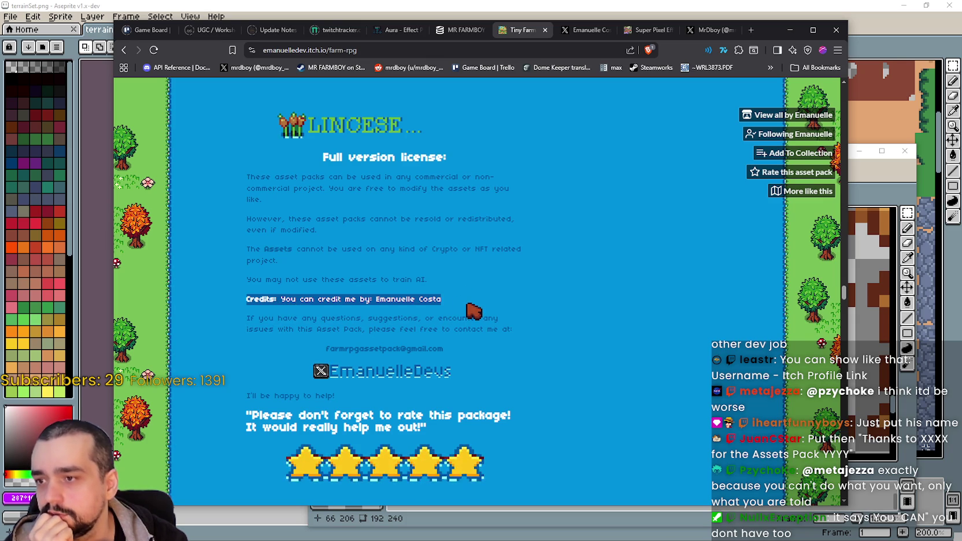
left_click(557, 407)
left_click_drag(323, 317, 535, 334)
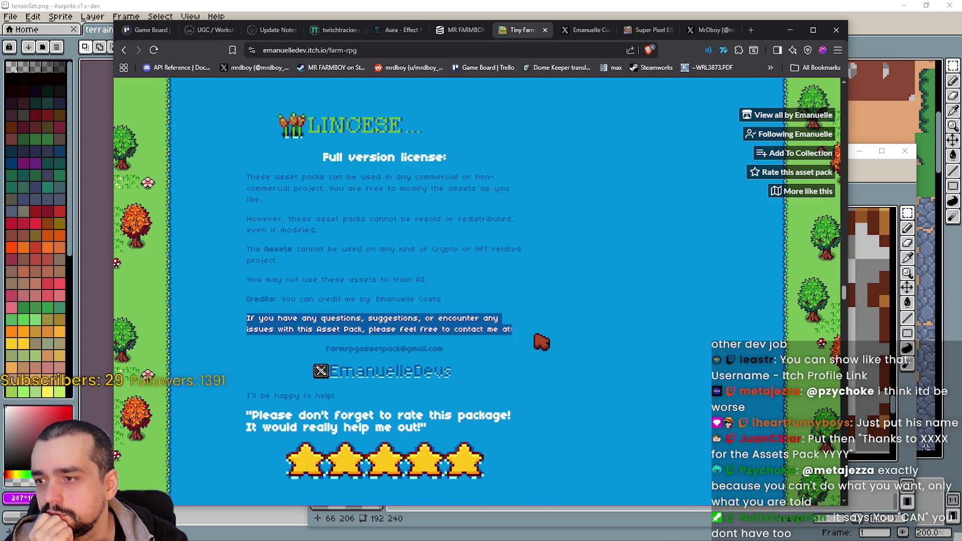
left_click_drag(491, 300, 287, 309)
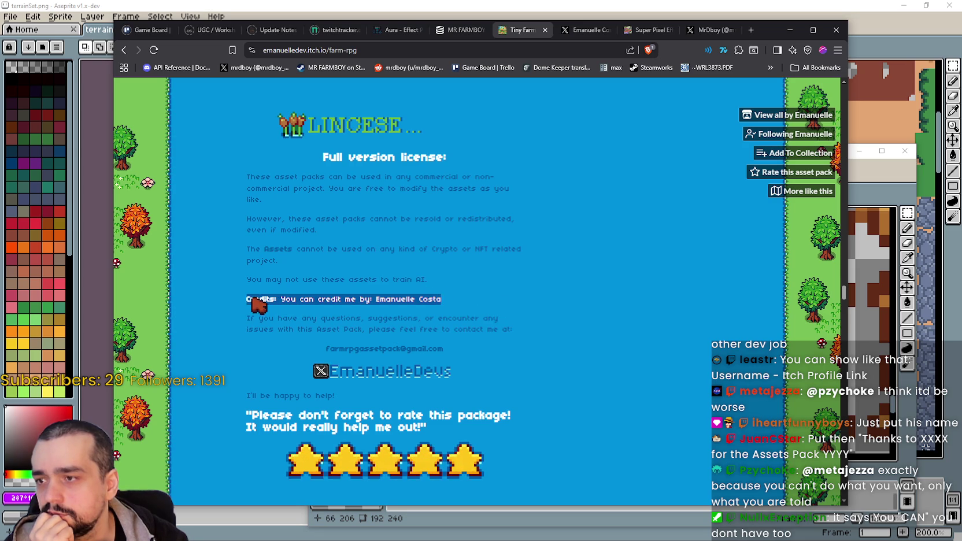
left_click(250, 294)
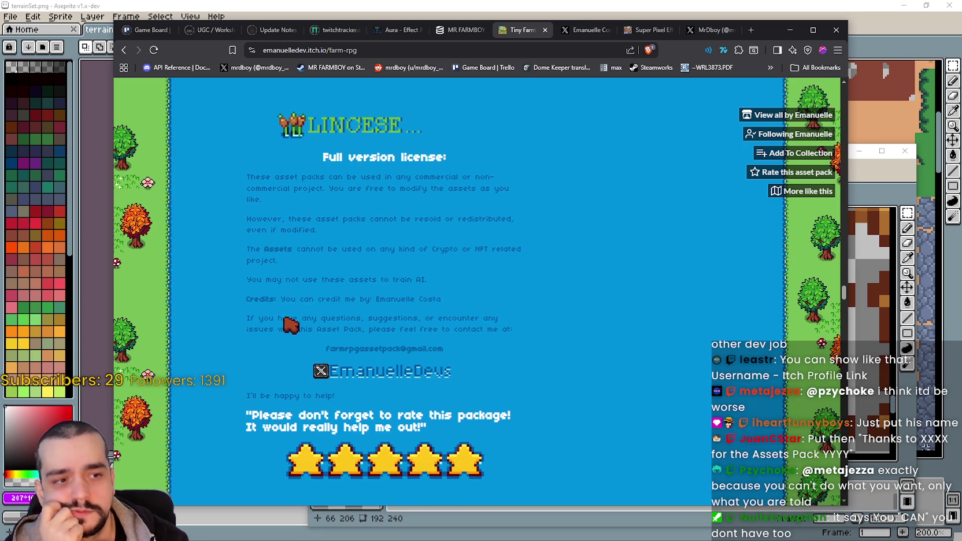
left_click_drag(473, 307, 289, 300)
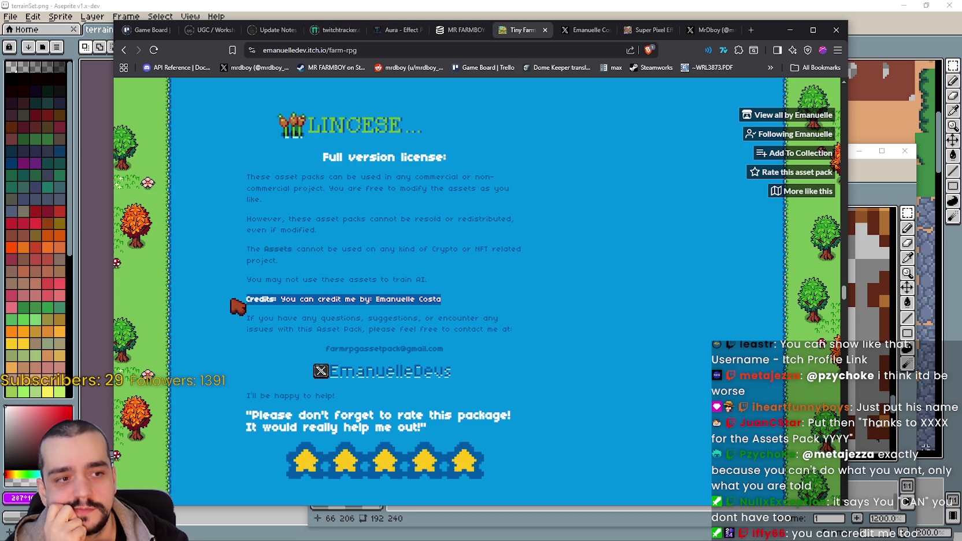
Scroll around the license section, then switch to the Godot editor.
scroll(254, 298, "down", 2)
scroll(269, 272, "down", 4)
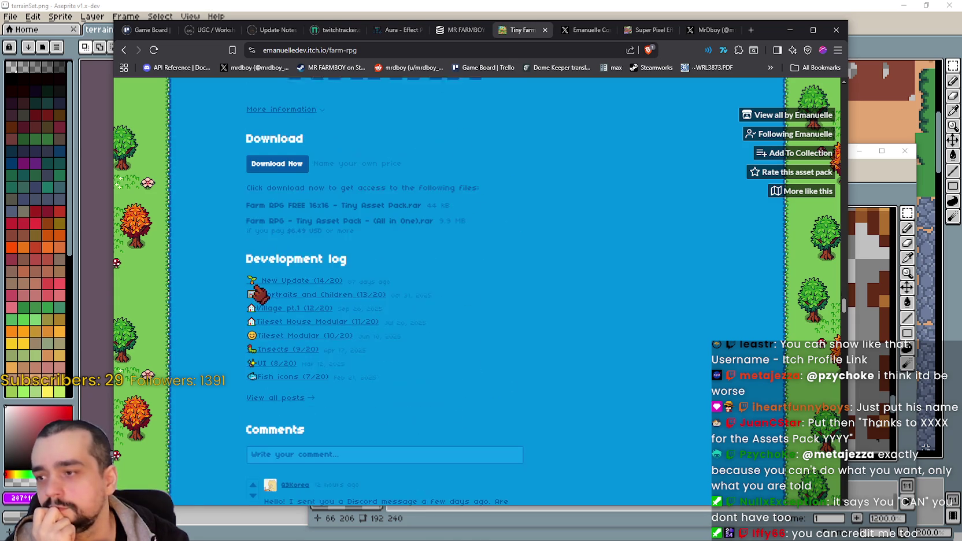
scroll(547, 372, "up", 2)
scroll(543, 372, "up", 4)
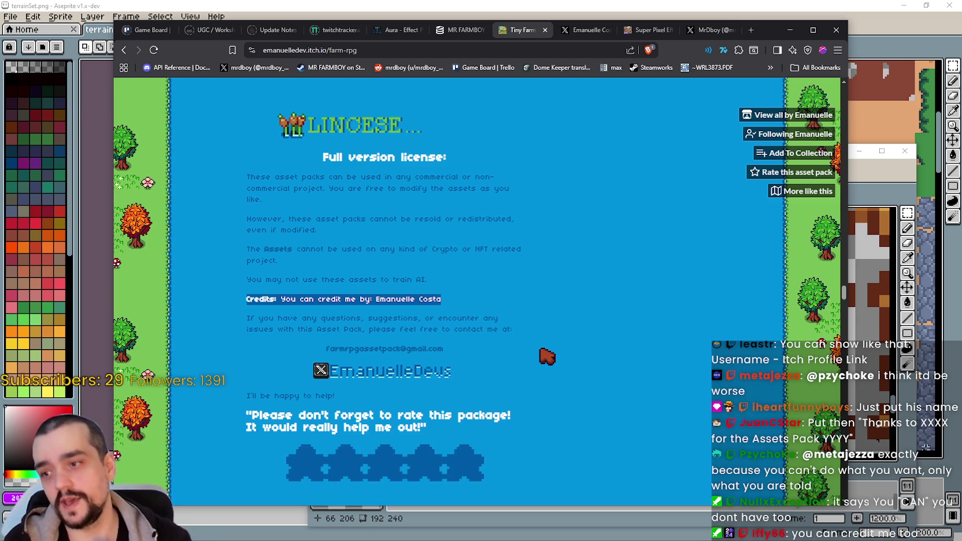
scroll(521, 323, "down", 4)
scroll(508, 358, "down", 2)
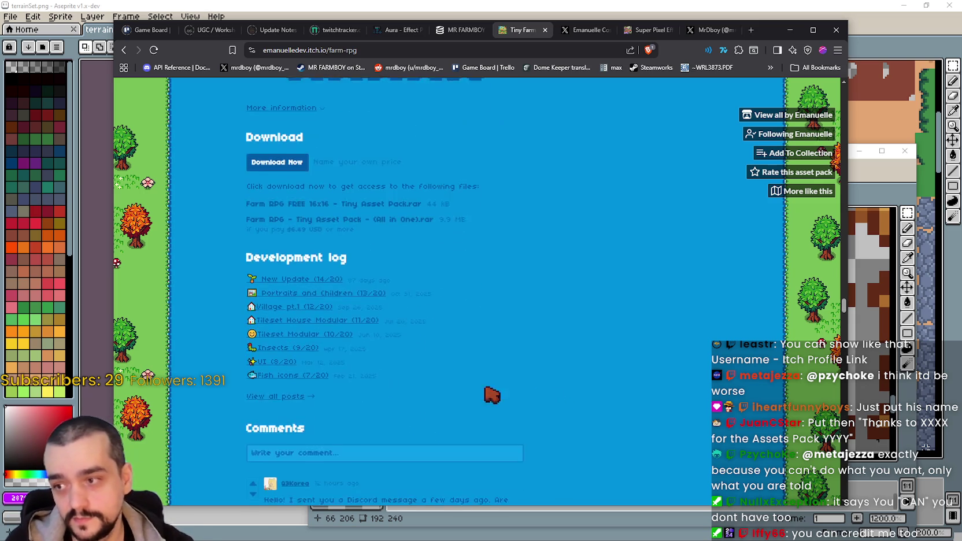
scroll(272, 369, "down", 3)
scroll(243, 359, "up", 4)
scroll(318, 307, "up", 3)
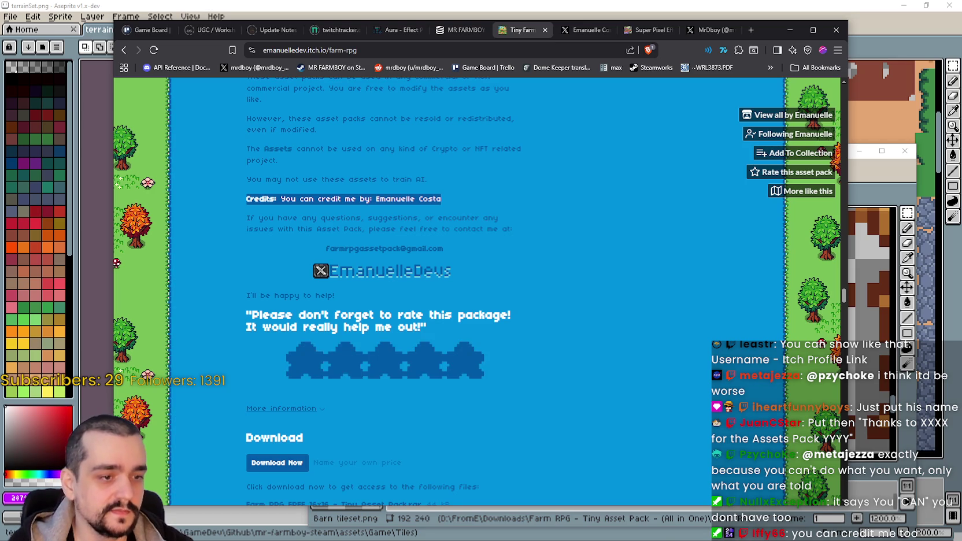
key("alt+Tab")
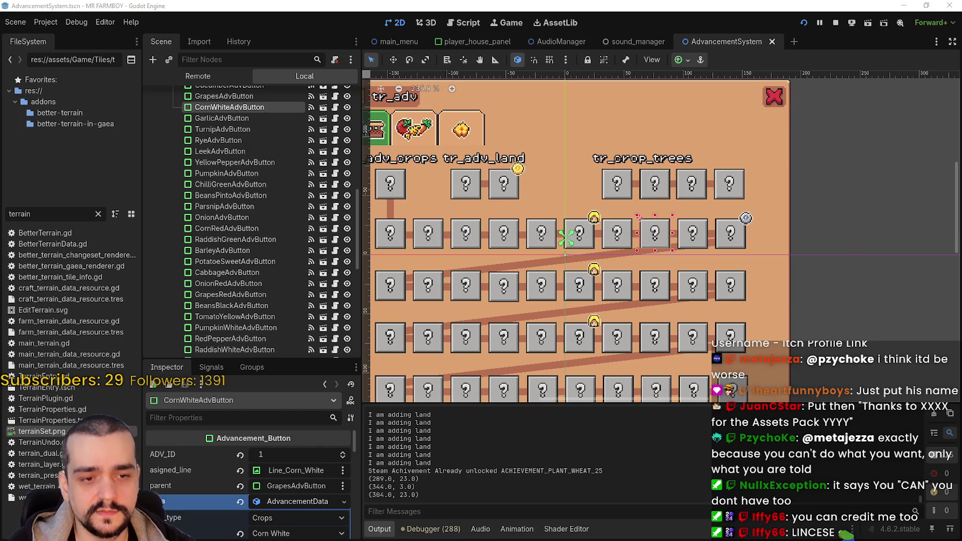
Return to the asset page and select the full license text through the contact line.
key("alt+Tab")
scroll(555, 315, "up", 2)
scroll(555, 315, "up", 3)
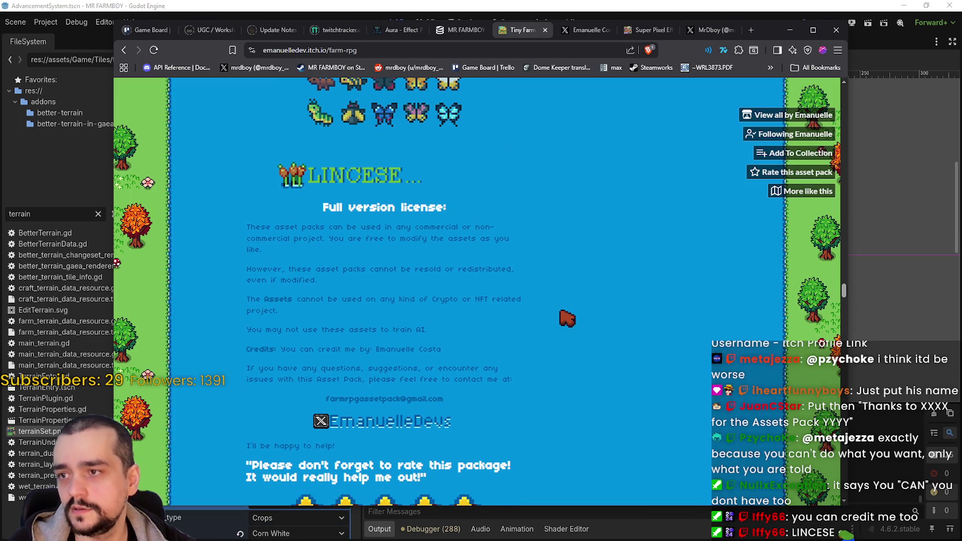
left_click_drag(238, 228, 560, 370)
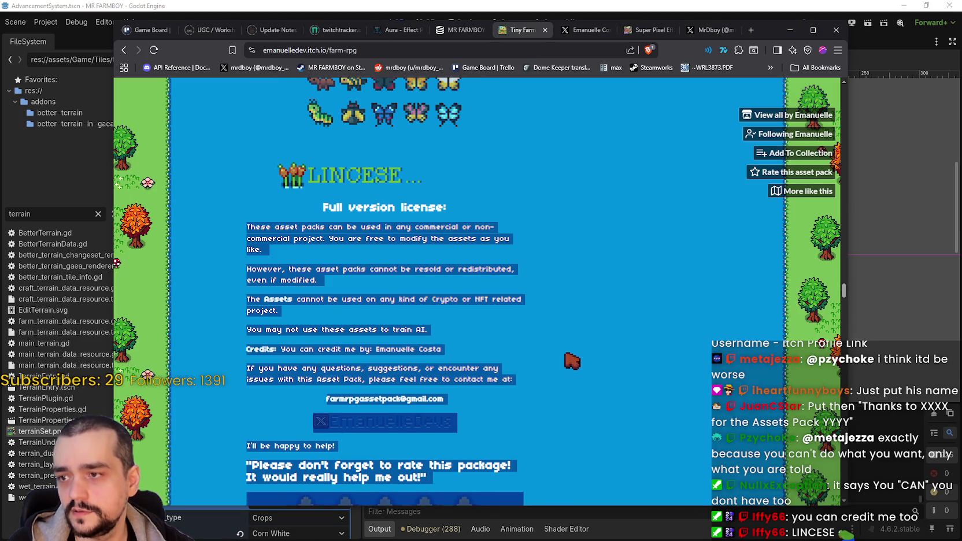
left_click_drag(578, 343, 538, 386)
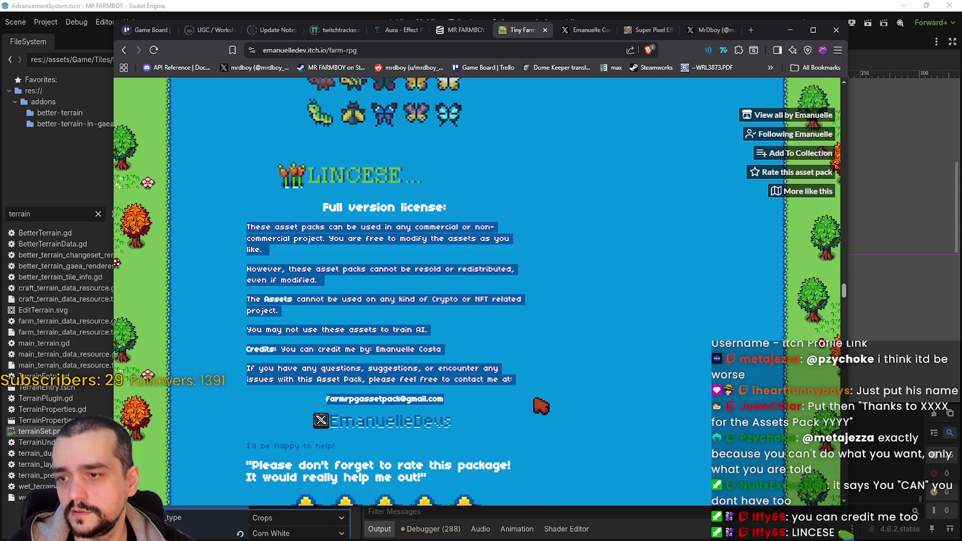
Select the contact e-mail address, then open the creator's 'View all by' page.
scroll(664, 411, "down", 1)
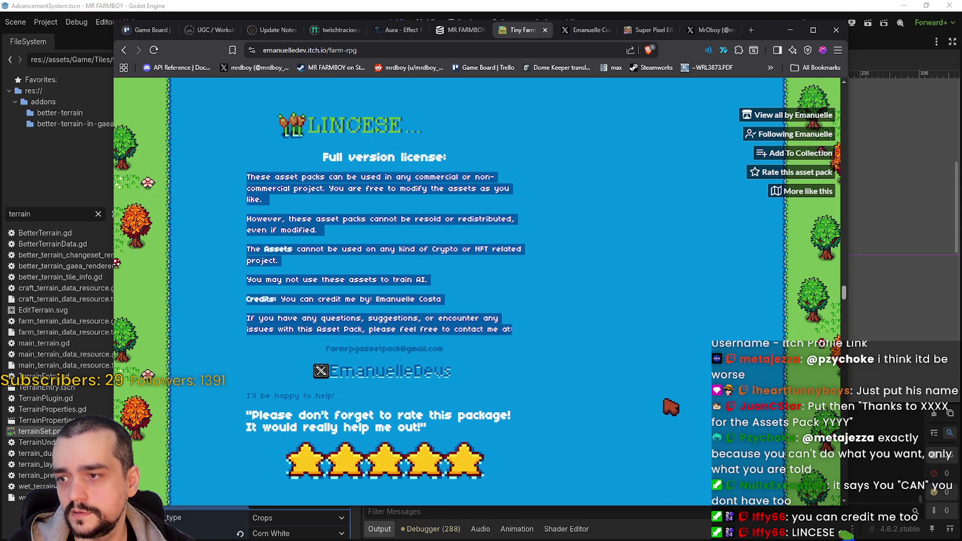
left_click_drag(451, 350, 309, 351)
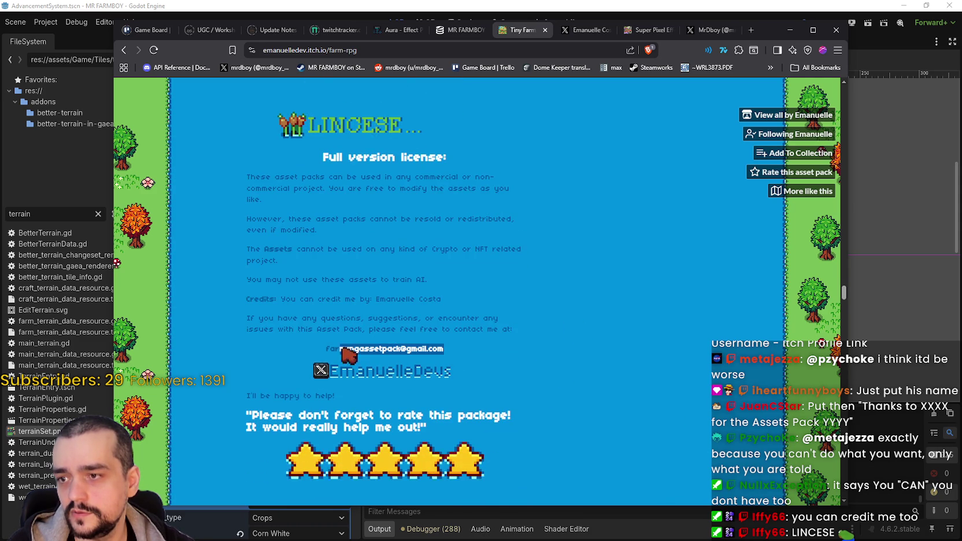
left_click(607, 254)
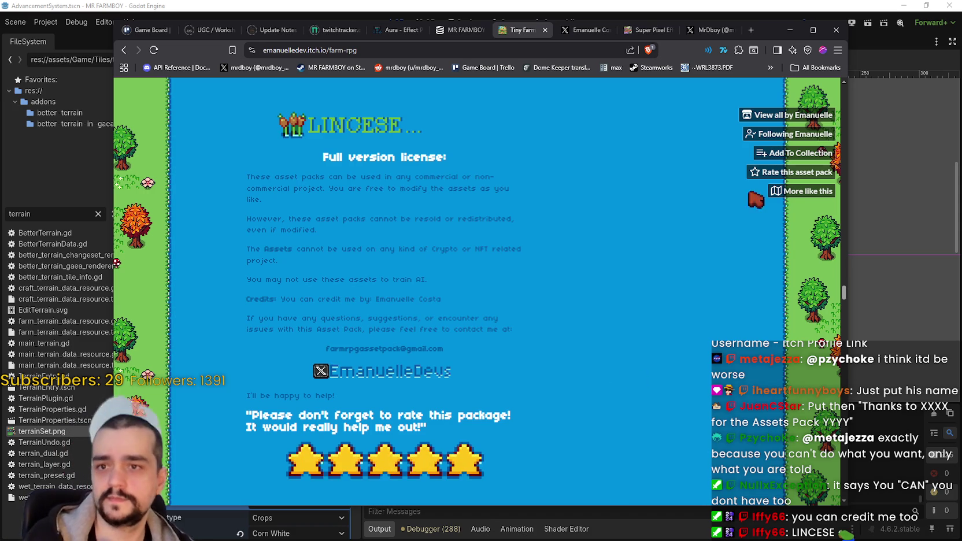
left_click(769, 114)
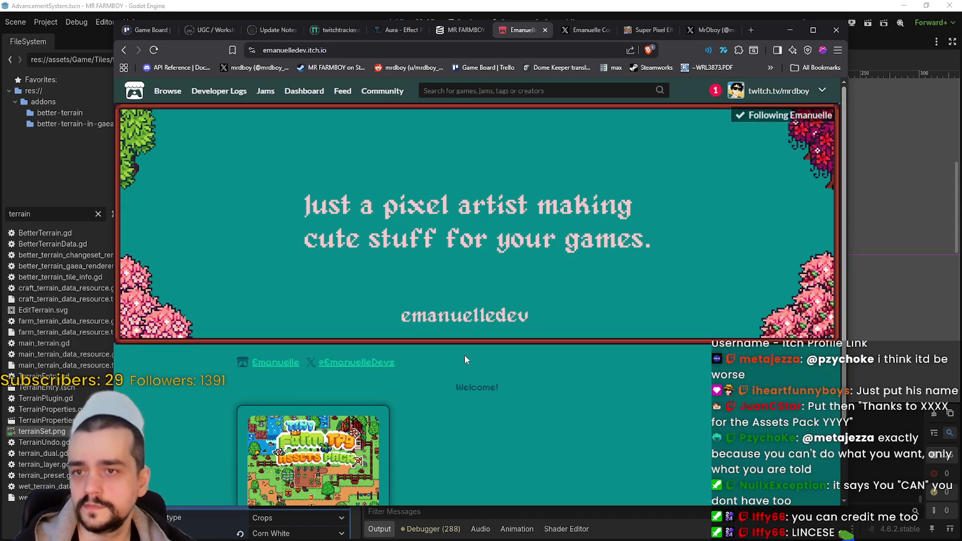
Go back from the creator page to the Tiny Farm RPG asset pack page.
scroll(464, 356, "down", 1)
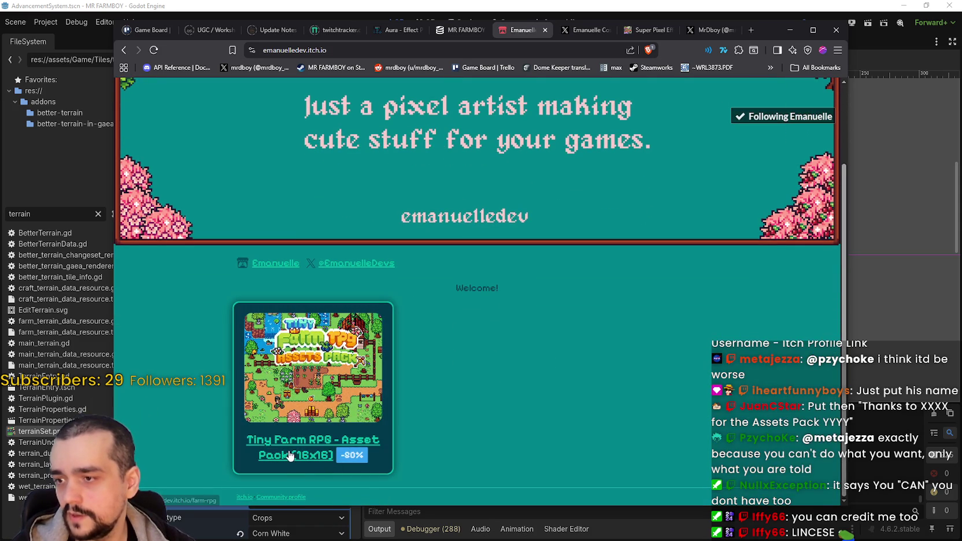
left_click(124, 50)
scroll(635, 343, "down", 3)
scroll(636, 335, "up", 3)
scroll(638, 324, "down", 2)
scroll(640, 315, "up", 1)
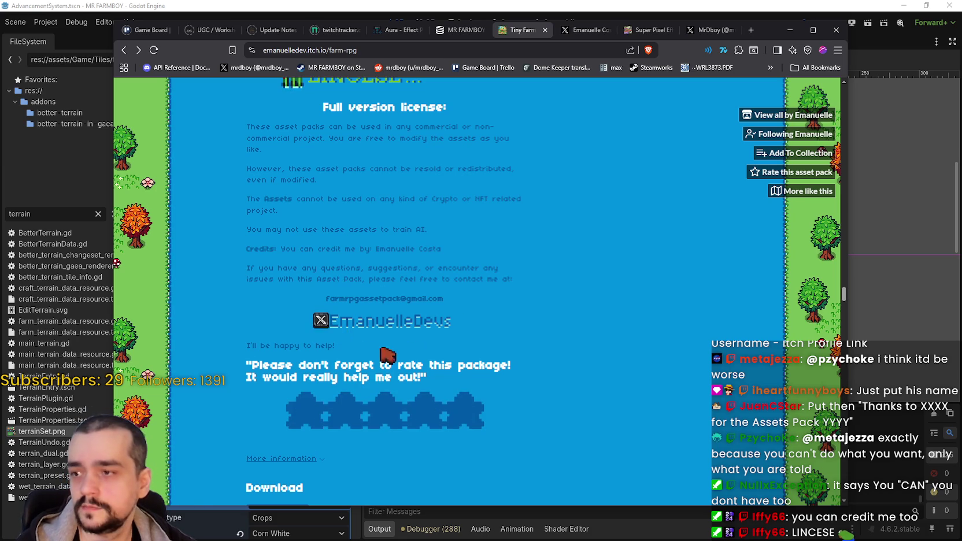
Scroll down through the asset pack's comments.
scroll(370, 325, "down", 6)
scroll(405, 341, "down", 4)
scroll(451, 358, "down", 3)
scroll(448, 350, "down", 2)
scroll(442, 341, "down", 2)
scroll(520, 353, "down", 2)
scroll(566, 365, "down", 2)
scroll(565, 365, "down", 3)
scroll(566, 364, "down", 3)
scroll(565, 364, "down", 3)
left_click_drag(844, 419, 842, 491)
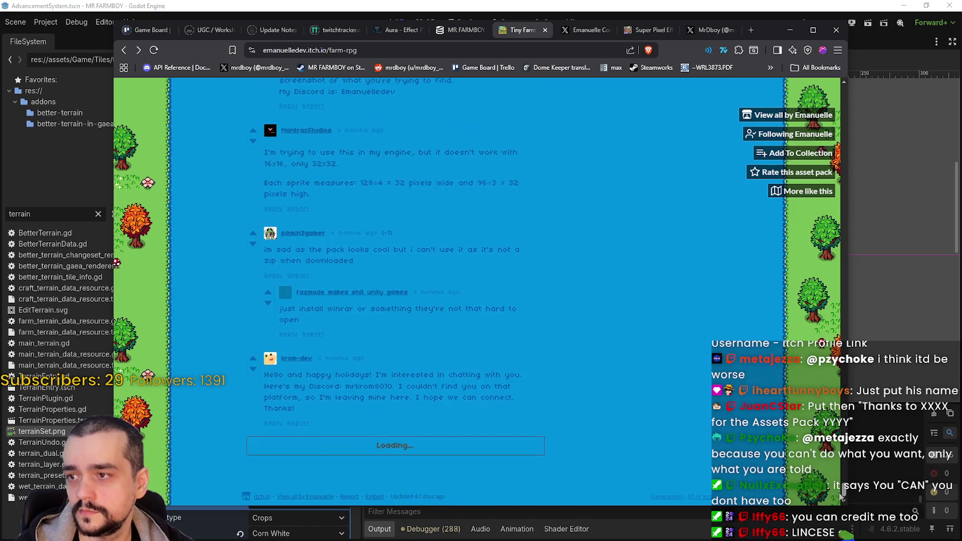
Scroll back up the page and minimize the browser to reveal Godot.
scroll(837, 261, "up", 3)
scroll(836, 261, "up", 3)
scroll(837, 261, "up", 10)
scroll(837, 261, "up", 10)
scroll(837, 261, "down", 3)
scroll(836, 261, "down", 3)
left_click(790, 29)
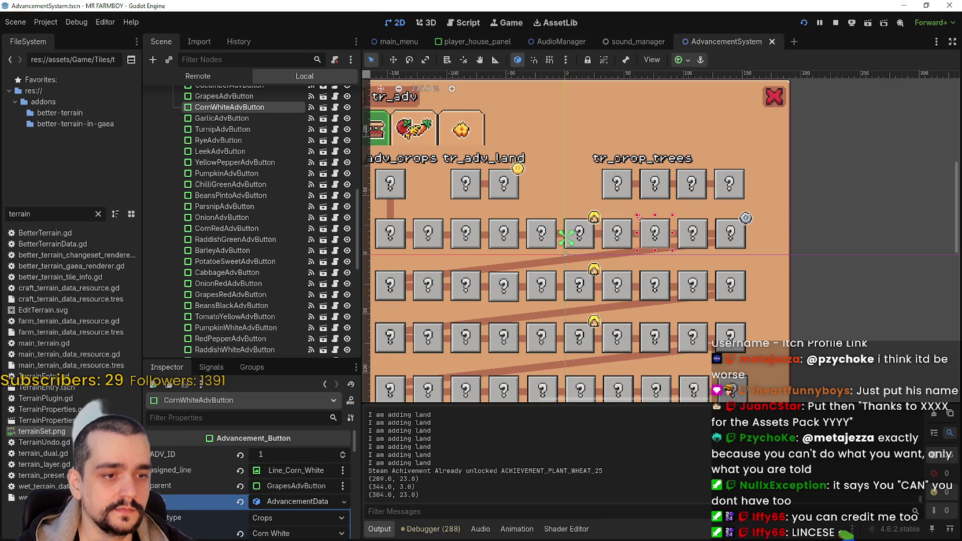
Bring Aseprite's Barn tileset.png to the front and zoom its canvas out.
key("alt+Tab")
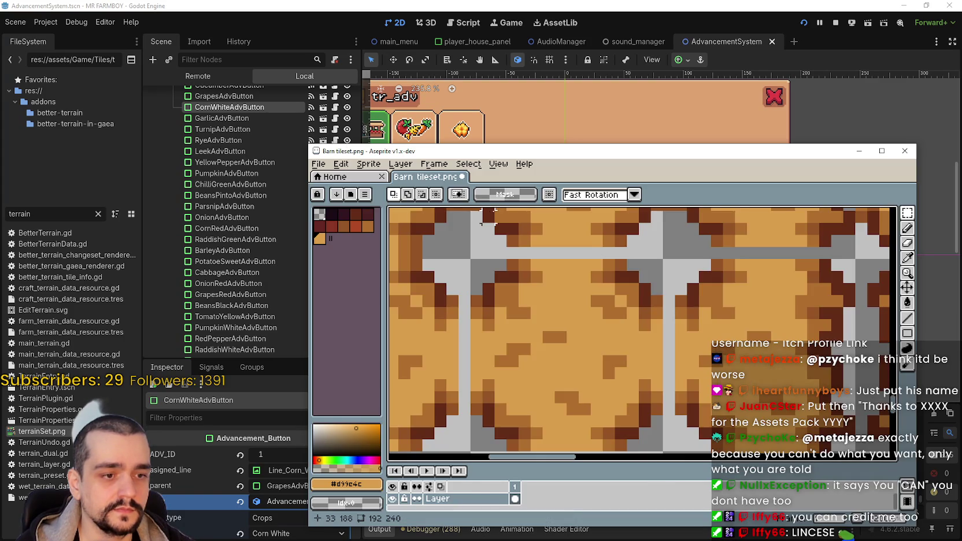
scroll(613, 321, "down", 1)
scroll(613, 321, "down", 1)
scroll(616, 321, "down", 1)
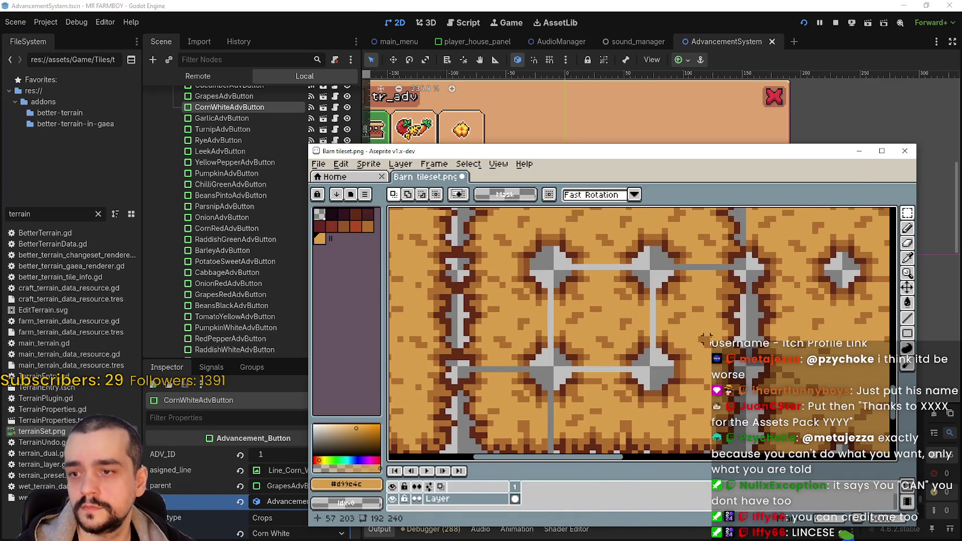
Stretch plank pixels beside the top-right hole over the grey beam between the arches.
left_click(874, 151)
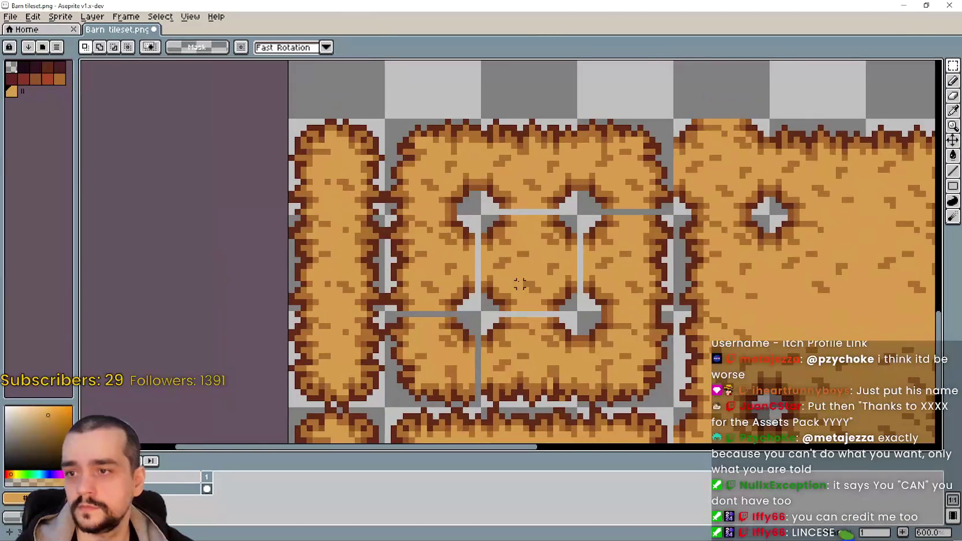
scroll(529, 268, "up", 1)
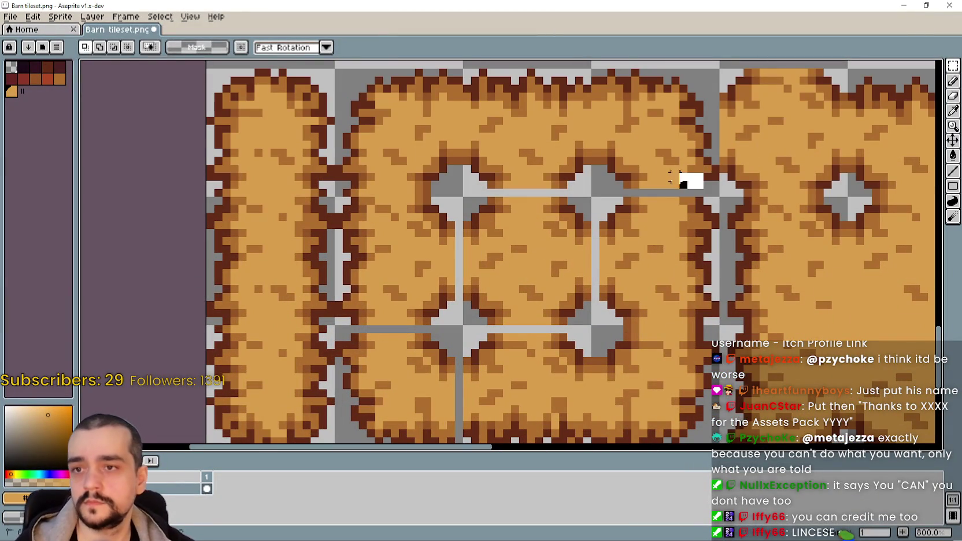
mouse_move(706, 185)
left_mouse_down()
mouse_move(622, 184)
mouse_move(662, 200)
left_mouse_up()
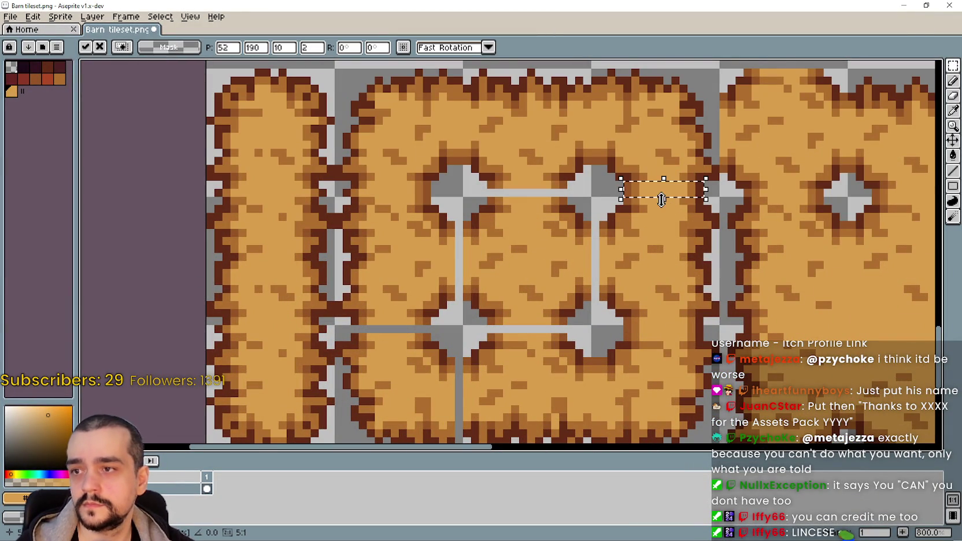
scroll(608, 210, "up", 3)
key("Return")
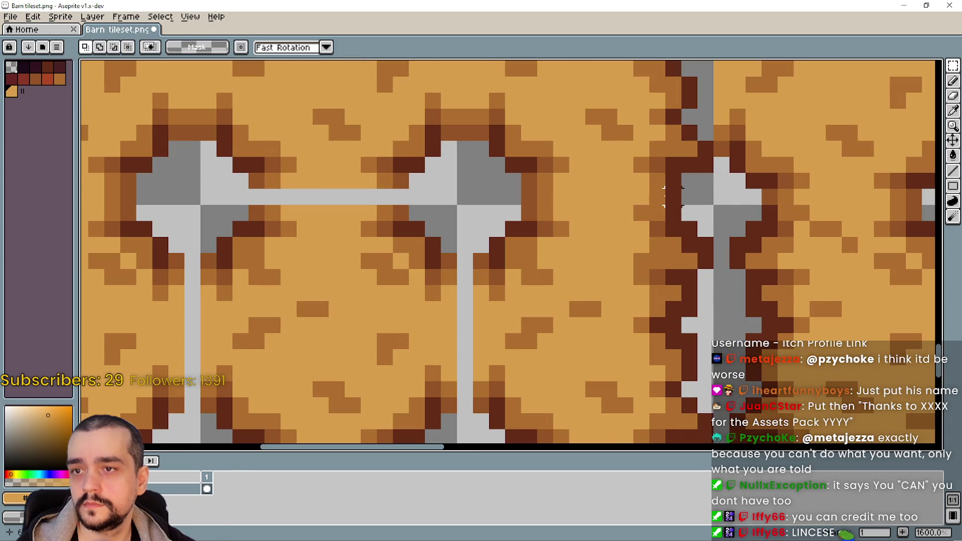
key("ctrl+z")
key("ctrl+z")
key("ctrl+z")
left_click_drag(634, 197, 652, 198)
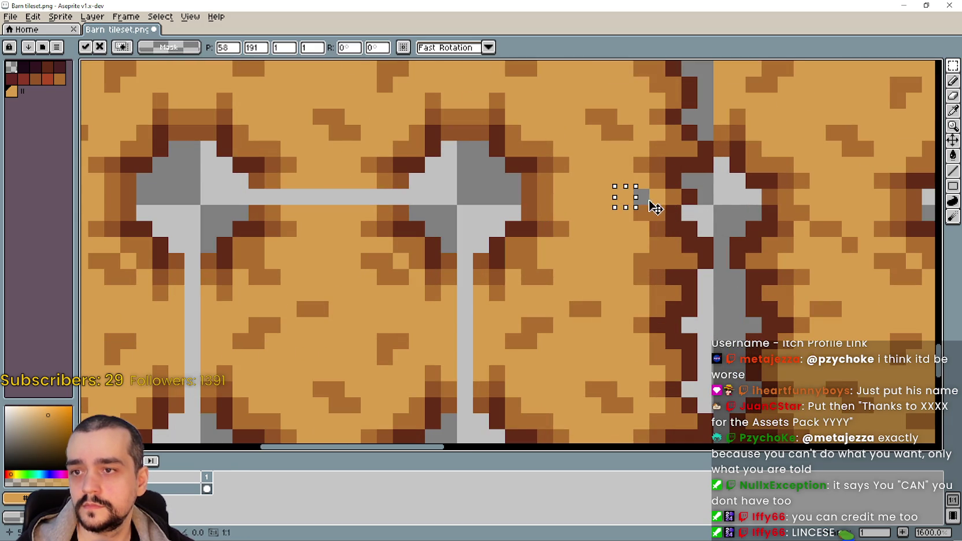
key("Return")
scroll(577, 276, "down", 2)
scroll(501, 206, "up", 1)
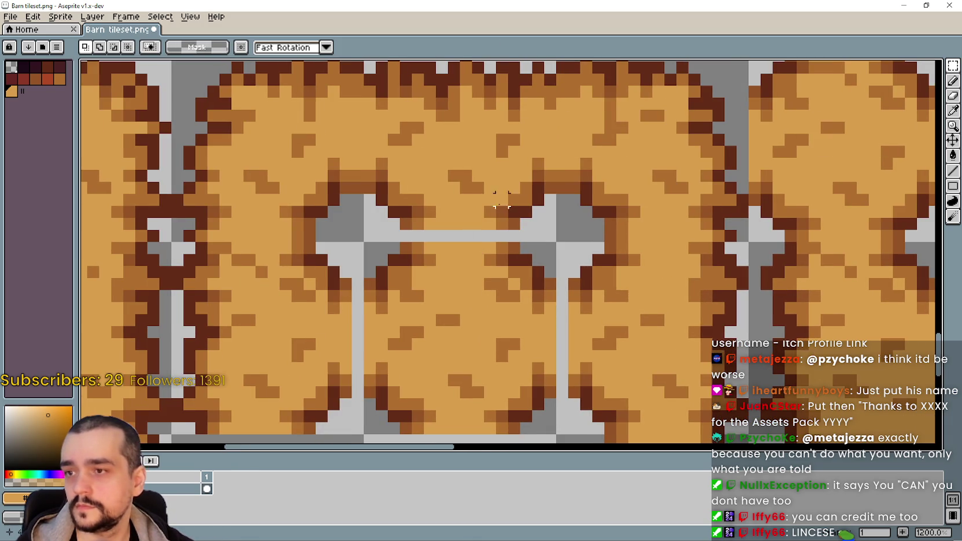
scroll(478, 284, "left", 2)
key("ctrl+z")
key("ctrl+z")
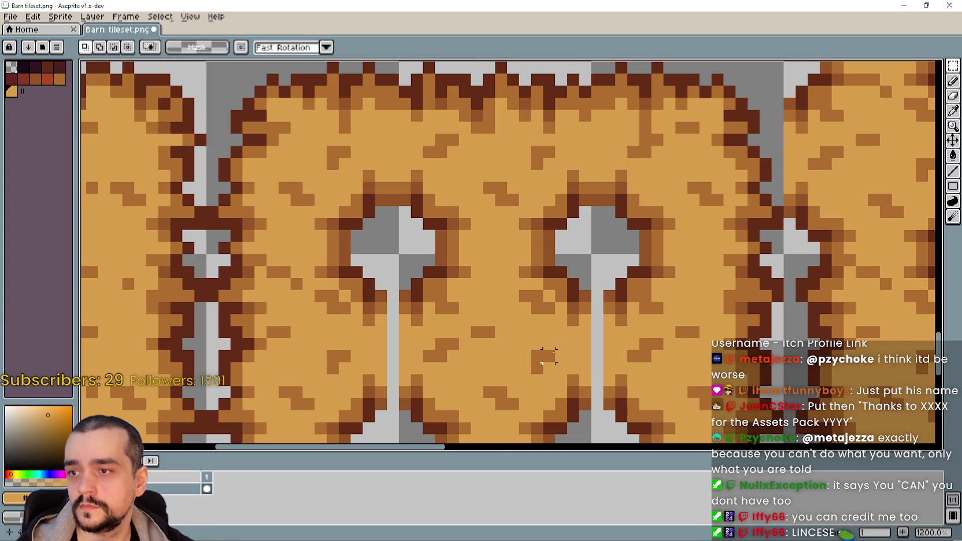
Cover the thin grey stem below the right hole with stretched plank pixels.
scroll(548, 356, "down", 3)
scroll(579, 326, "up", 3)
scroll(579, 327, "down", 1)
mouse_move(537, 263)
left_mouse_down()
mouse_move(538, 354)
mouse_move(562, 326)
left_mouse_up()
key("Escape")
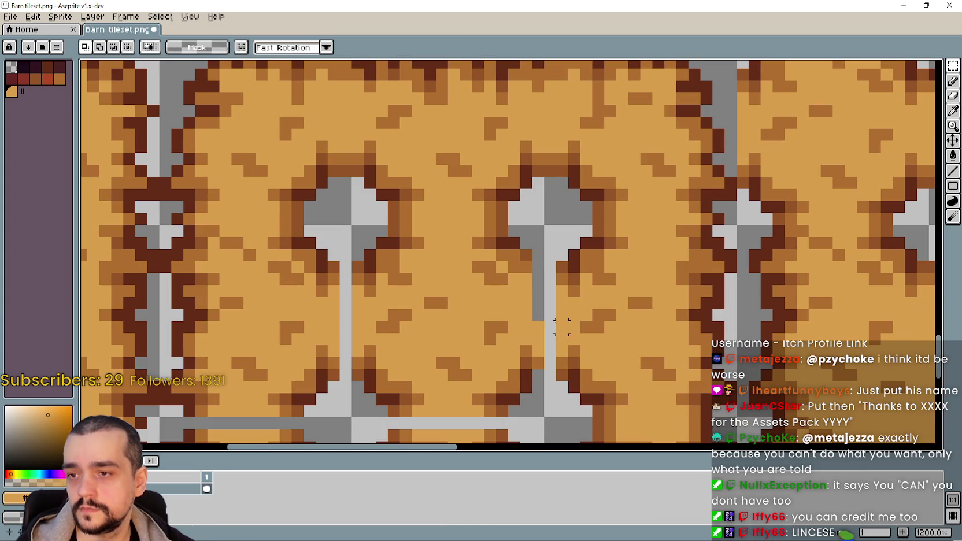
left_click_drag(531, 258, 544, 383)
scroll(551, 289, "down", 1)
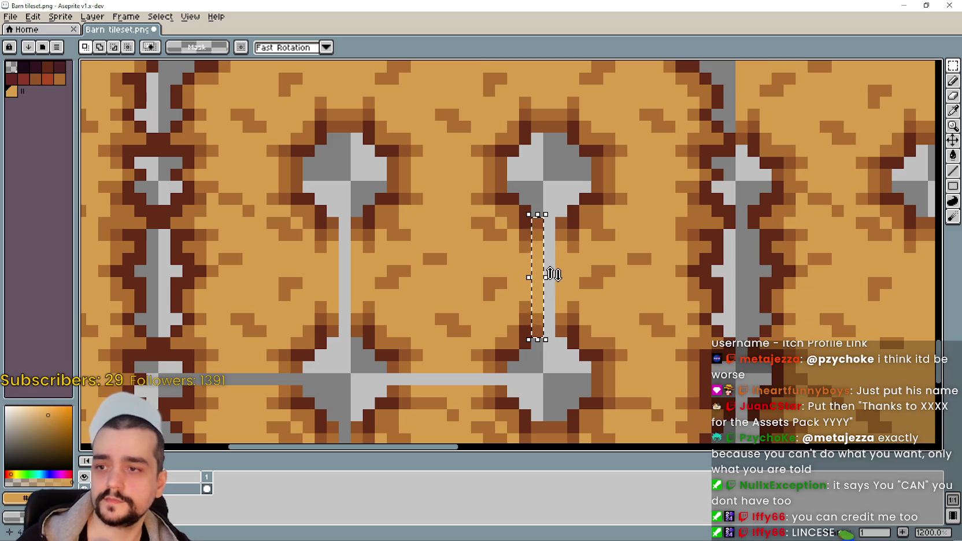
left_click_drag(548, 278, 569, 278)
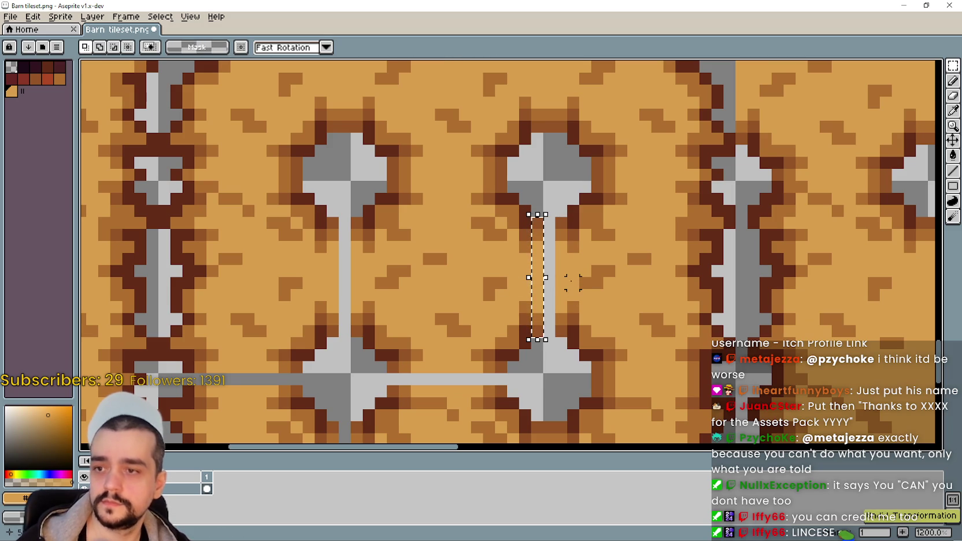
key("Return")
Shift the thin plank column beside the stem over the grey stem.
scroll(416, 294, "left", 3)
scroll(490, 294, "left", 3)
left_click_drag(469, 222, 478, 340)
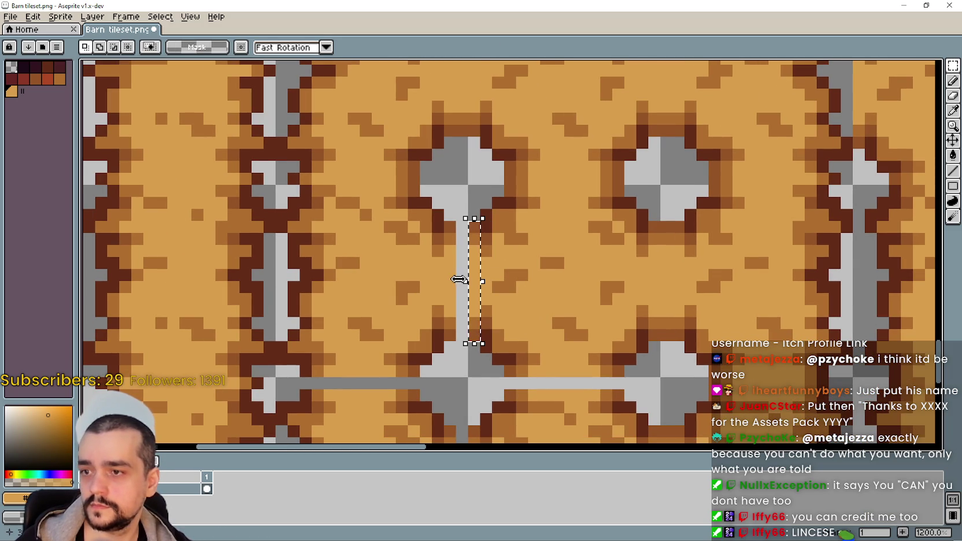
left_click_drag(460, 278, 445, 282)
scroll(486, 304, "down", 3)
key("Return")
scroll(583, 331, "up", 3)
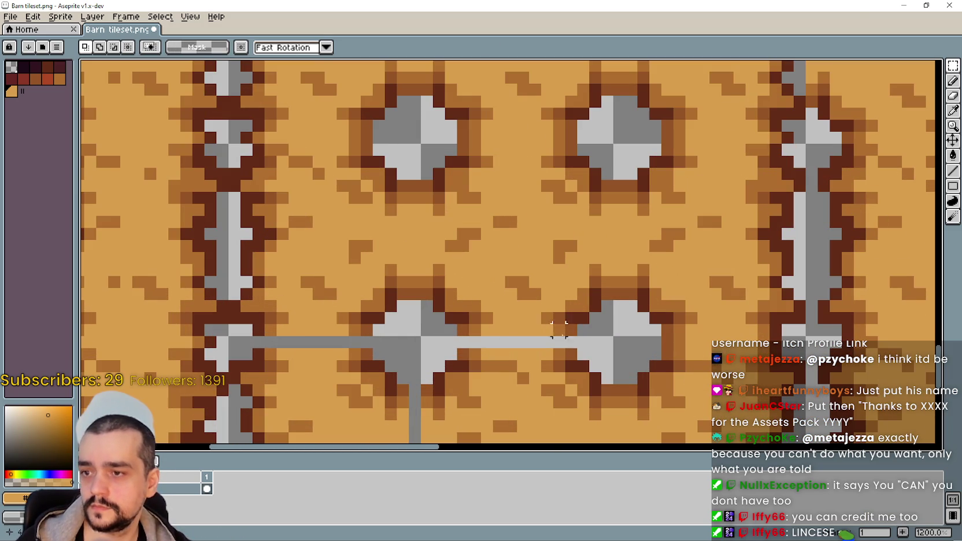
Move a plank strip over the horizontal grey pipe.
left_click_drag(547, 330, 455, 349)
mouse_move(515, 341)
left_mouse_down()
mouse_move(515, 349)
mouse_move(659, 337)
left_mouse_up()
left_click_drag(397, 318, 519, 322)
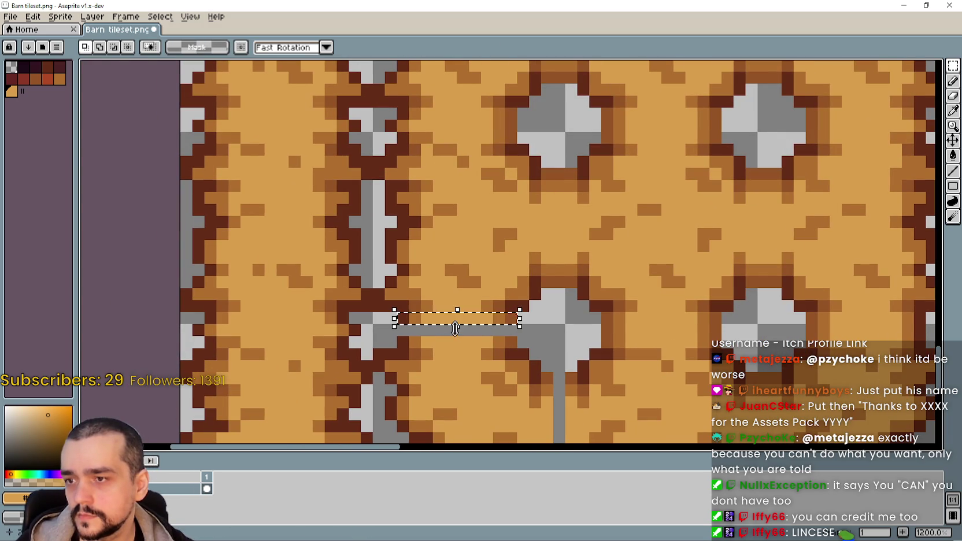
key("ctrl+z")
Cover the pipe end with a plank patch copied from beside it.
left_click_drag(432, 334, 436, 339)
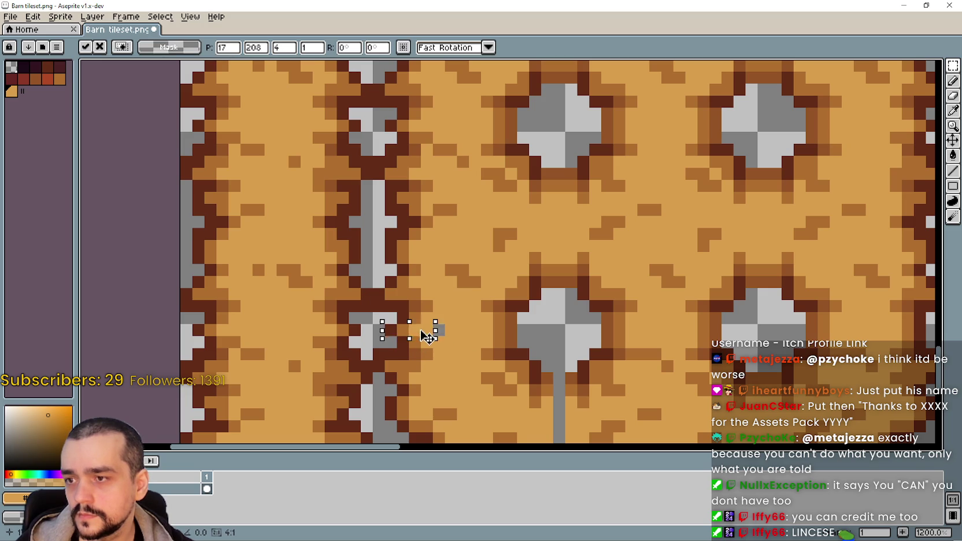
left_click_drag(433, 330, 465, 357)
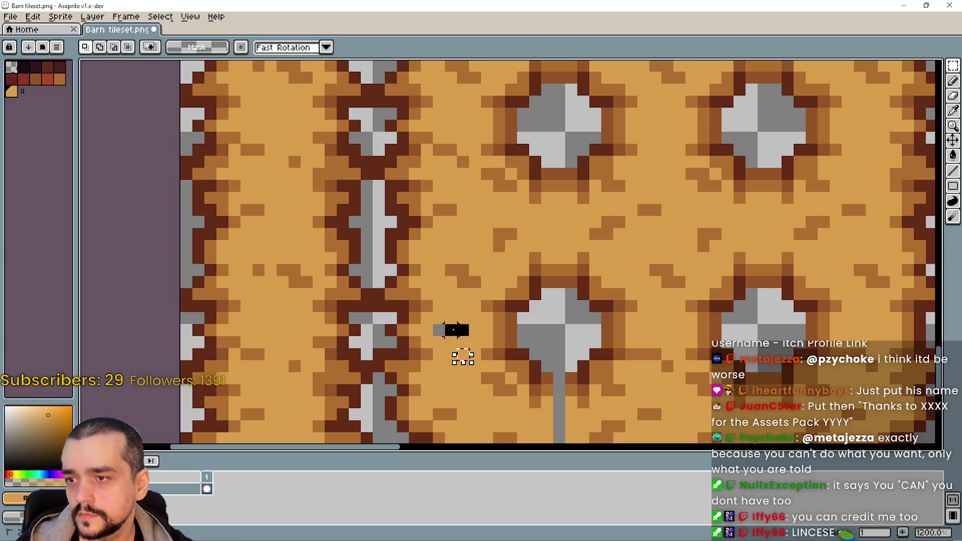
key("ctrl+t")
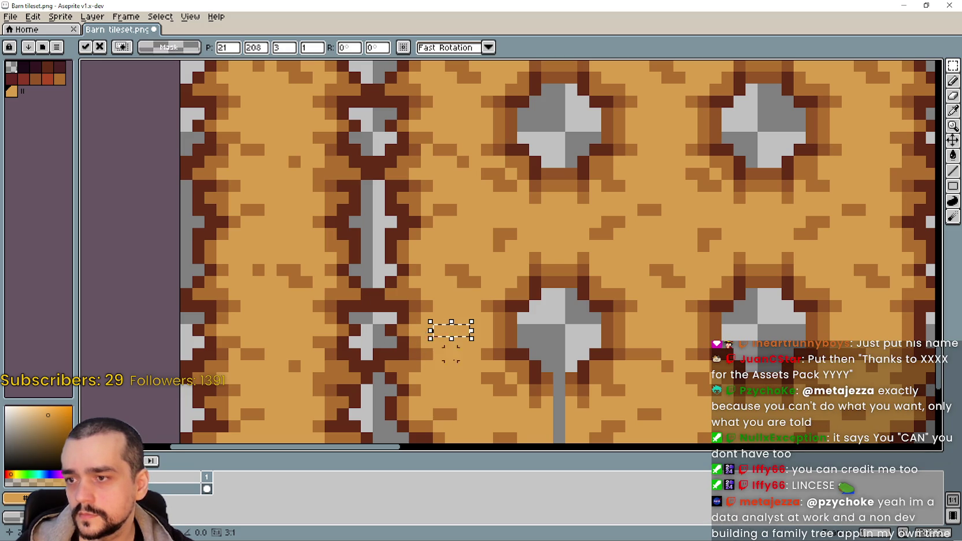
key("Return")
scroll(456, 350, "down", 2)
scroll(442, 344, "down", 1)
scroll(447, 256, "up", 2)
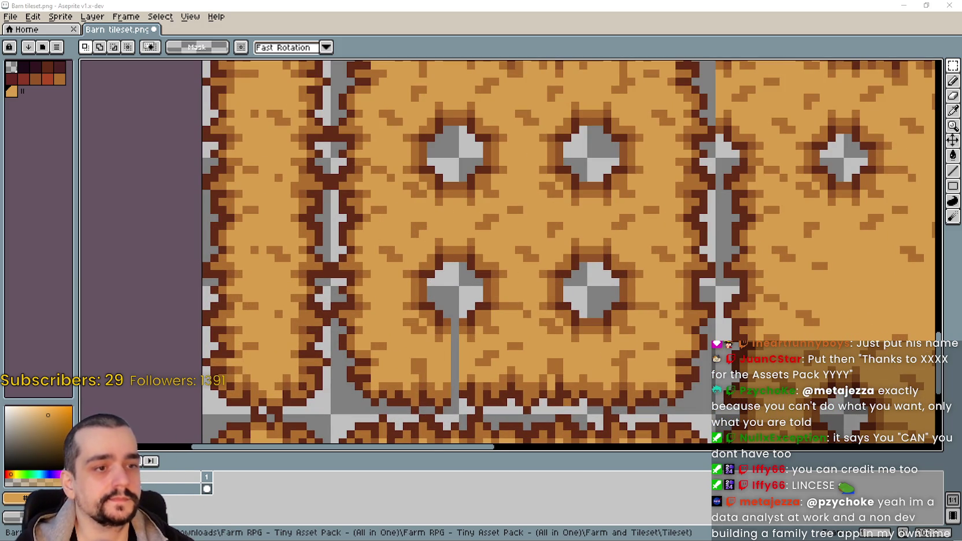
Shift a plank column over the grey stem below the lower-left hole.
scroll(512, 204, "down", 1)
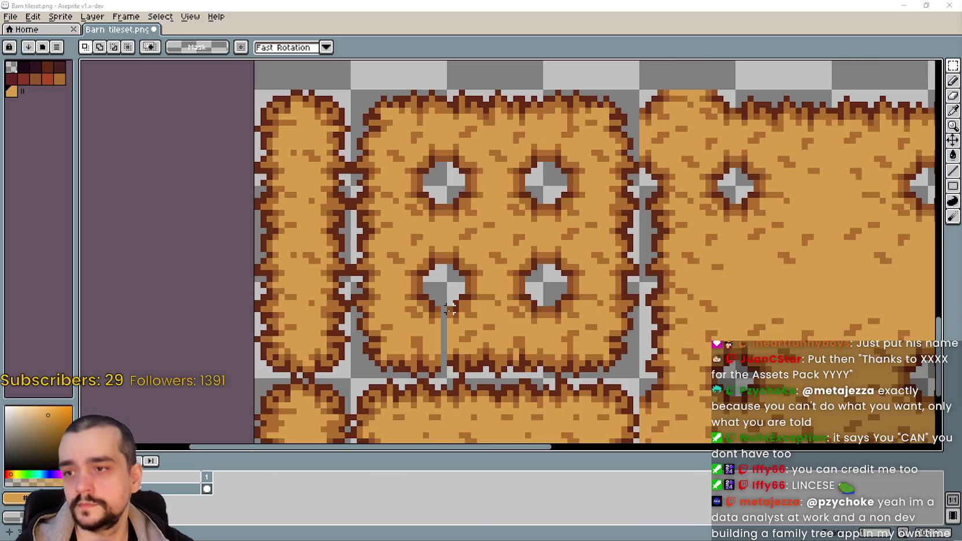
scroll(512, 204, "up", 2)
scroll(512, 204, "up", 1)
scroll(512, 204, "down", 1)
scroll(512, 204, "down", 1)
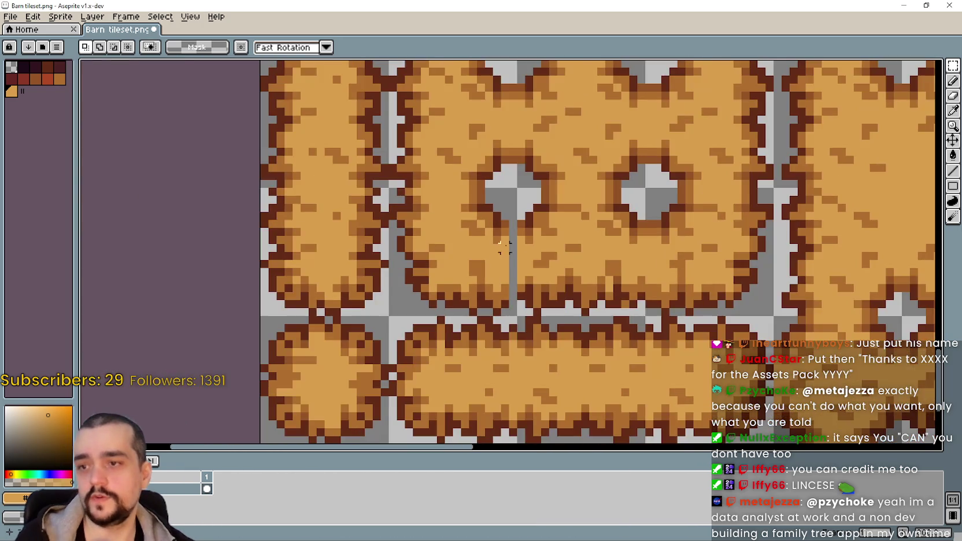
scroll(512, 208, "up", 2)
left_click_drag(511, 249, 509, 379)
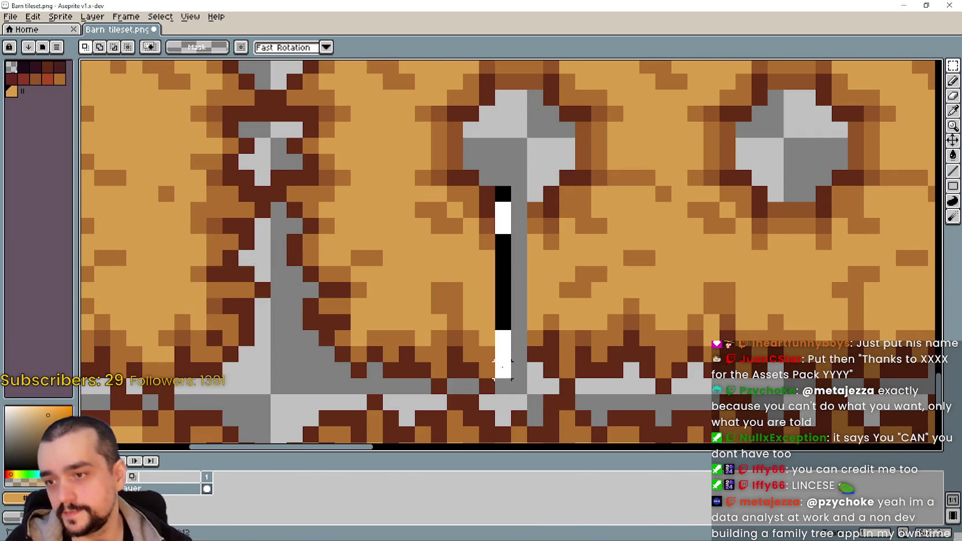
left_click_drag(518, 288, 532, 285)
key("Delete")
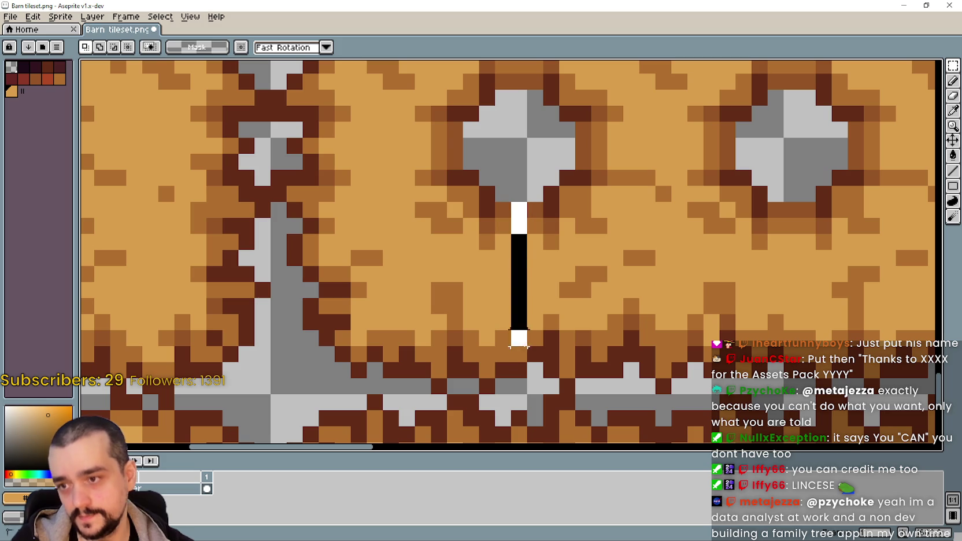
key("ctrl+z")
Zoom in and out to check the patched floor tile.
scroll(520, 372, "down", 1)
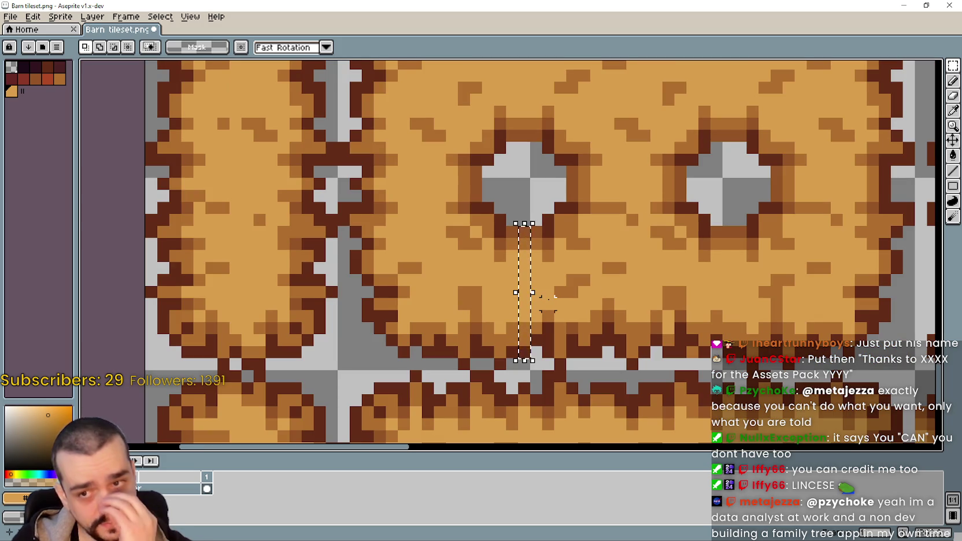
scroll(547, 292, "down", 1)
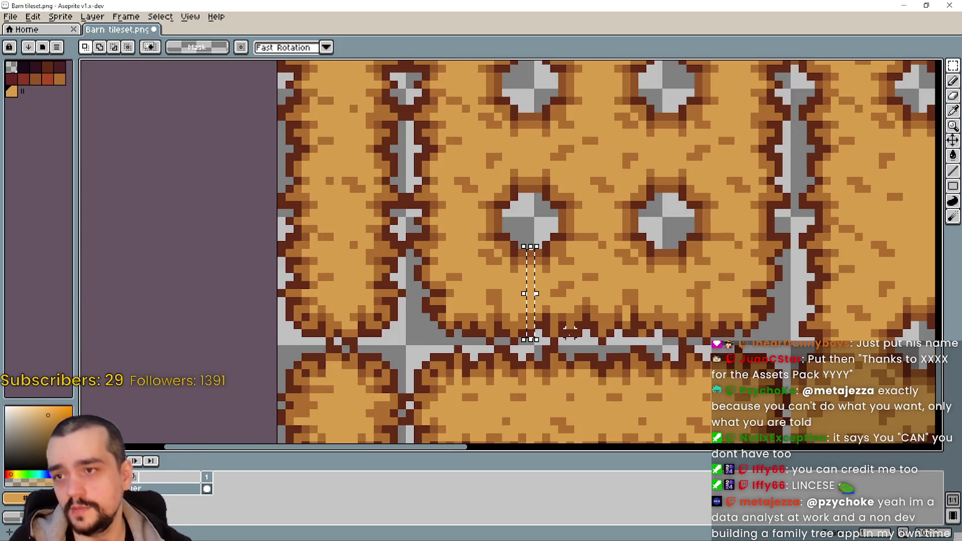
scroll(565, 336, "up", 2)
scroll(468, 288, "down", 2)
scroll(508, 273, "up", 1)
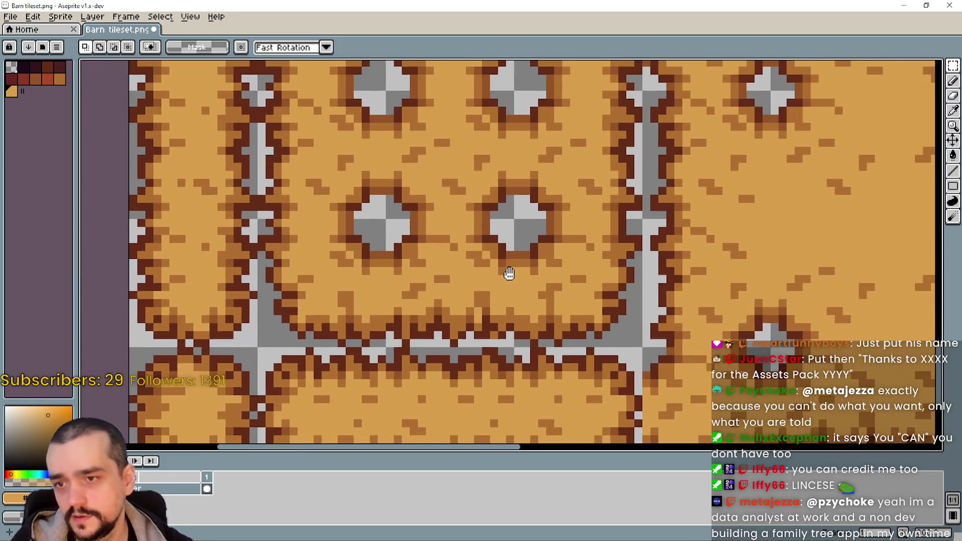
scroll(492, 243, "up", 2)
scroll(492, 243, "down", 1)
scroll(462, 243, "down", 1)
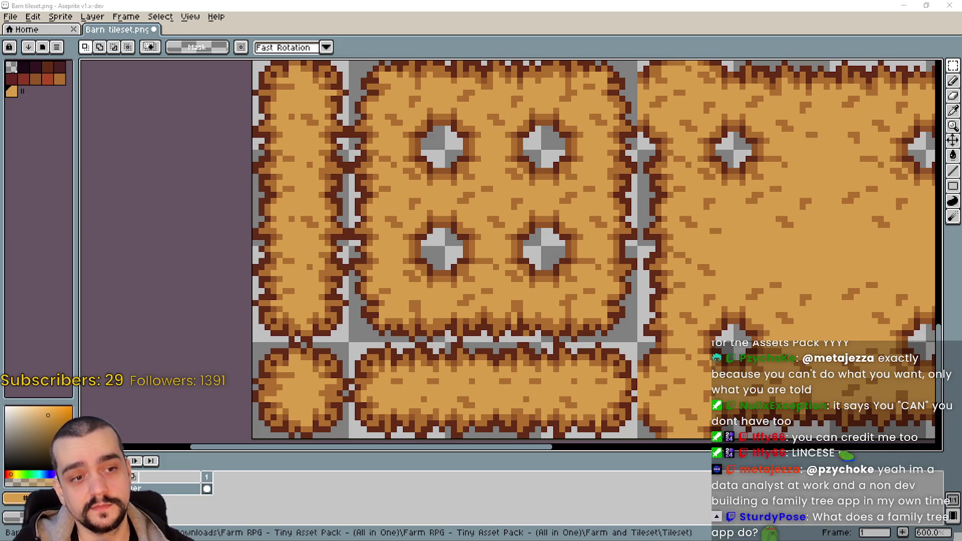
Save Barn tileset.png and try tile-snapped selections across the block's top row.
left_click_drag(471, 239, 509, 275)
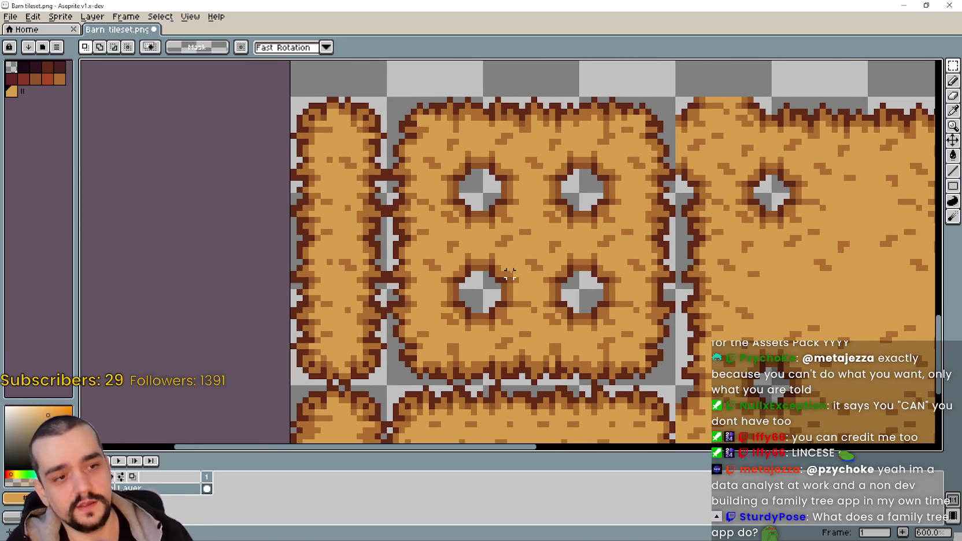
key("ctrl+s")
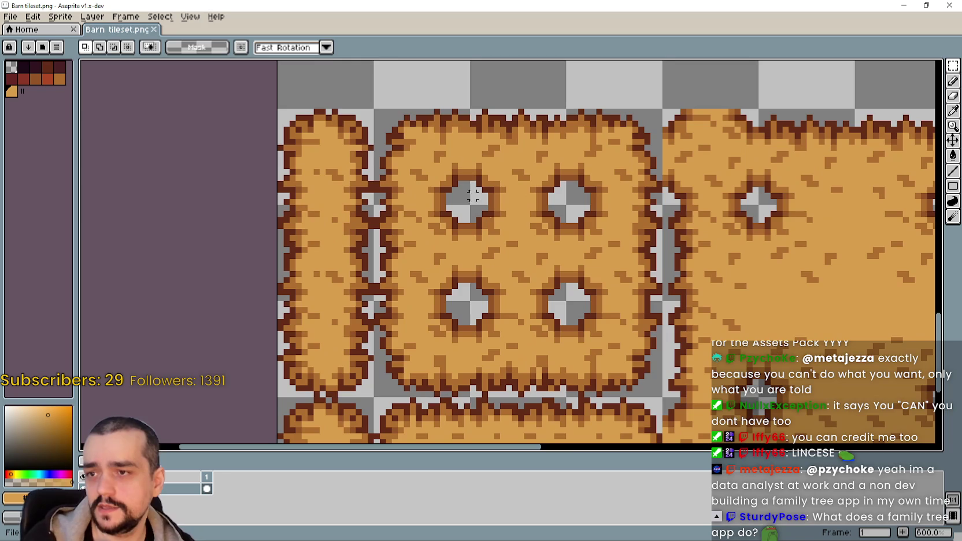
left_click_drag(420, 134, 427, 139)
scroll(428, 139, "down", 2)
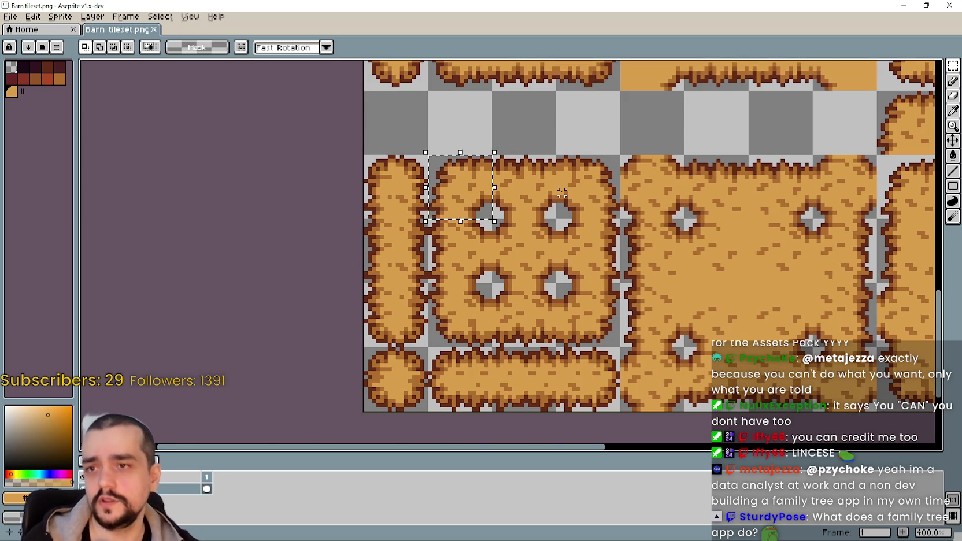
mouse_move(564, 168)
left_mouse_down()
mouse_move(577, 184)
mouse_move(526, 184)
left_mouse_up()
scroll(504, 316, "up", 1)
scroll(505, 315, "up", 1)
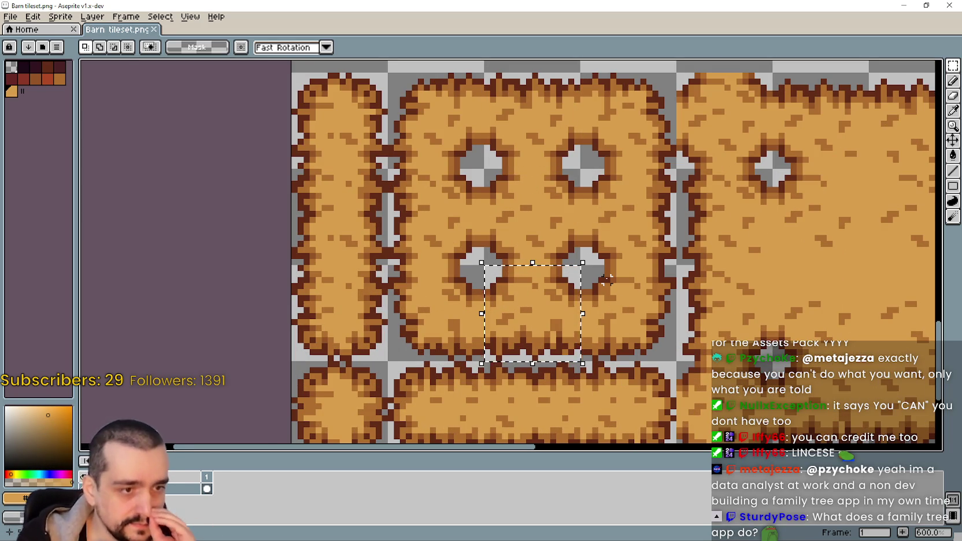
scroll(613, 280, "down", 2)
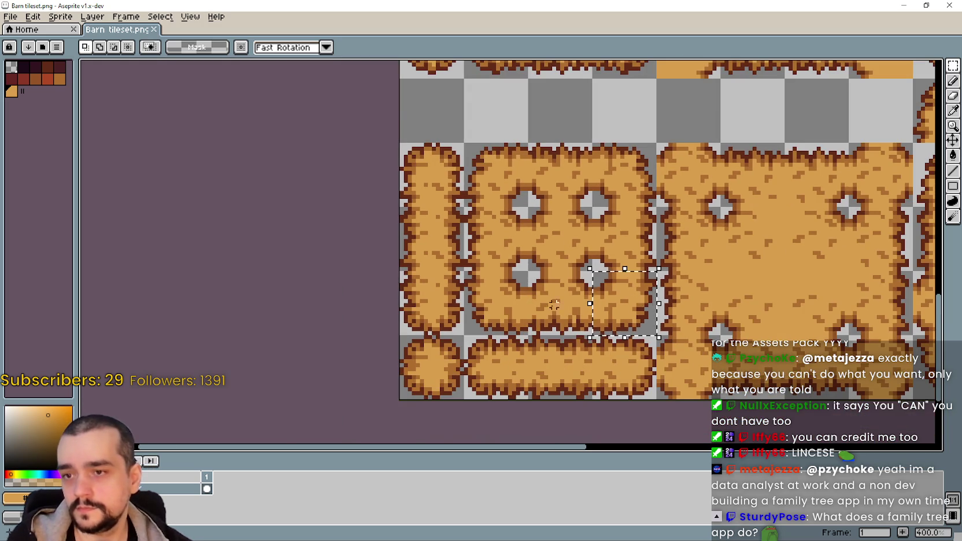
left_click_drag(567, 301, 634, 301)
Select the entire four-hole center block and bring terrainSet.png to the front.
scroll(536, 292, "up", 2)
scroll(517, 246, "down", 2)
scroll(517, 225, "left", 1)
scroll(517, 202, "left", 3)
scroll(518, 177, "left", 2)
scroll(509, 208, "up", 1)
scroll(486, 272, "left", 3)
scroll(473, 303, "up", 1)
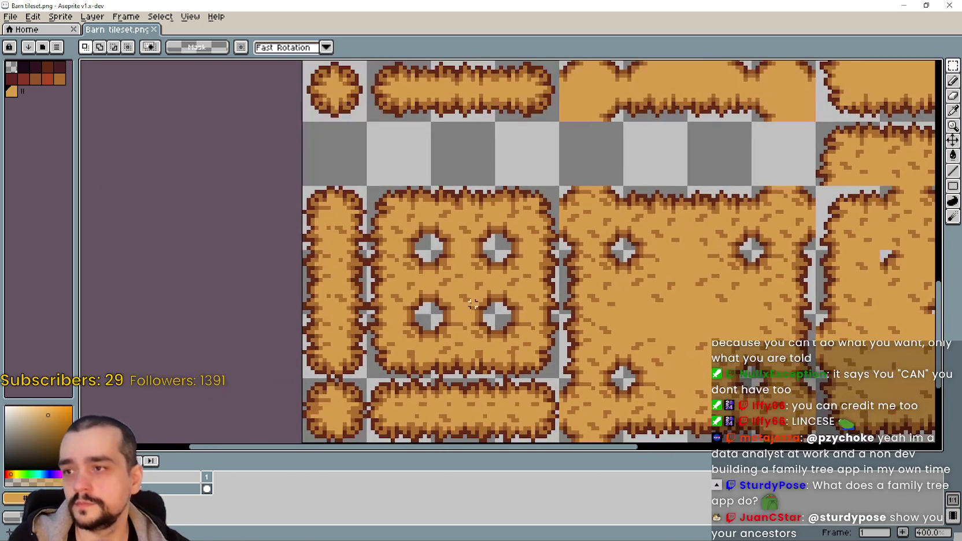
scroll(445, 247, "down", 1)
scroll(456, 222, "left", 1)
scroll(445, 197, "up", 3)
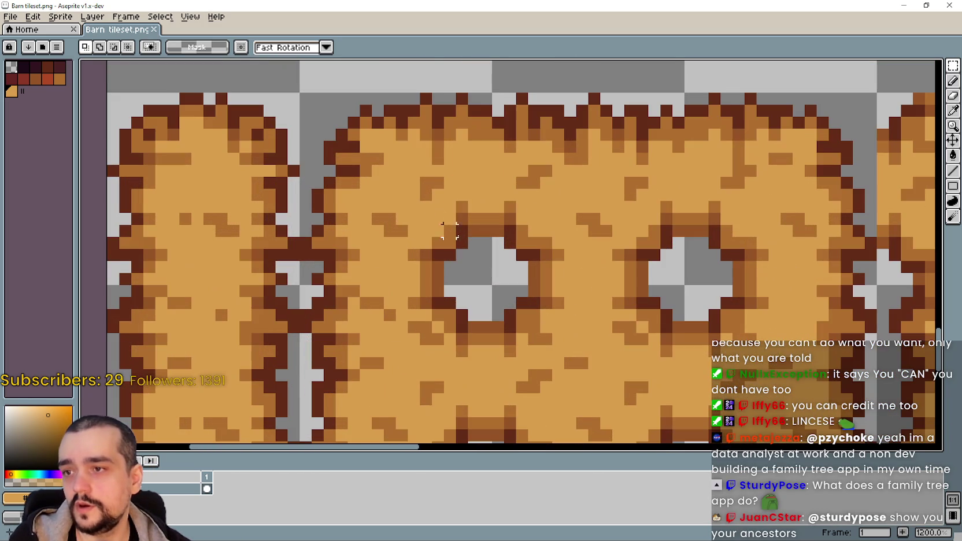
scroll(437, 218, "down", 3)
left_click_drag(345, 135, 442, 215)
scroll(525, 283, "down", 1)
left_click_drag(378, 161, 616, 399)
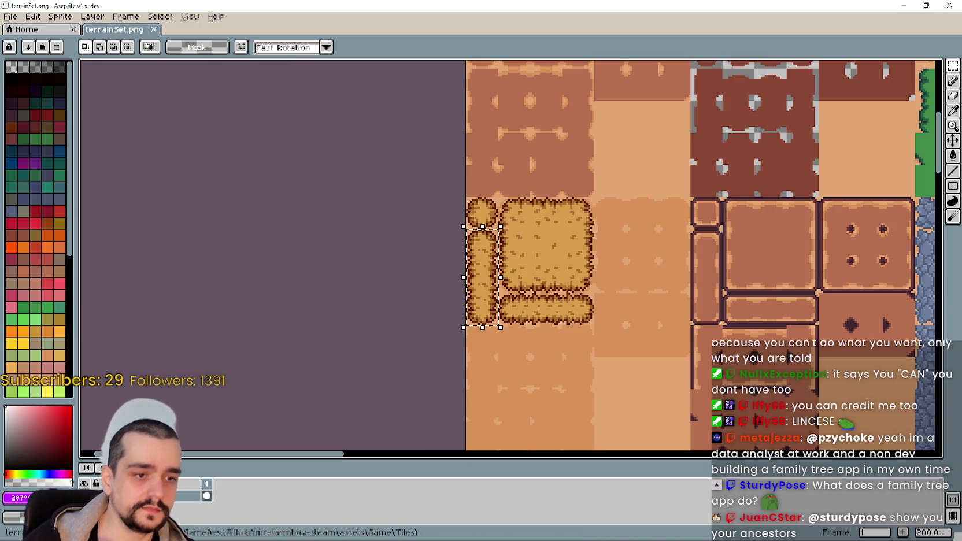
key("ctrl+w")
Trial-paste the four-hole block into terrainSet.png, then cancel the paste.
left_click_drag(482, 177, 372, 176)
scroll(487, 211, "up", 2)
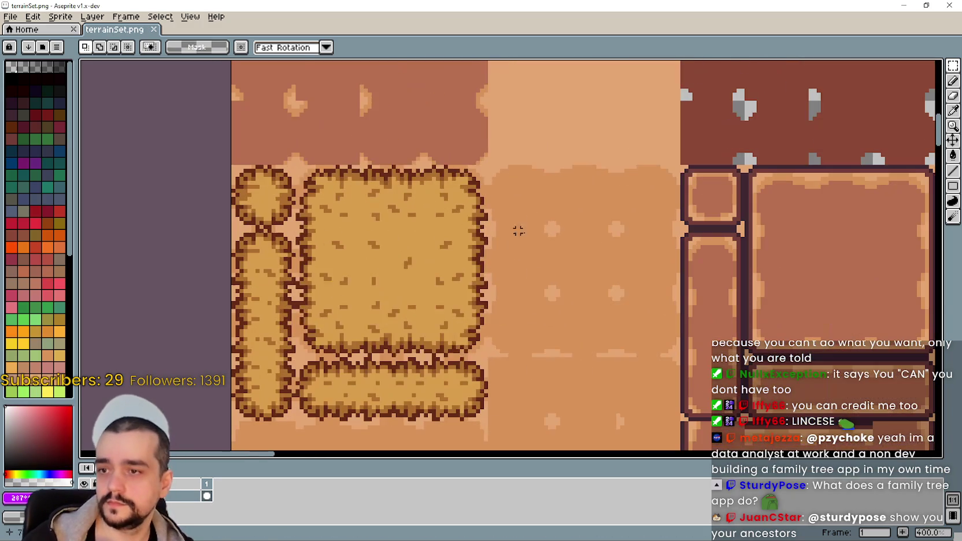
key("ctrl+v")
mouse_move(451, 280)
left_mouse_down()
mouse_move(644, 325)
mouse_move(632, 282)
left_mouse_up()
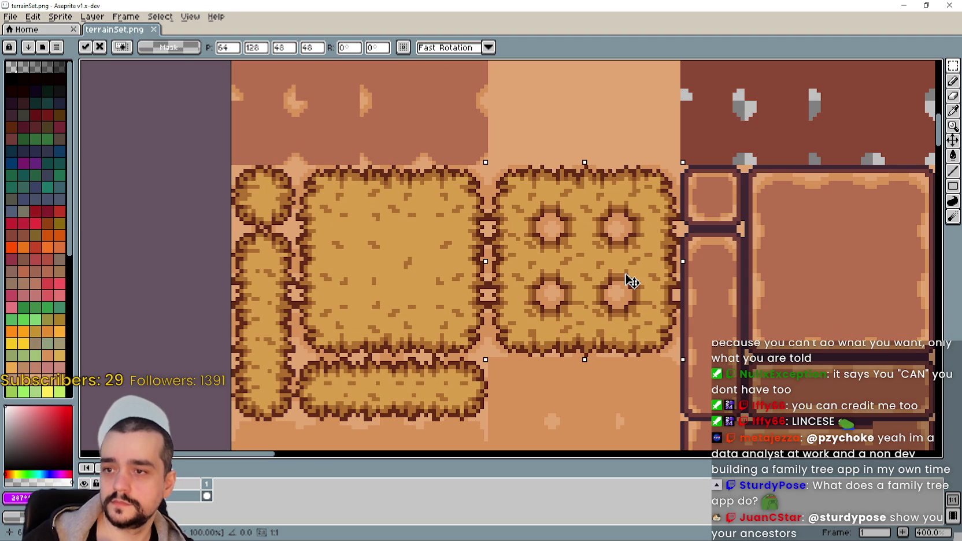
key("Escape")
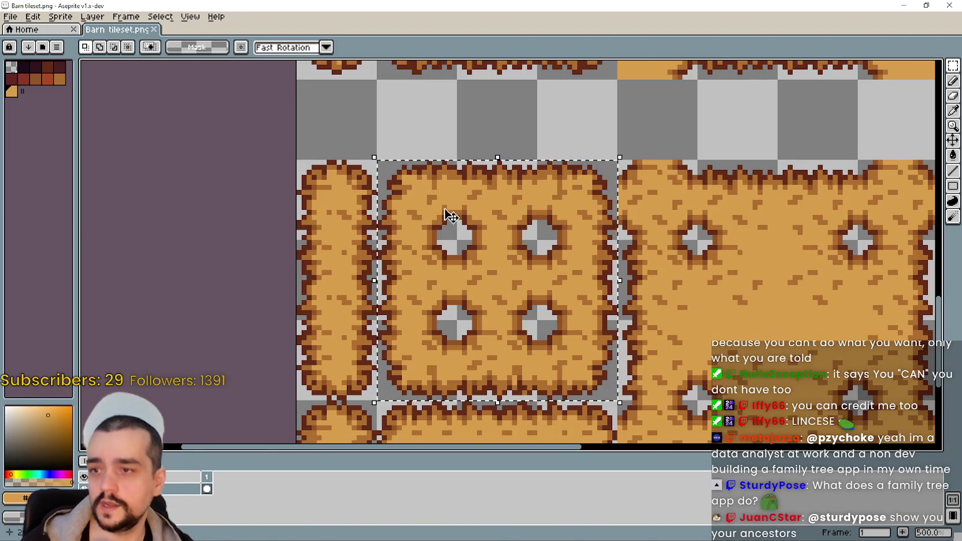
Copy the four-hole block and paste it into terrainSet.png at position 64,128.
scroll(443, 174, "up", 1)
scroll(439, 162, "up", 1)
scroll(437, 156, "up", 1)
scroll(437, 155, "up", 1)
scroll(437, 155, "down", 2)
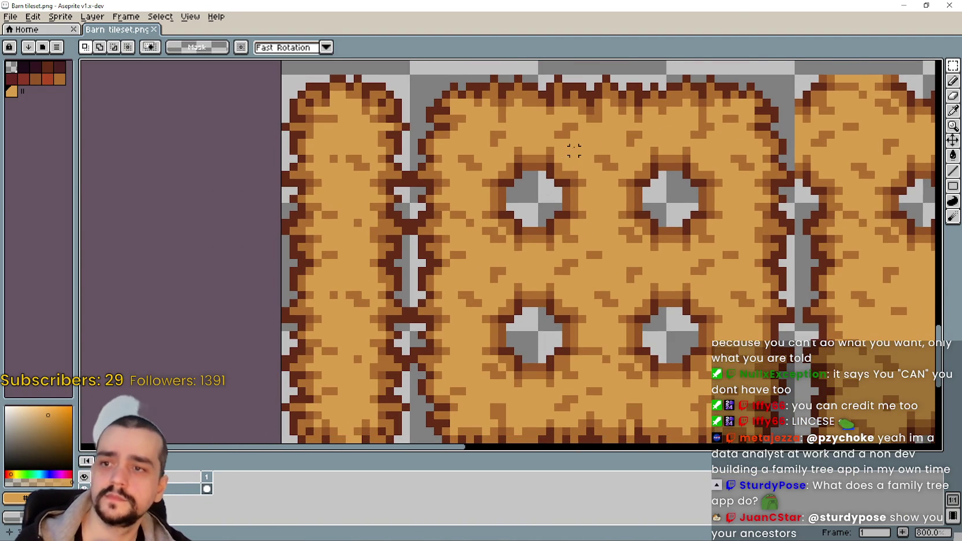
key("ctrl+c")
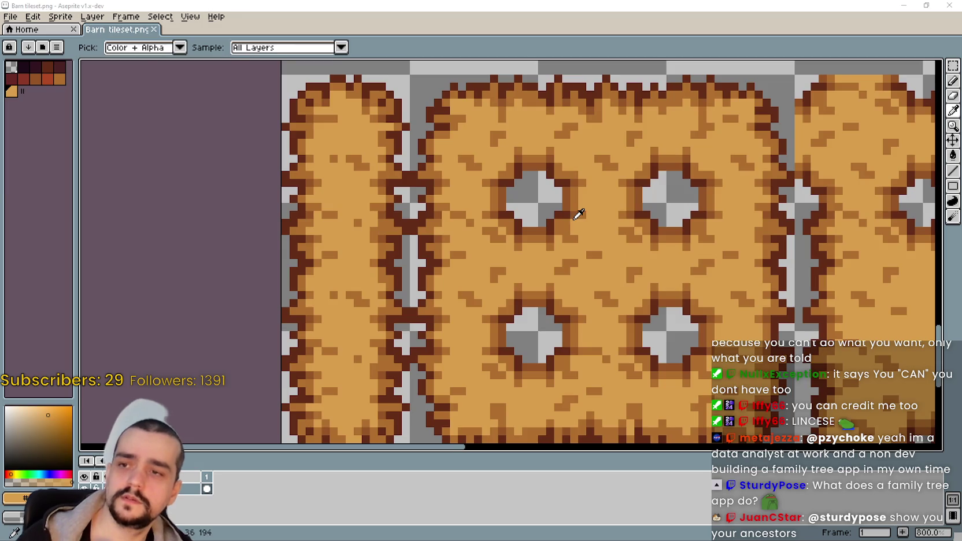
key("ctrl+w")
key("ctrl+v")
left_click_drag(611, 252, 616, 232)
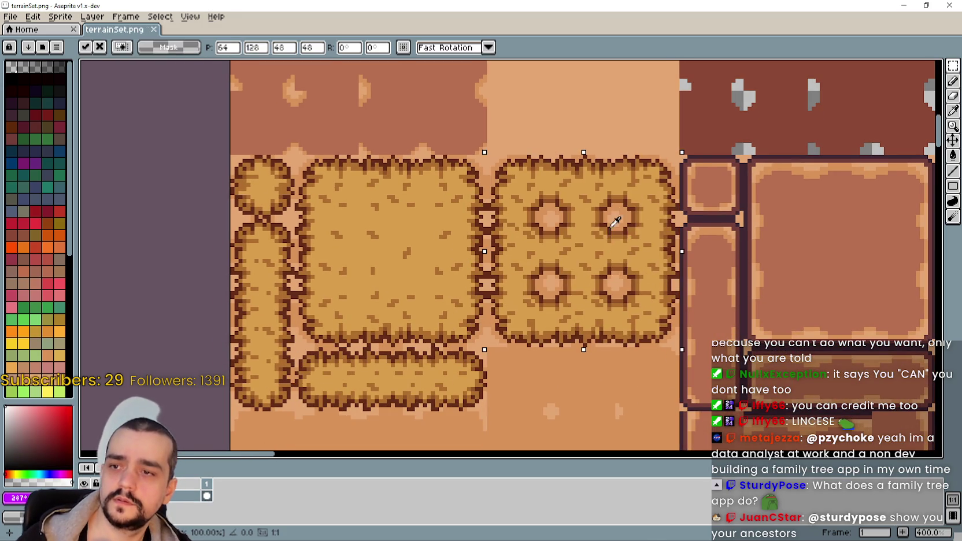
scroll(571, 228, "up", 5)
scroll(622, 251, "down", 3)
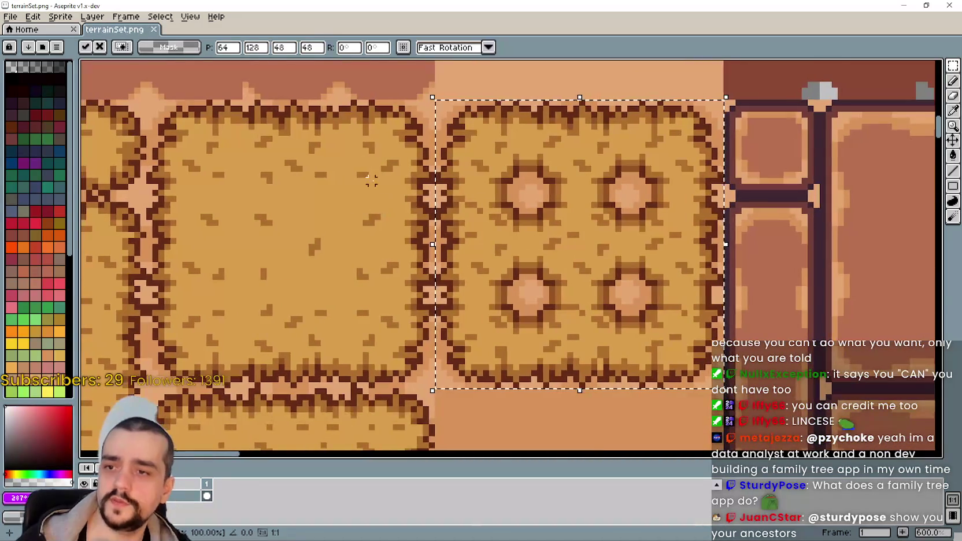
key("Return")
scroll(498, 162, "up", 3)
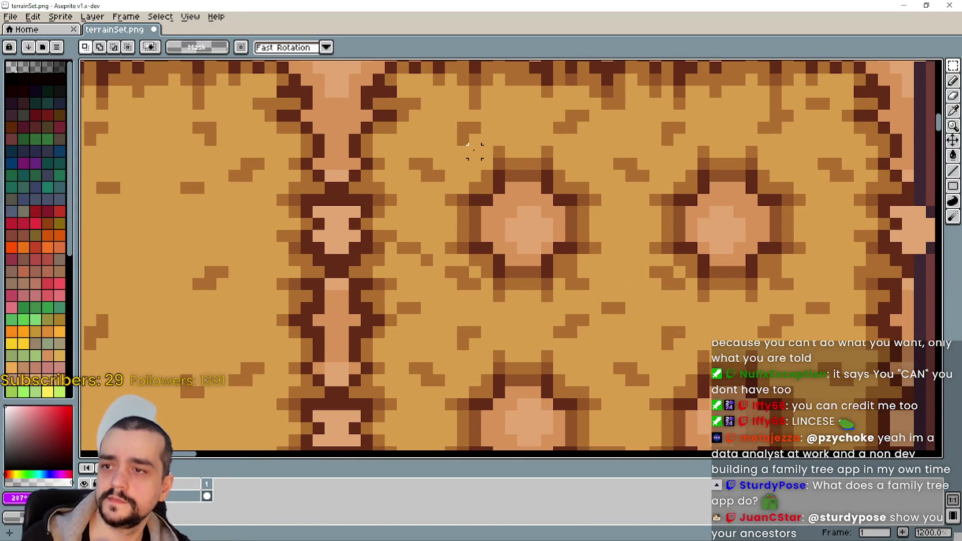
Try marquee selections around the top-left tile of the four-hole block.
left_click_drag(468, 144, 603, 208)
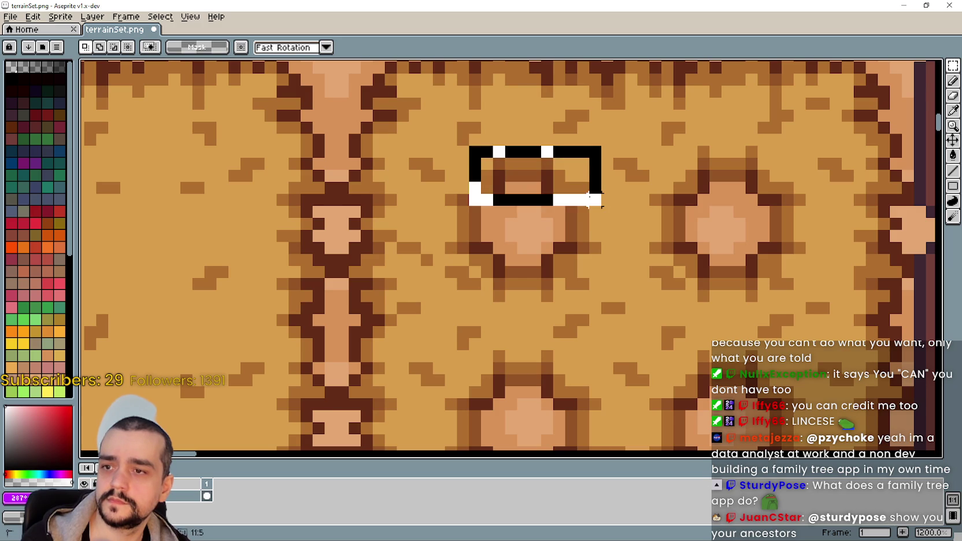
scroll(608, 224, "down", 3)
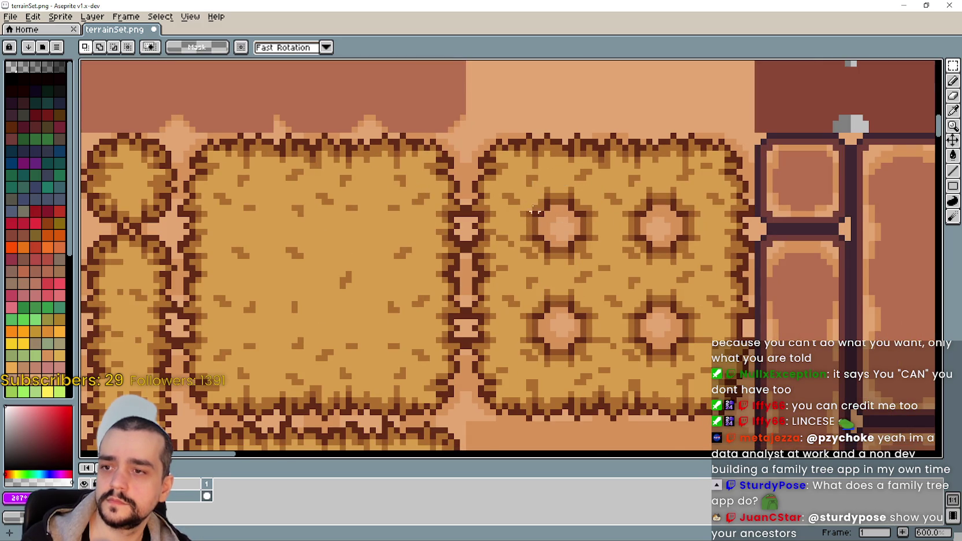
scroll(535, 219, "up", 3)
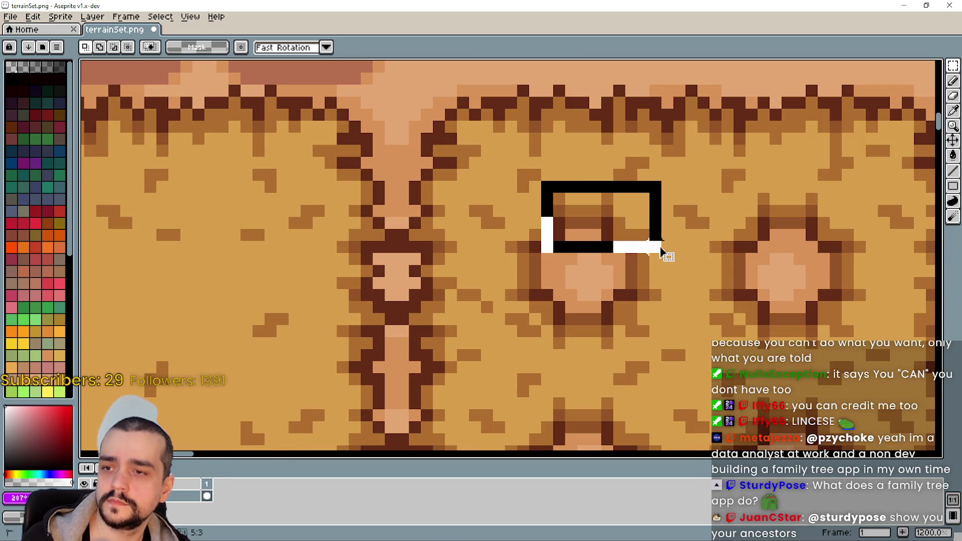
scroll(561, 298, "down", 3)
left_click_drag(561, 298, 555, 217)
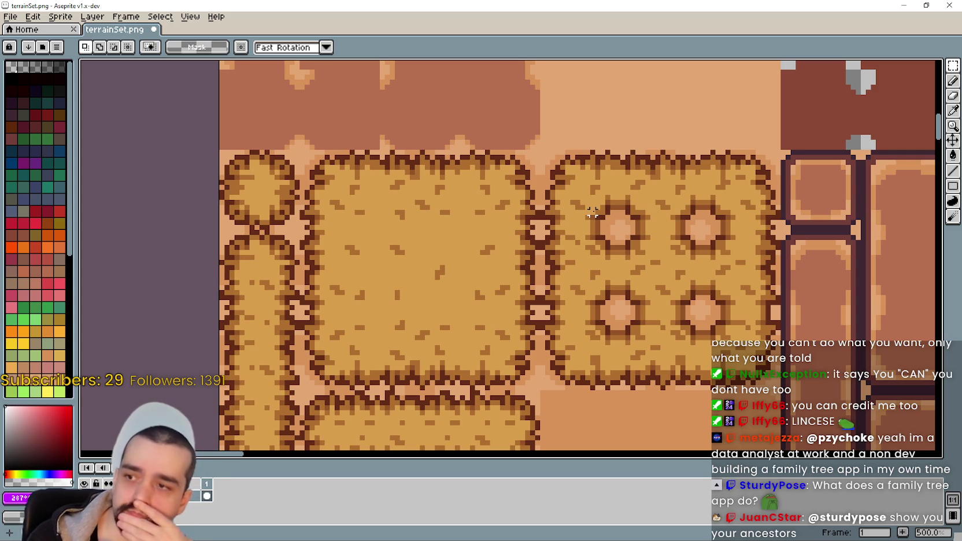
scroll(572, 214, "down", 1)
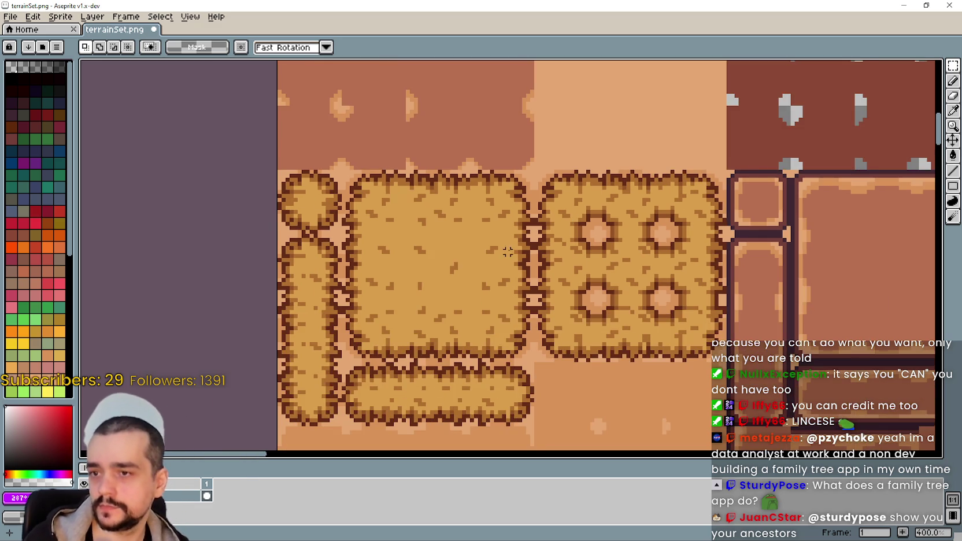
scroll(567, 218, "up", 1)
left_click_drag(531, 145, 616, 229)
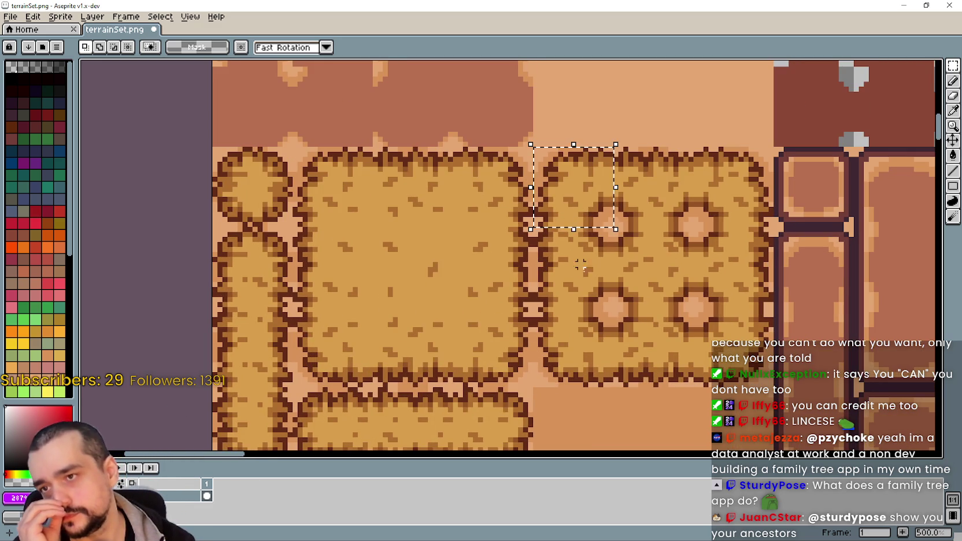
left_click_drag(580, 260, 575, 311)
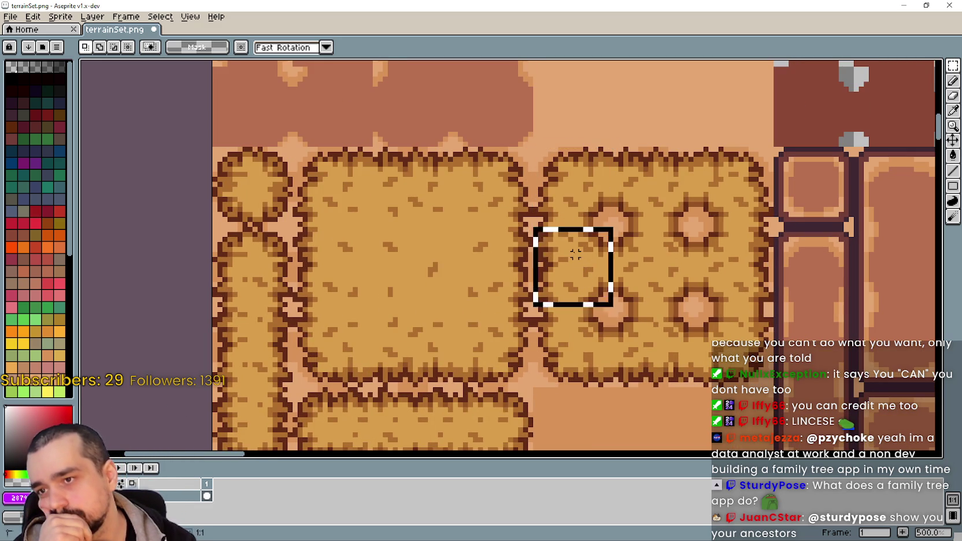
left_click_drag(562, 198, 572, 230)
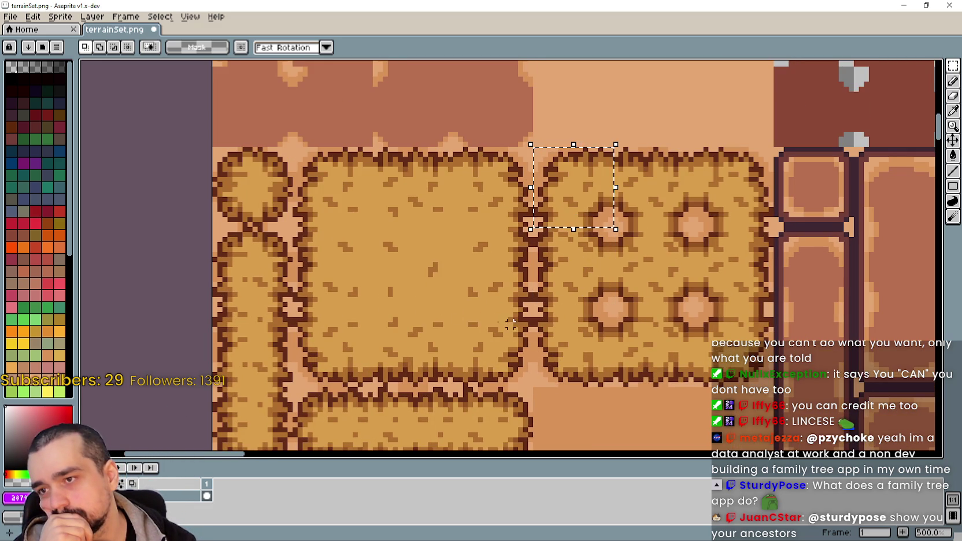
scroll(328, 253, "down", 1)
left_click_drag(340, 257, 348, 239)
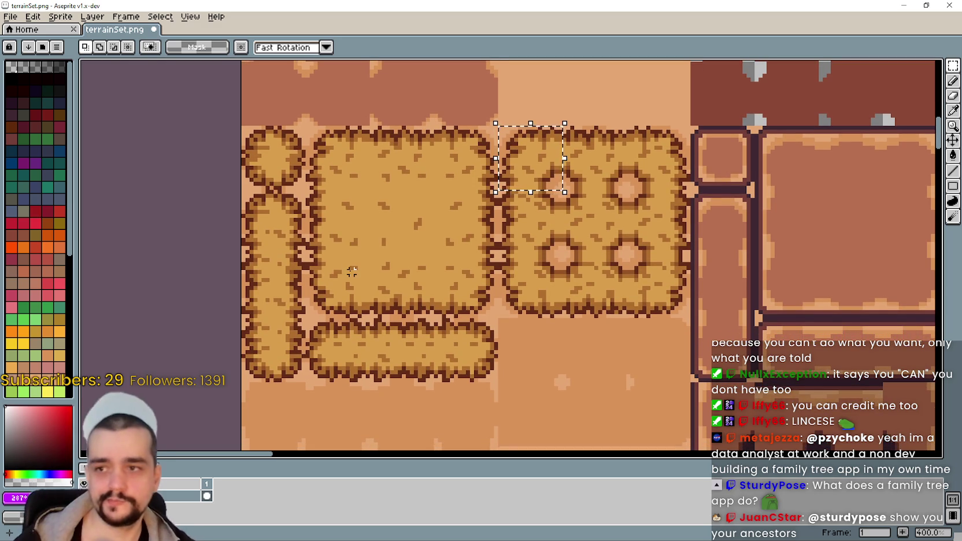
Undo the pasted four-hole block so terrainSet.png has no unsaved changes.
scroll(610, 327, "down", 2)
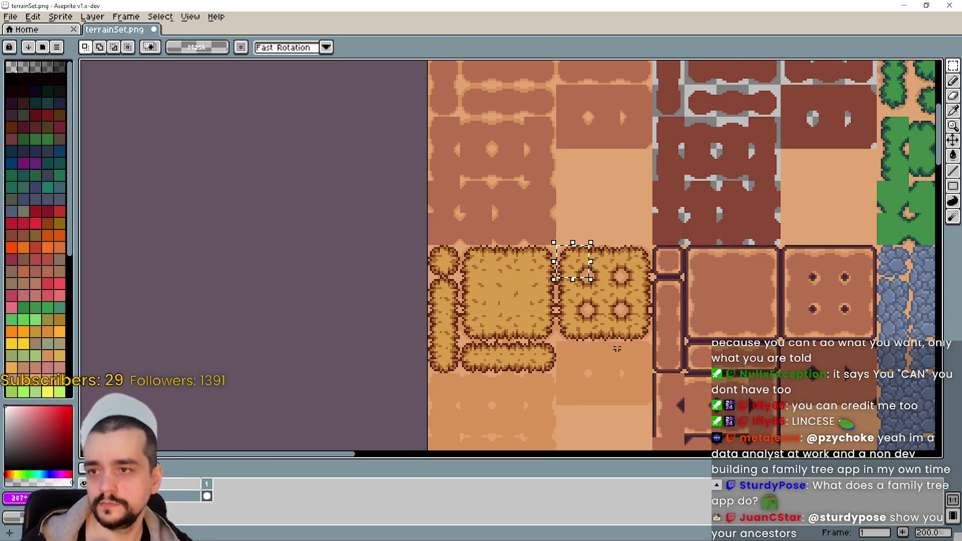
key("ctrl+z")
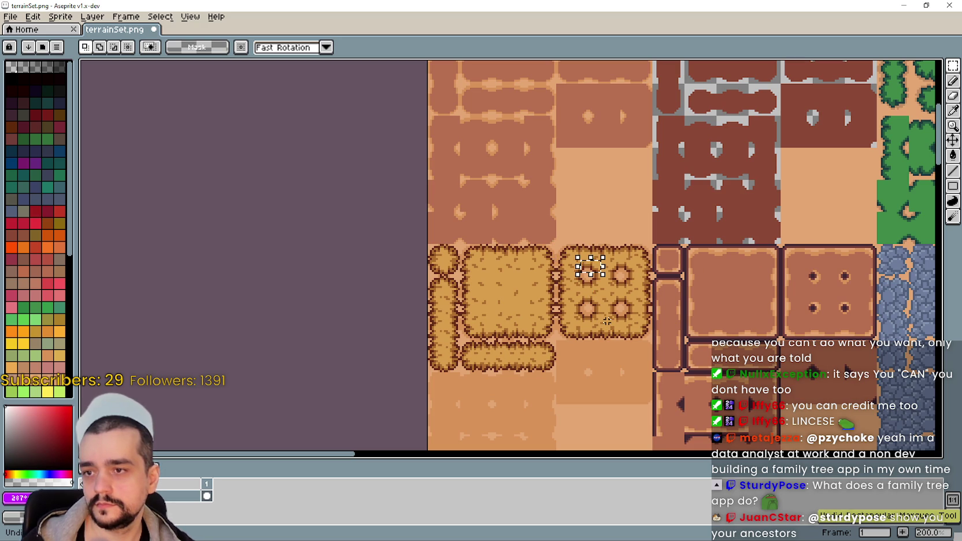
key("ctrl+z")
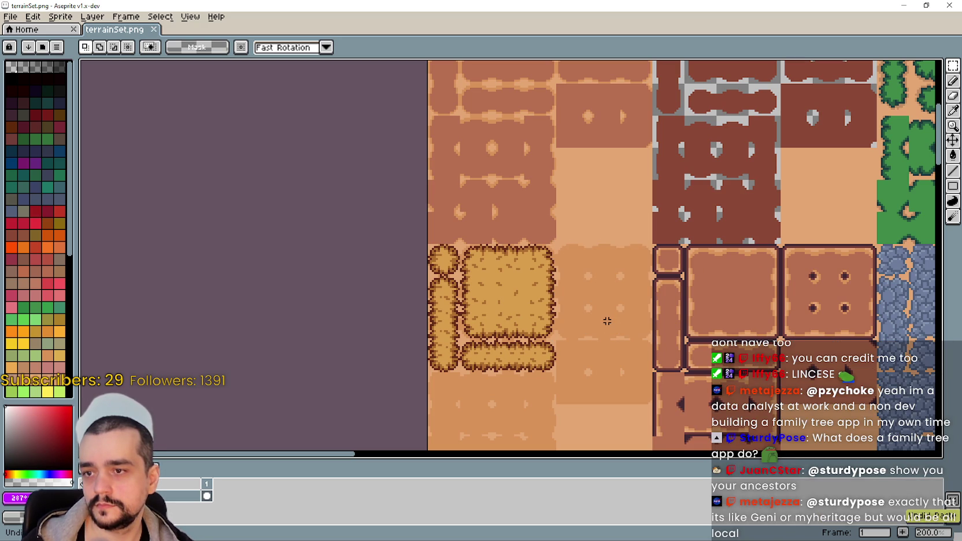
Paste the four-hole dirt block from Barn tileset.png into empty space in terrainSet.png.
key("ctrl+w")
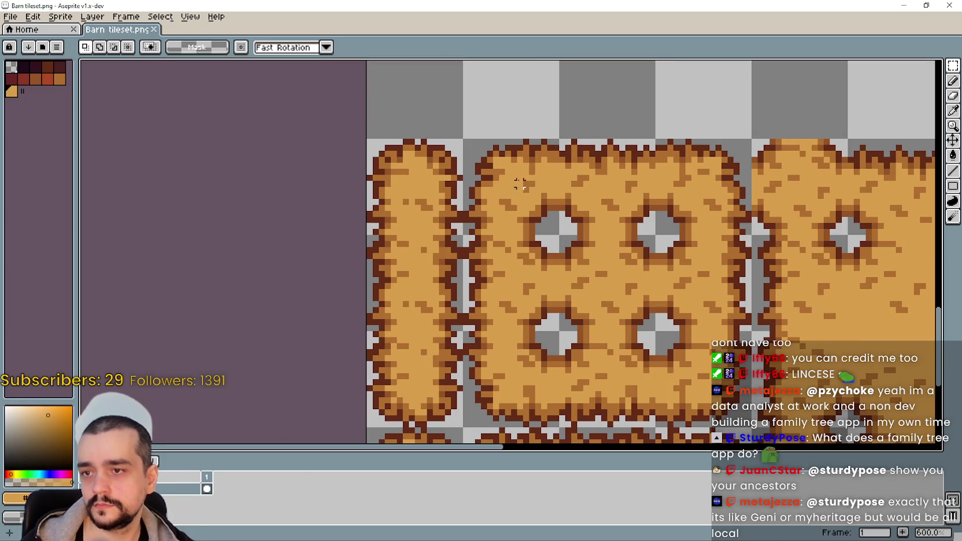
left_click_drag(526, 195, 682, 347)
scroll(681, 342, "down", 2)
key("i")
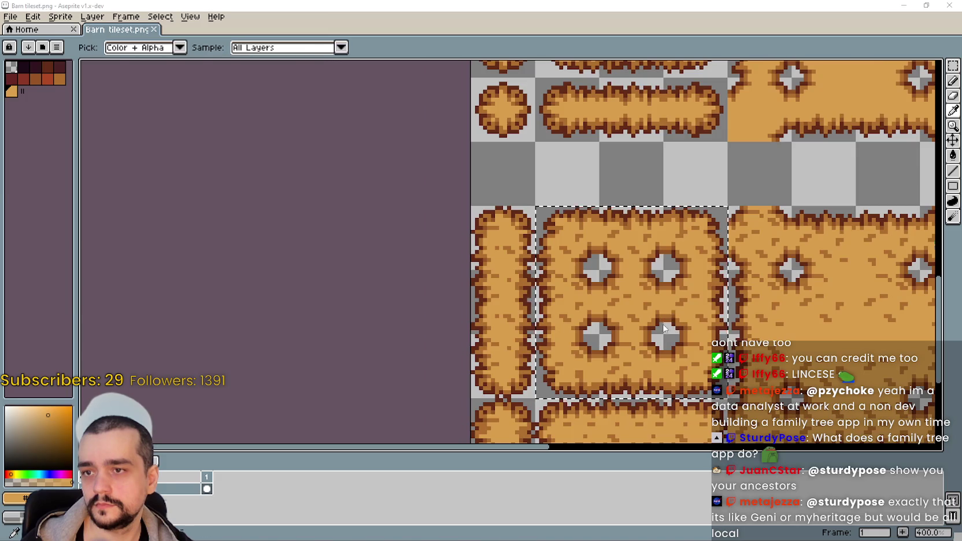
key("ctrl+w")
key("m")
scroll(491, 266, "down", 2)
scroll(492, 267, "up", 3)
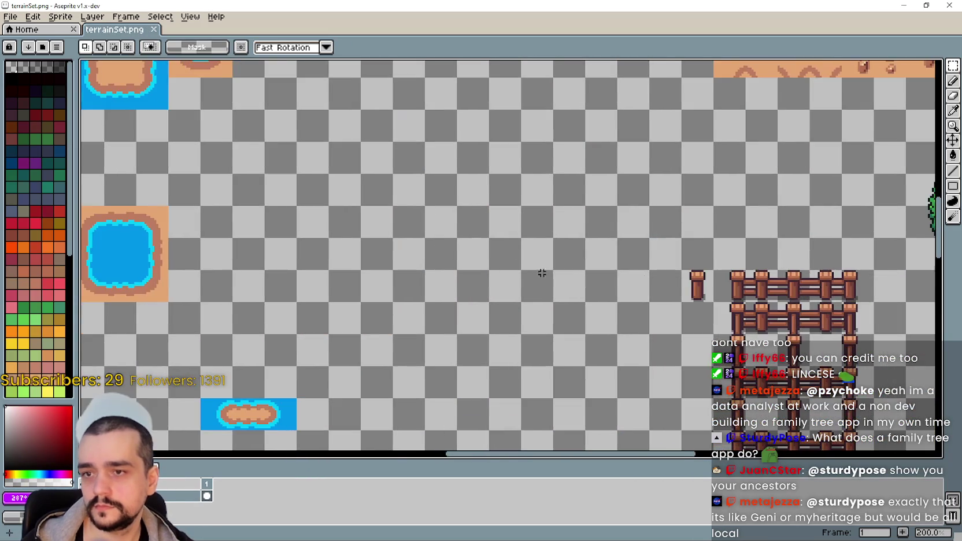
scroll(491, 267, "up", 1)
key("ctrl+v")
mouse_move(503, 255)
left_mouse_down()
mouse_move(542, 222)
mouse_move(479, 261)
left_mouse_up()
scroll(456, 300, "down", 2)
key("Return")
Copy the vertical log from Barn tileset.png and paste it left of the block.
key("ctrl+Tab")
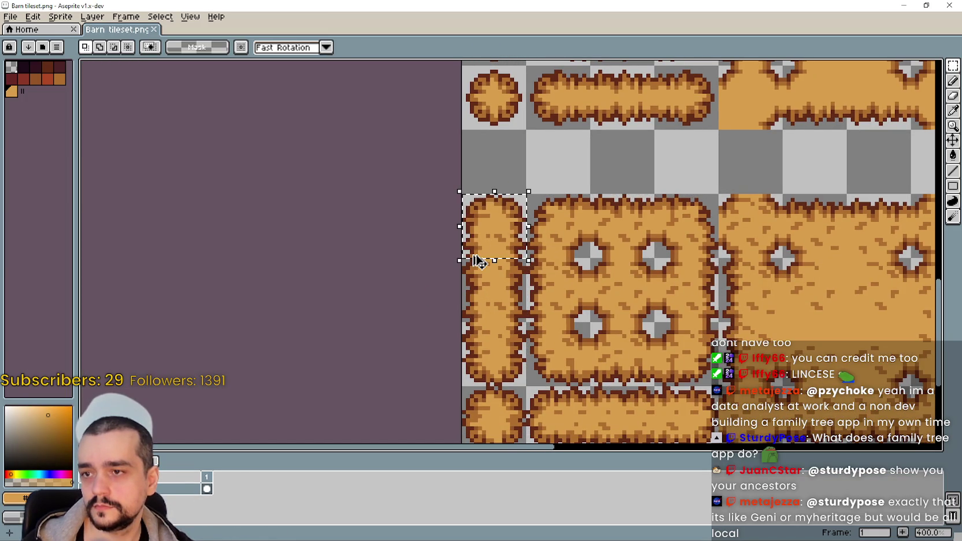
left_click_drag(479, 348, 464, 386)
key("ctrl+c")
key("ctrl+Tab")
key("ctrl+v")
left_click_drag(509, 255, 394, 237)
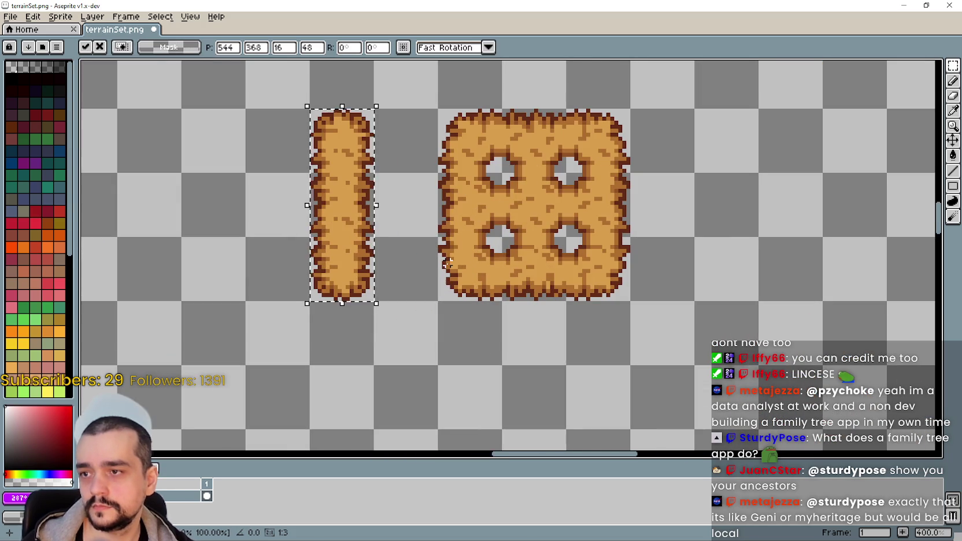
Copy the block's top-left corner piece and a log middle section below the block.
scroll(448, 209, "up", 2)
mouse_move(462, 149)
left_mouse_down()
mouse_move(418, 155)
mouse_move(445, 376)
left_mouse_up()
left_click(376, 326)
left_click_drag(307, 171, 377, 239)
left_click_drag(347, 203, 484, 414)
left_click(574, 393)
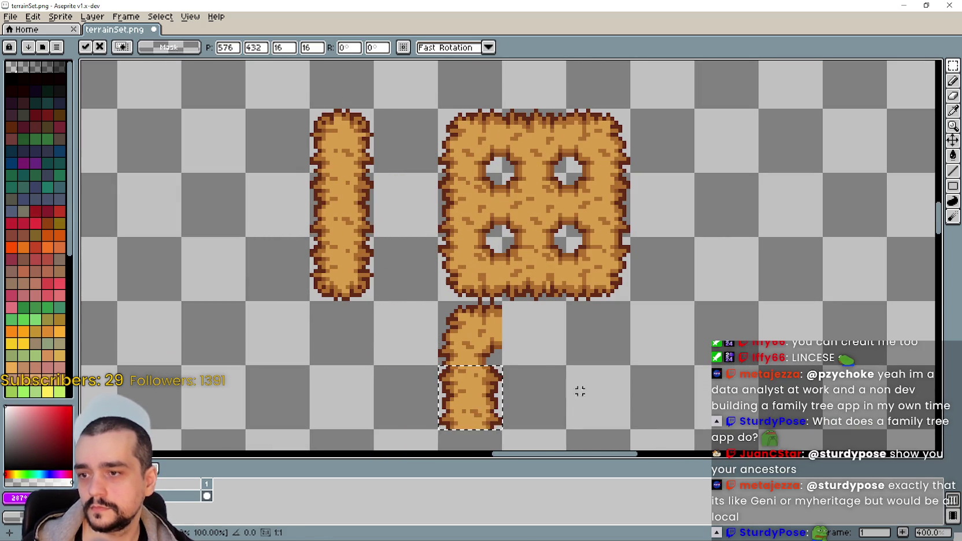
Nudge the new piece's right-edge pixels one pixel to the right.
left_click_drag(573, 398, 631, 340)
scroll(530, 376, "up", 1)
scroll(530, 376, "up", 1)
scroll(537, 360, "up", 1)
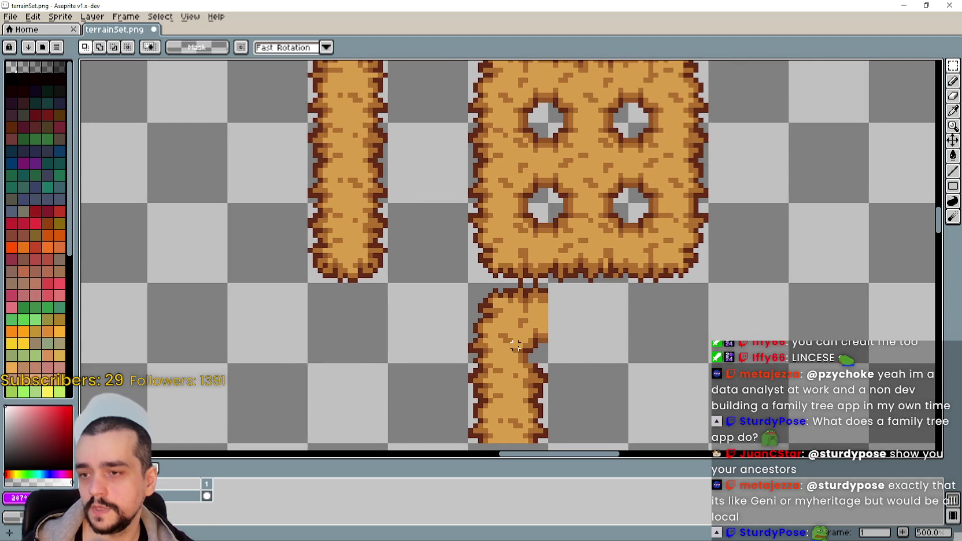
scroll(578, 370, "up", 1)
scroll(603, 377, "up", 2)
mouse_move(443, 296)
left_mouse_down()
mouse_move(476, 307)
mouse_move(496, 338)
left_mouse_up()
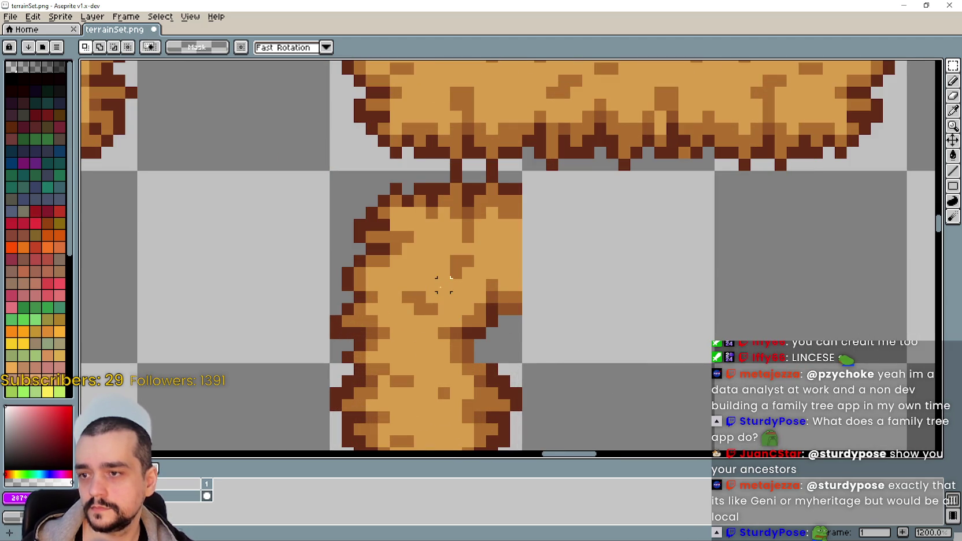
left_click_drag(443, 284, 523, 363)
scroll(528, 337, "down", 4)
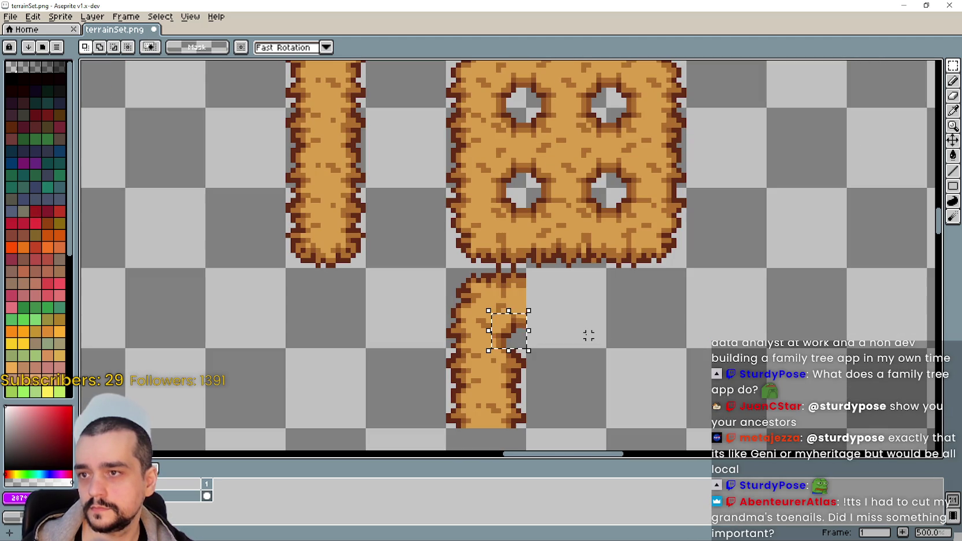
key("Right")
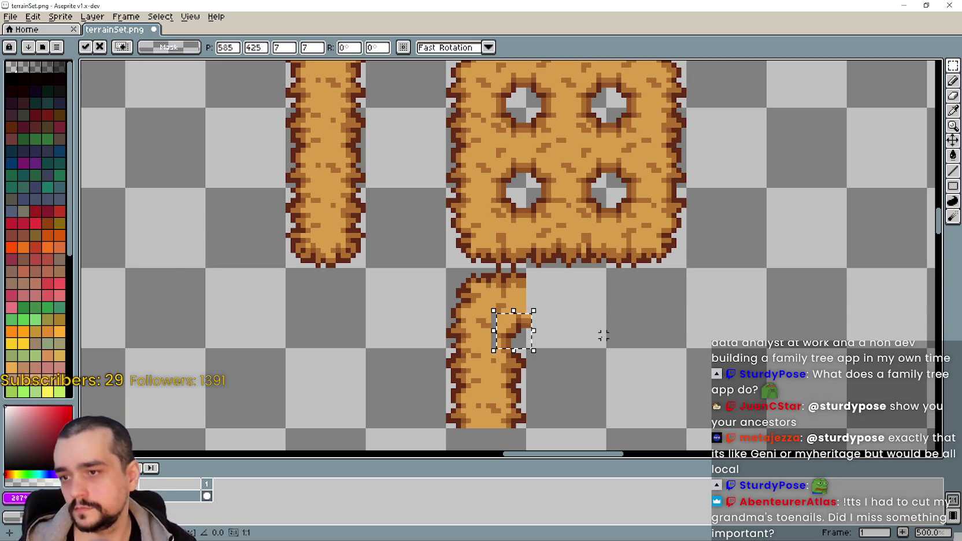
left_click(619, 330)
Move a one-pixel-wide column of the piece into place.
scroll(553, 323, "up", 1)
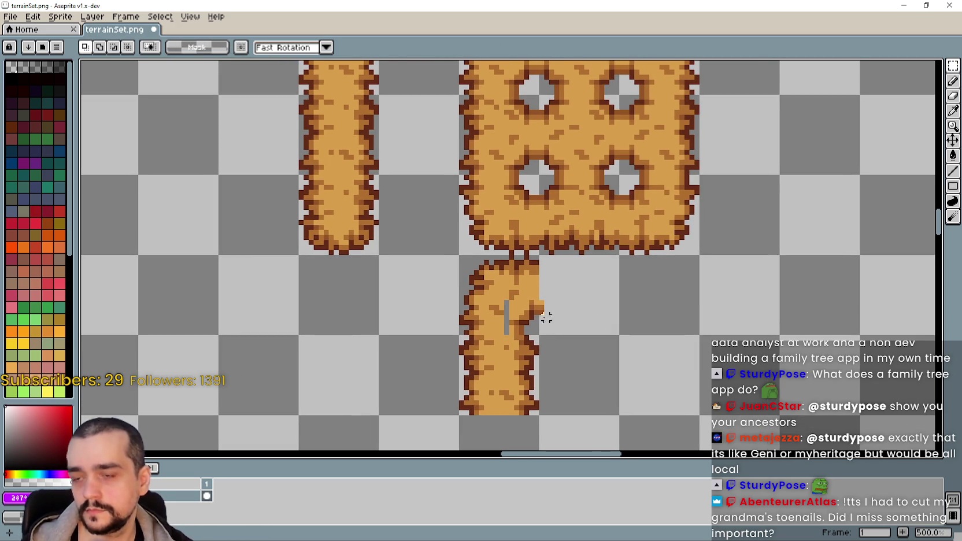
scroll(494, 304, "up", 4)
mouse_move(477, 288)
left_mouse_down()
mouse_move(479, 341)
mouse_move(435, 322)
left_mouse_up()
left_click(471, 324)
left_click(382, 352)
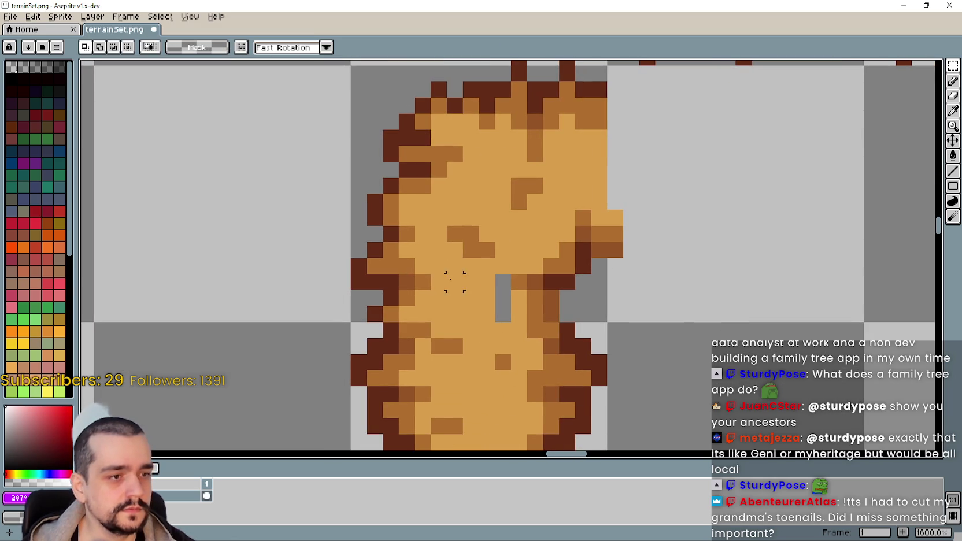
Stretch the pixel column to fill the grey gap in the seam.
scroll(414, 351, "up", 1)
scroll(444, 349, "up", 1)
scroll(444, 349, "down", 1)
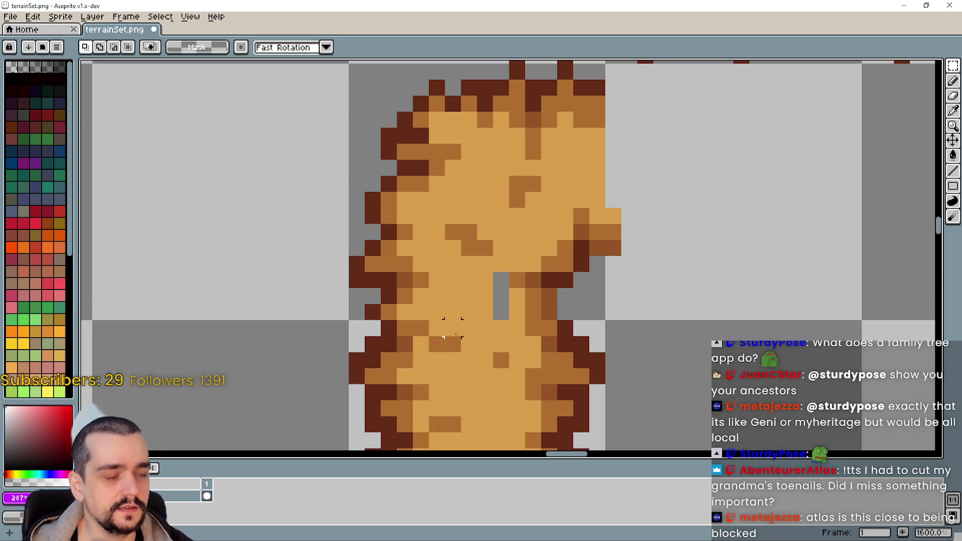
left_click_drag(501, 343, 507, 257)
scroll(508, 256, "down", 2)
left_click(626, 274)
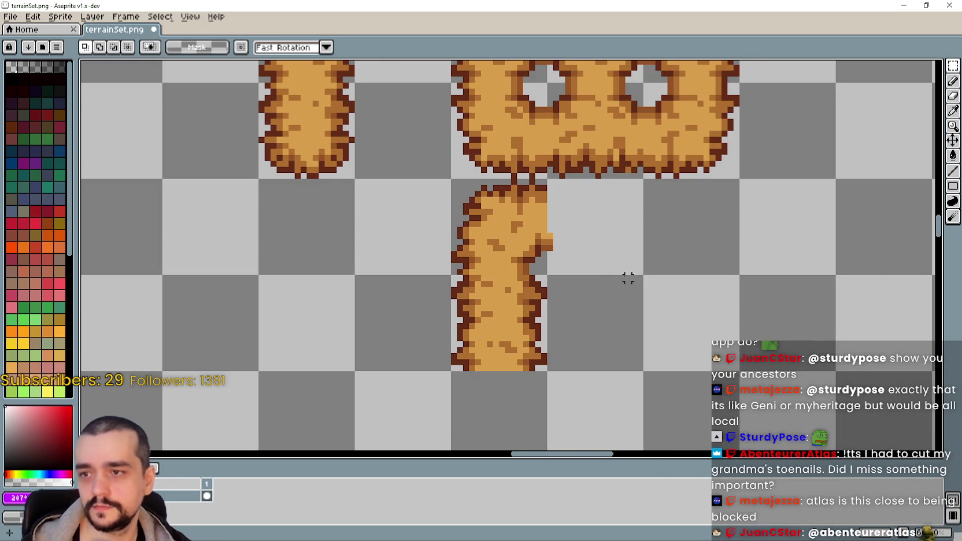
Select tiles of the lower vertical piece, then the big block's top-left tile.
scroll(583, 281, "down", 1)
left_click_drag(584, 281, 569, 322)
left_click_drag(526, 279, 480, 234)
mouse_move(659, 275)
left_mouse_down()
mouse_move(656, 306)
mouse_move(680, 386)
left_mouse_up()
left_click_drag(500, 104, 550, 168)
scroll(532, 191, "down", 1)
Replace the block's top-left tile with a pasted copy of the lower tile.
key("Delete")
key("ctrl+v")
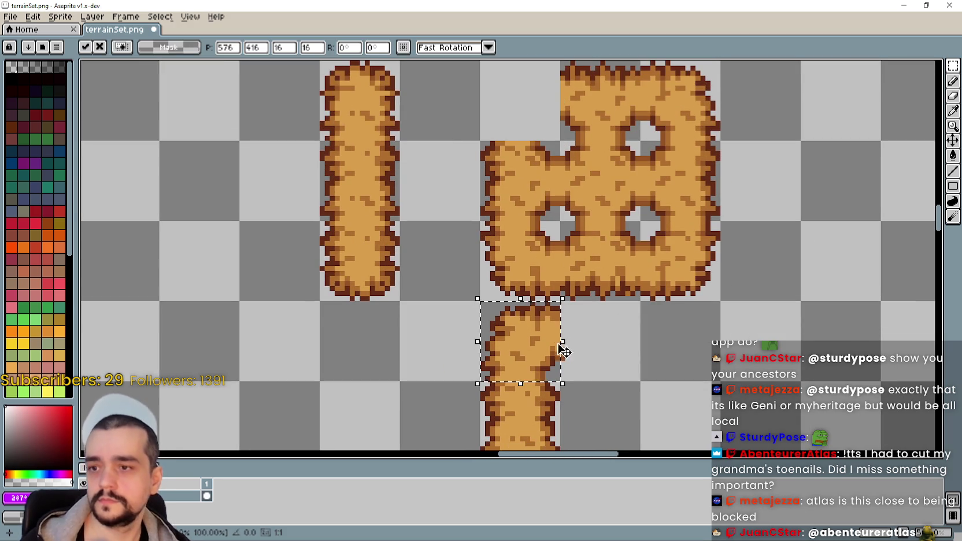
left_click_drag(558, 353, 558, 112)
key("Return")
Paste a copy of the block's top-edge tile just below the block.
scroll(640, 200, "down", 1)
left_click_drag(473, 251, 519, 301)
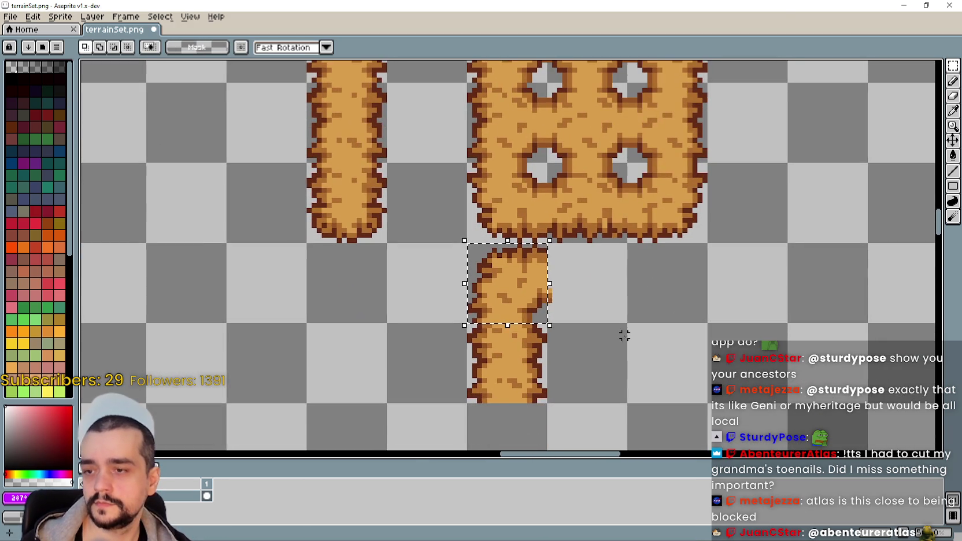
key("ctrl+d")
scroll(619, 299, "up", 1)
scroll(619, 299, "up", 1)
left_click_drag(548, 83, 633, 124)
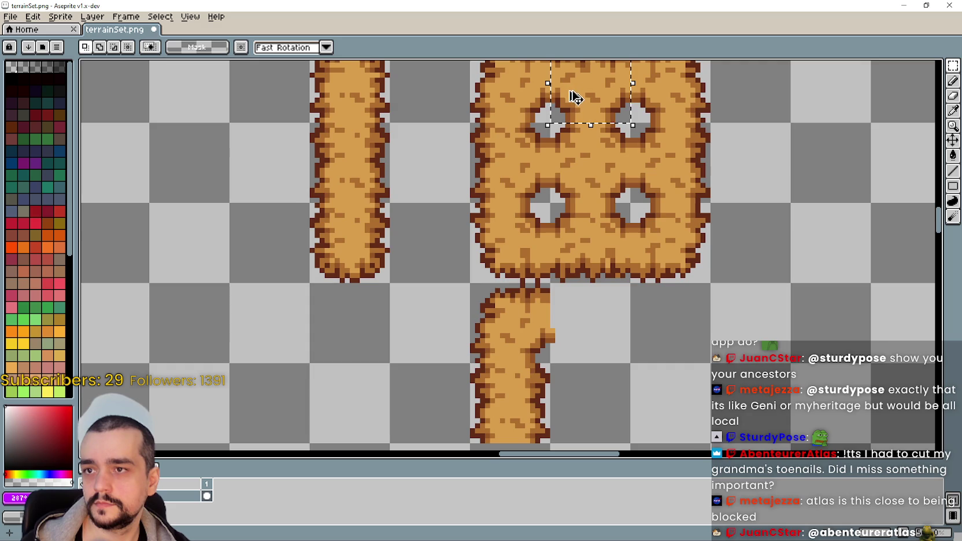
scroll(673, 269, "down", 1)
key("ctrl+v")
mouse_move(590, 283)
left_mouse_down()
mouse_move(645, 388)
mouse_move(589, 324)
left_mouse_up()
key("Return")
Copy a middle section of the left column to form the right leg.
scroll(511, 316, "down", 1)
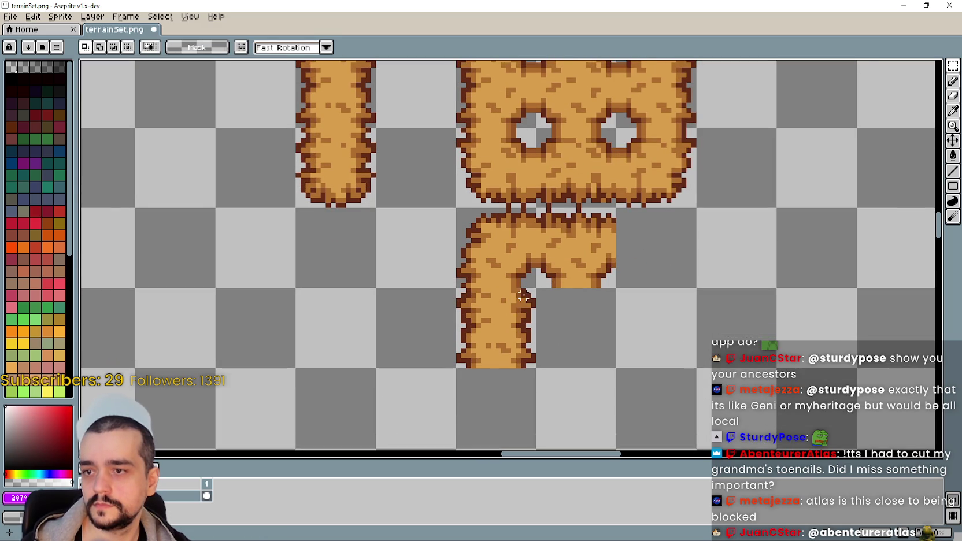
scroll(514, 295, "left", 2)
left_click_drag(514, 295, 549, 350)
left_click_drag(378, 134, 463, 219)
left_click_drag(576, 378, 501, 281)
key("ctrl+v")
mouse_move(381, 121)
left_mouse_down()
mouse_move(555, 402)
mouse_move(605, 341)
left_mouse_up()
key("Return")
Shift the pixels around the lower tile's hole one pixel left.
scroll(575, 262, "up", 1)
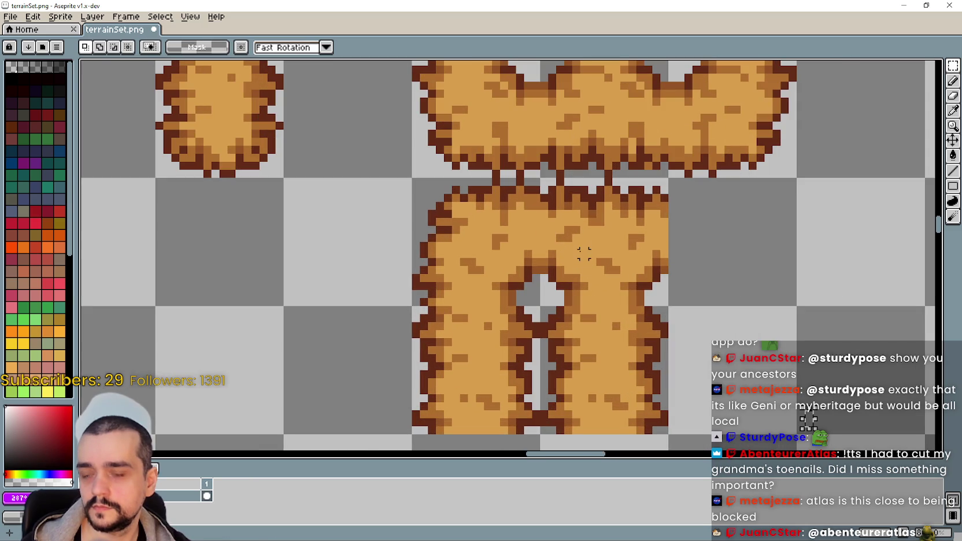
scroll(592, 270, "up", 1)
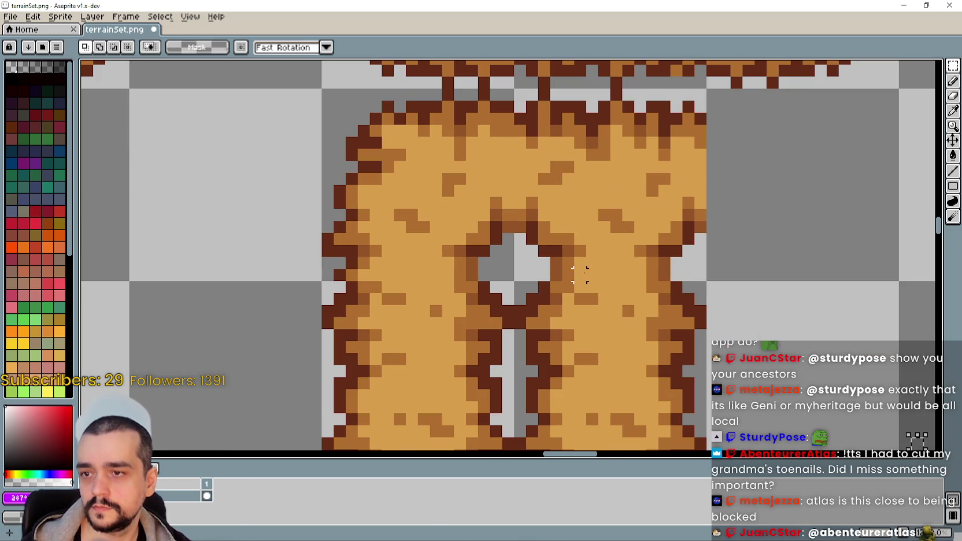
scroll(592, 275, "down", 1)
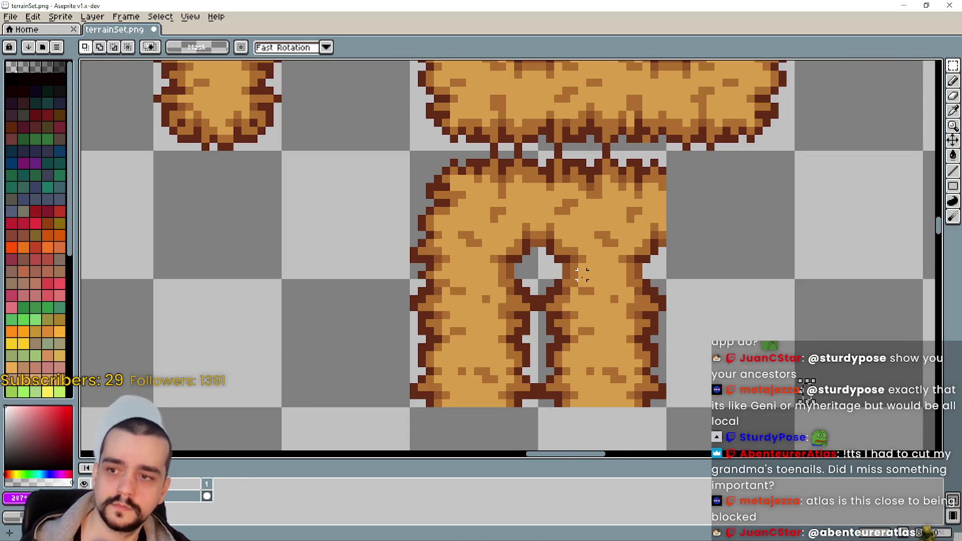
left_click_drag(582, 275, 549, 215)
left_click(603, 355)
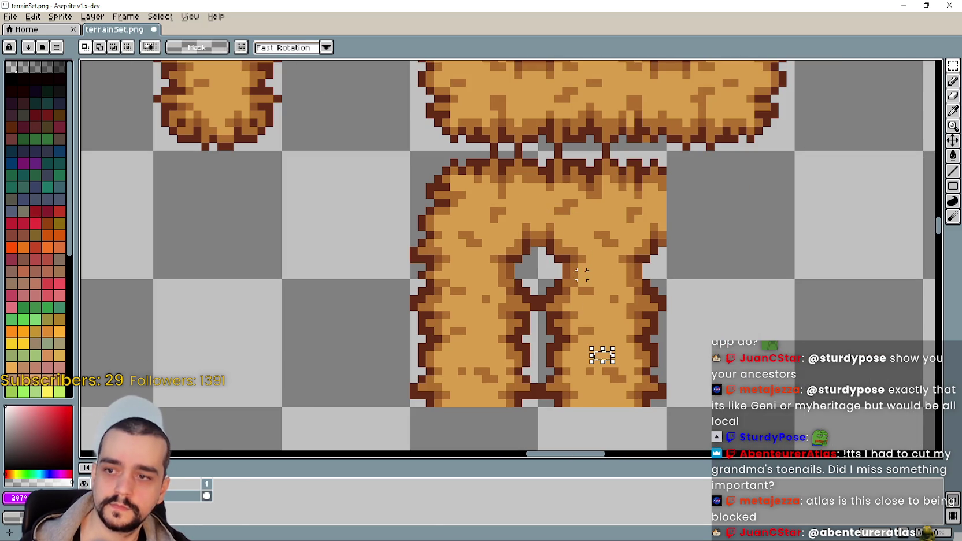
left_click_drag(596, 272, 543, 220)
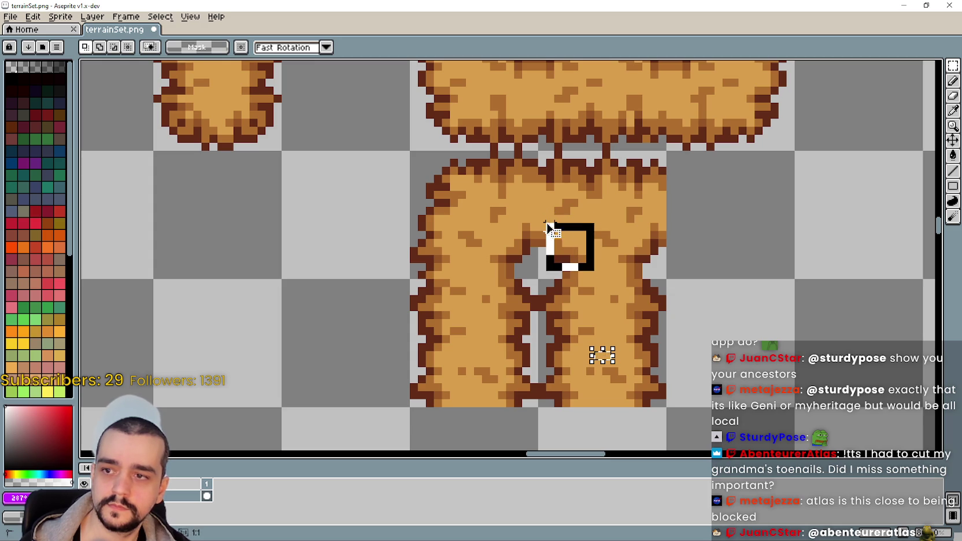
key("Left")
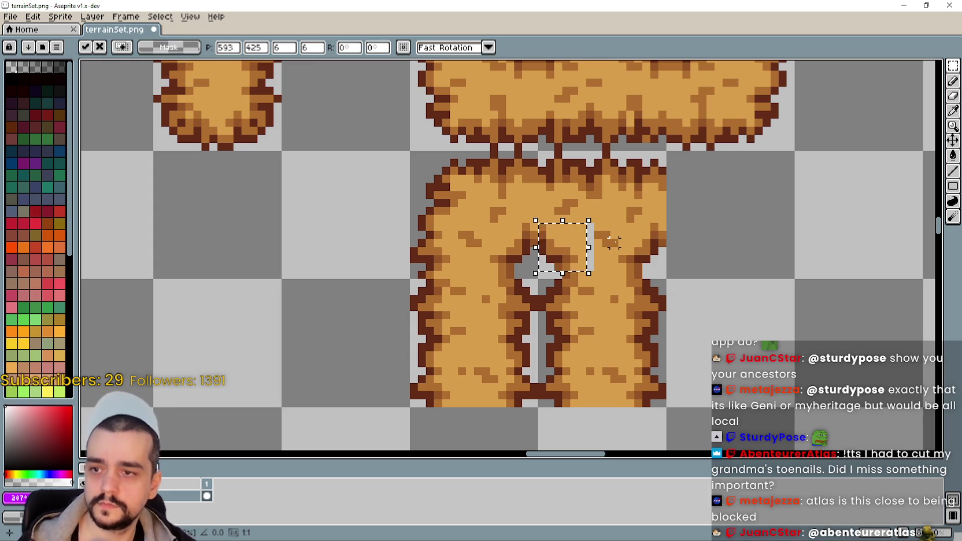
left_click(566, 323)
Select and clear the pale vertical strip.
scroll(643, 333, "down", 1)
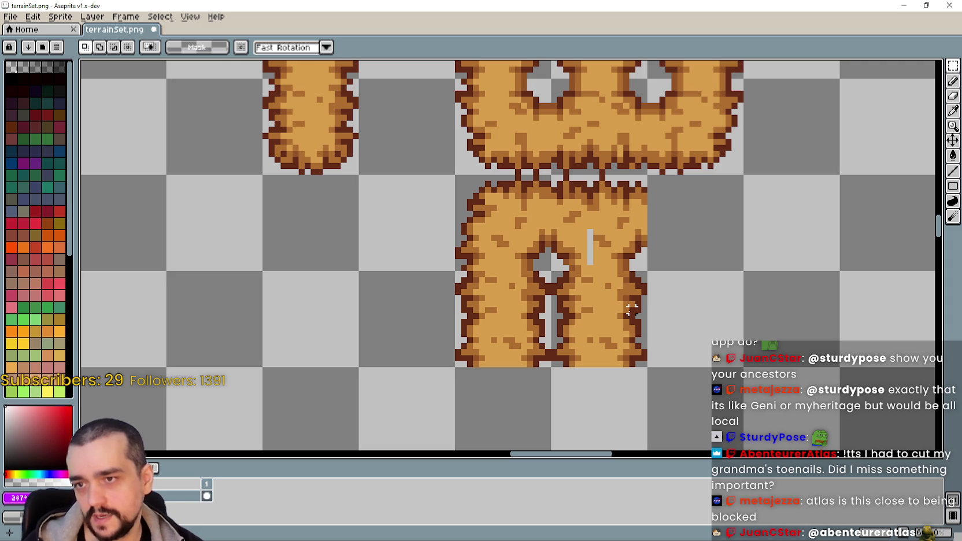
scroll(620, 267, "up", 2)
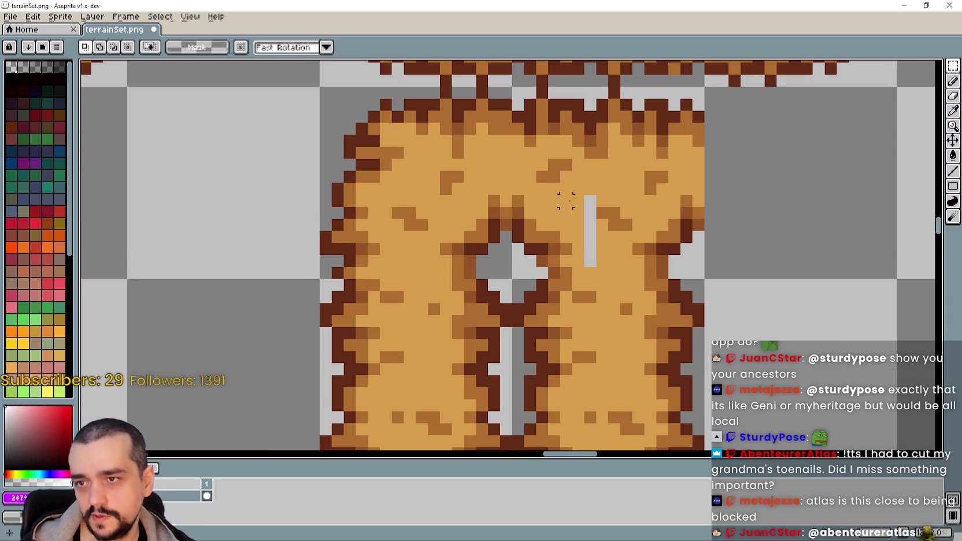
left_click_drag(577, 201, 595, 266)
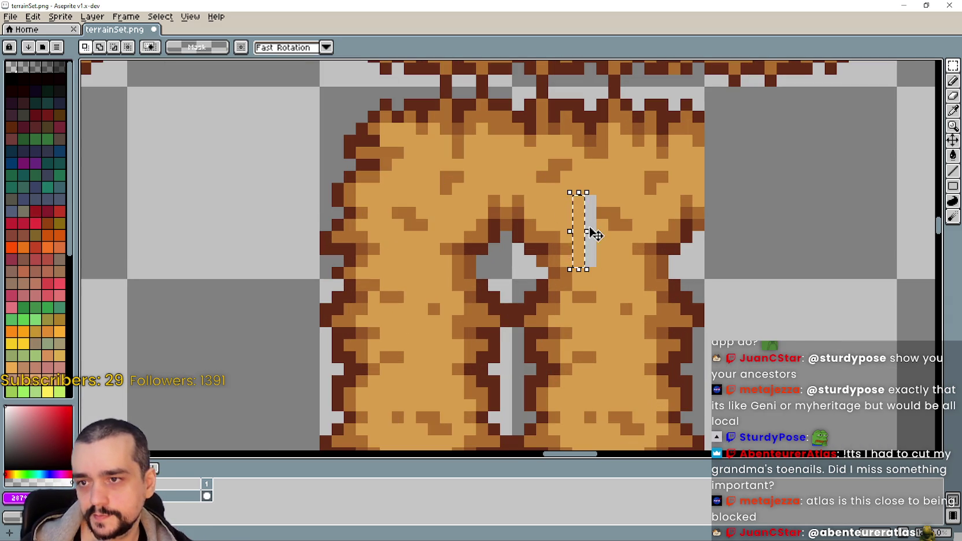
key("ctrl+d")
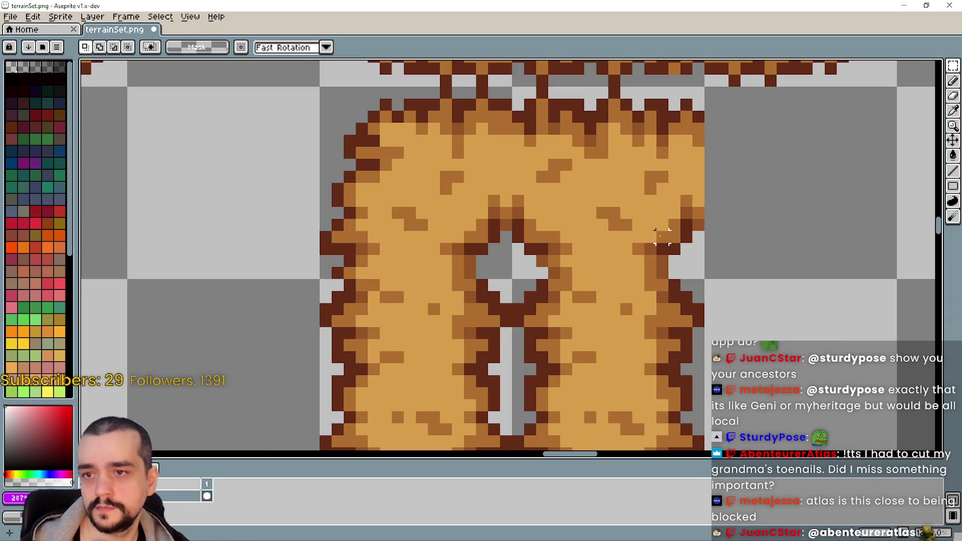
Copy the lower tile's right cell one tile to the right.
scroll(651, 272, "down", 2)
left_click_drag(579, 202, 684, 300)
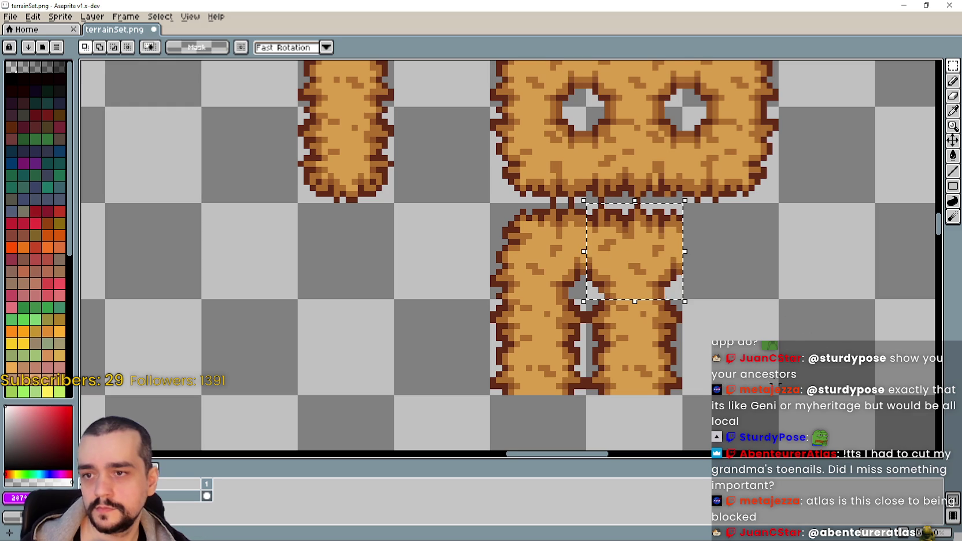
left_click_drag(647, 260, 583, 266)
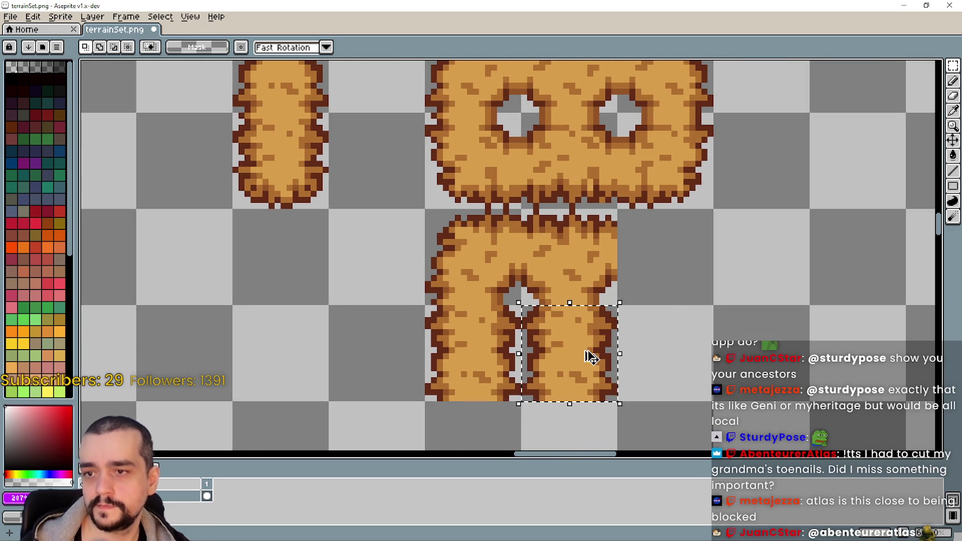
mouse_move(575, 347)
left_mouse_down()
mouse_move(688, 362)
mouse_move(711, 335)
mouse_move(704, 273)
left_mouse_up()
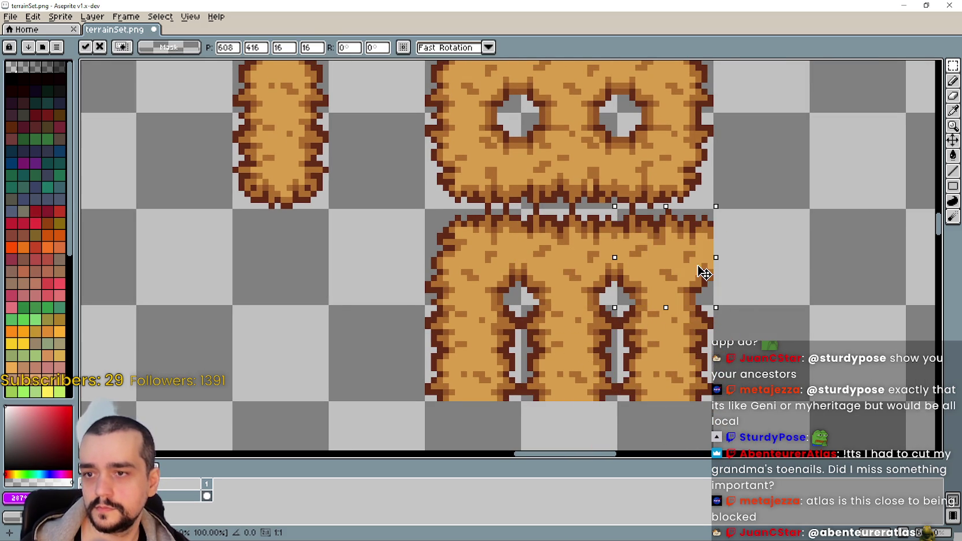
left_click(649, 350)
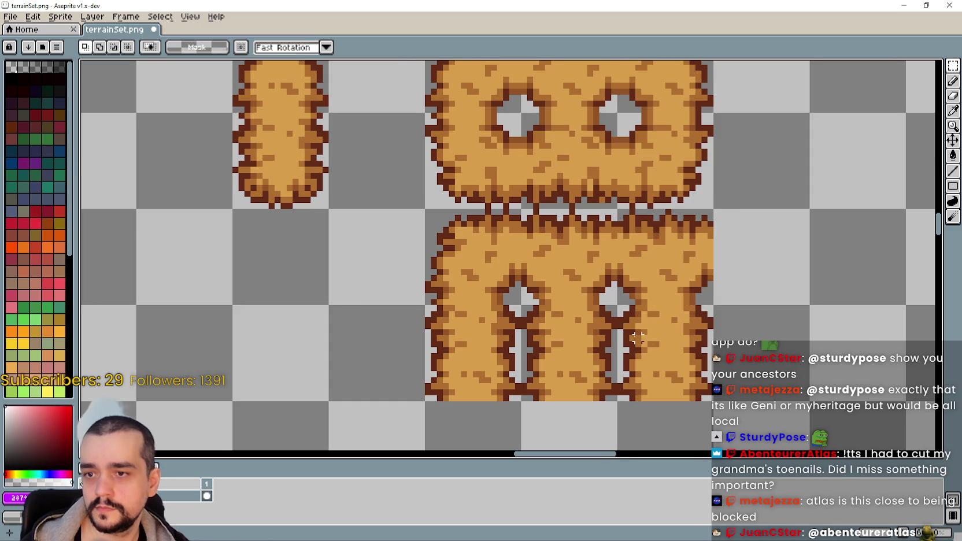
Erase the upper block's middle cell and fill it with a copy from the lower tile.
scroll(647, 335, "up", 1)
scroll(648, 331, "down", 2)
left_click_drag(566, 262, 635, 330)
left_click_drag(578, 88, 597, 115)
key("Delete")
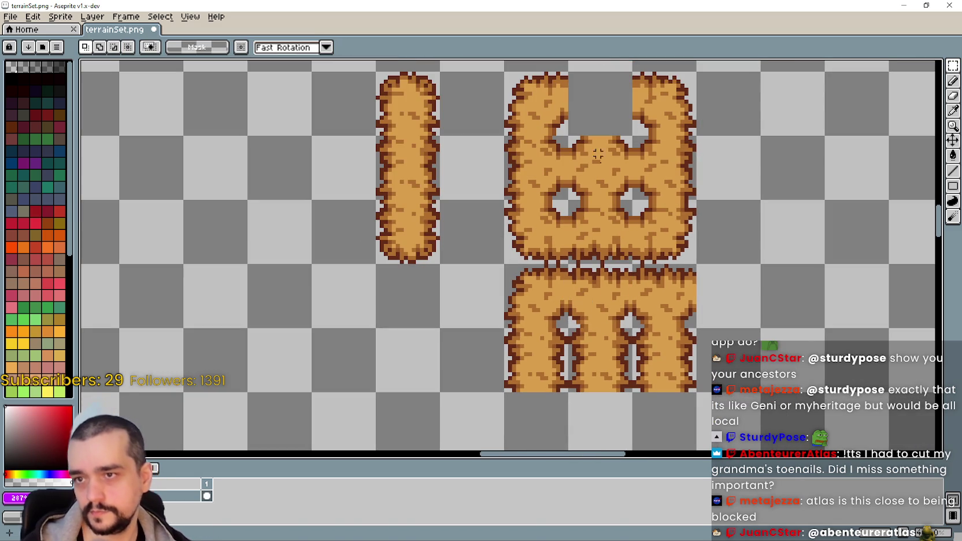
left_click_drag(602, 281, 607, 95)
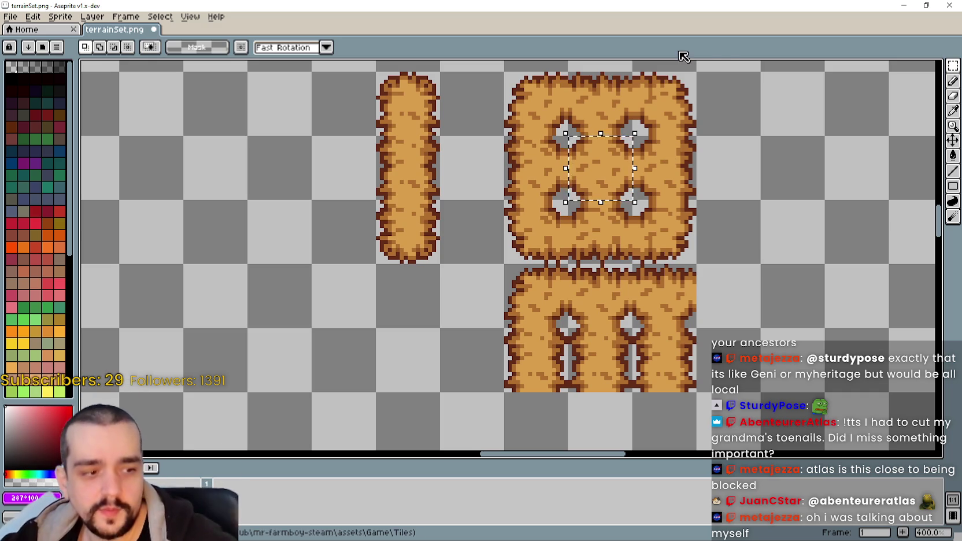
Trial-select the area between the four holes, then clear the selection.
scroll(543, 286, "down", 1)
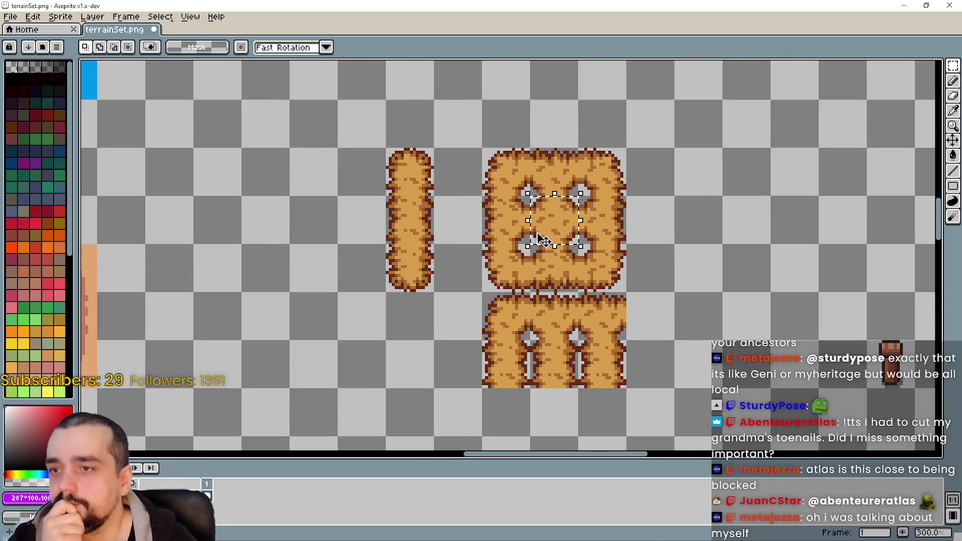
scroll(663, 257, "up", 2)
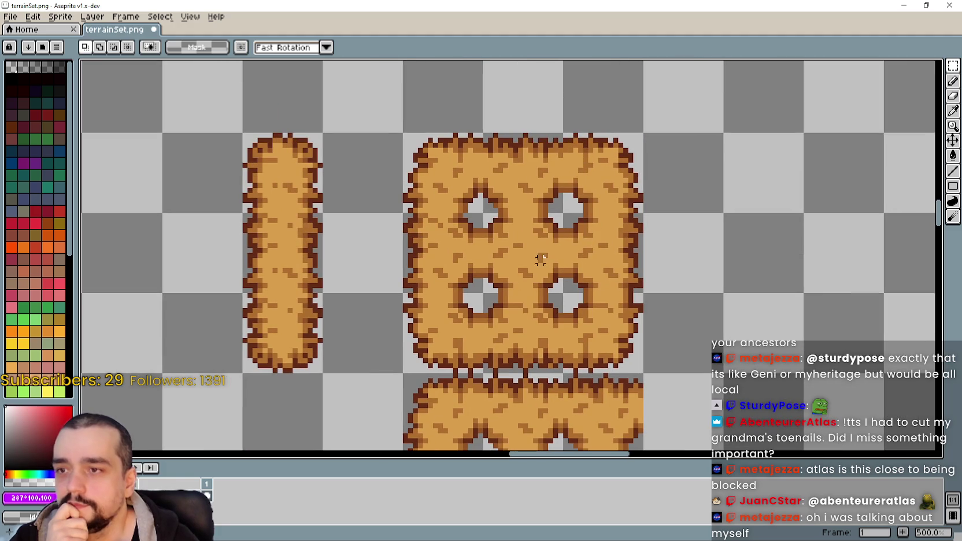
left_click_drag(485, 215, 562, 287)
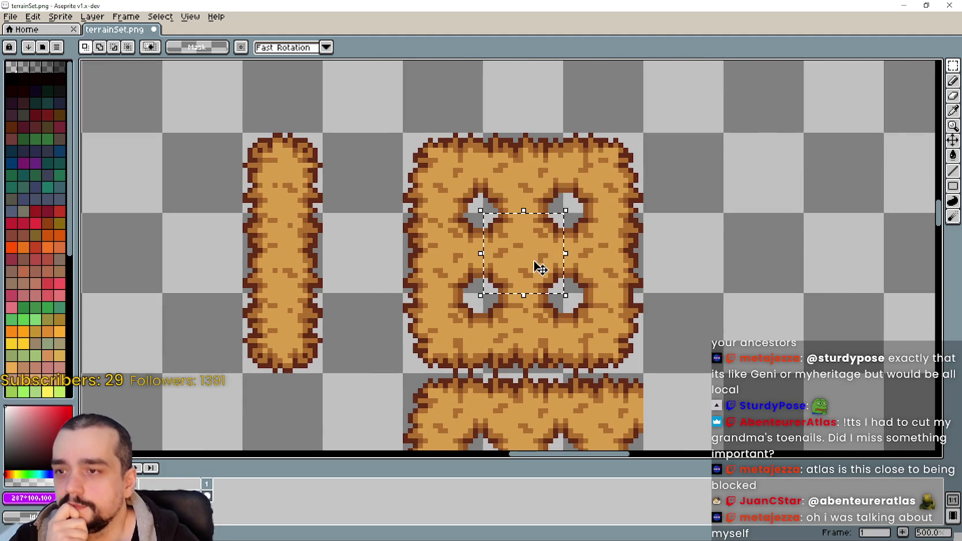
scroll(672, 285, "down", 1)
left_click(572, 361)
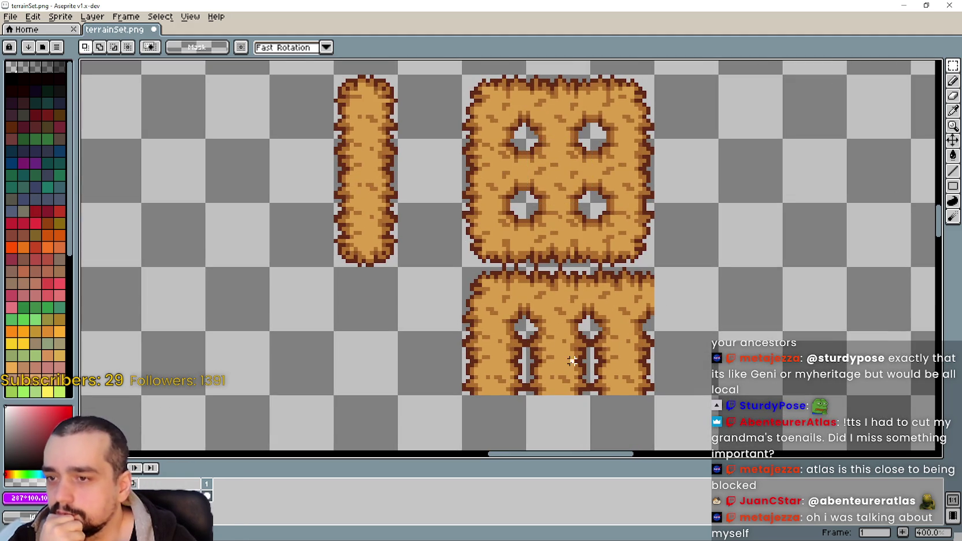
left_click_drag(568, 253, 612, 282)
key("alt+Tab")
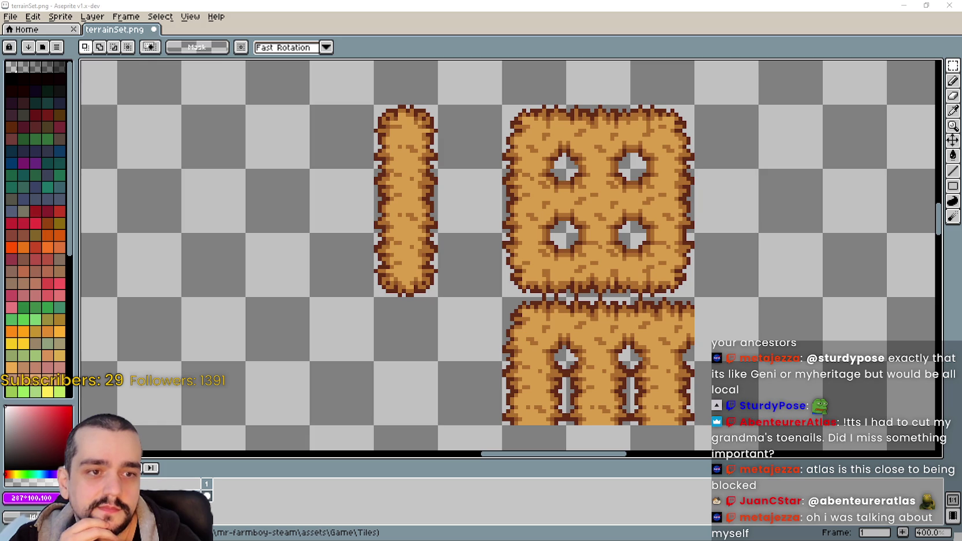
Select one cell of the narrow strip.
scroll(584, 284, "down", 1)
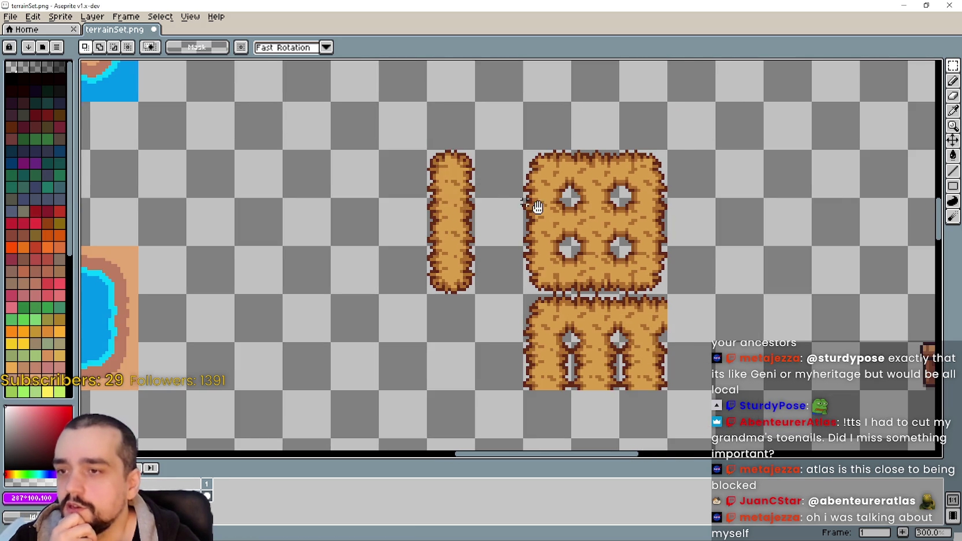
scroll(510, 190, "down", 1)
scroll(509, 190, "up", 1)
left_click_drag(400, 206, 444, 221)
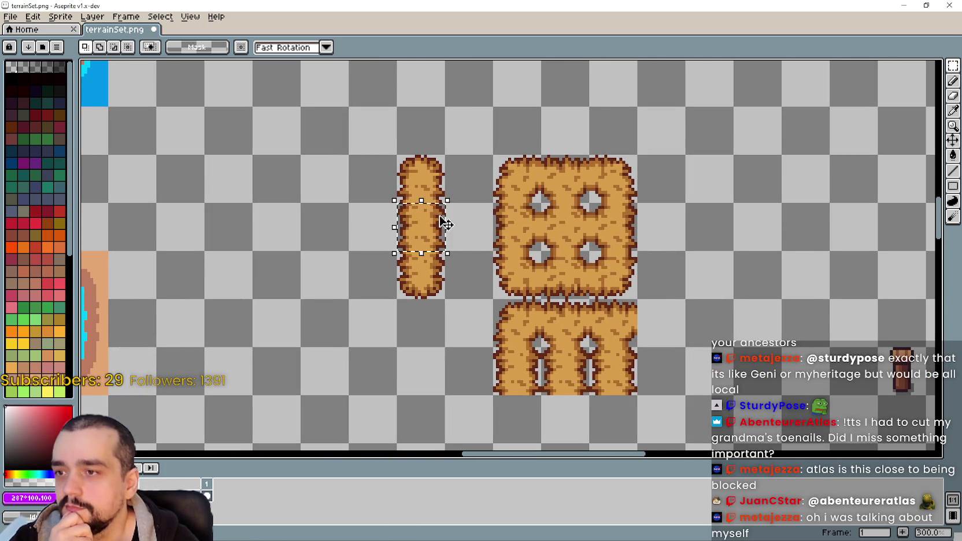
scroll(428, 237, "up", 3)
scroll(448, 224, "up", 1)
scroll(530, 229, "down", 2)
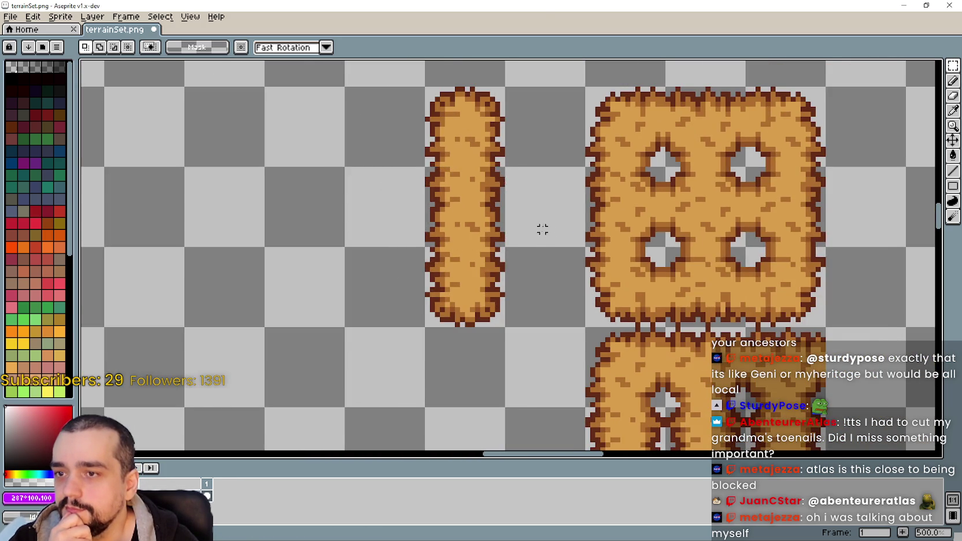
scroll(547, 229, "down", 1)
Select the middle of the narrow strip, then switch to the MR FARMBOY Steam hub.
mouse_move(537, 215)
left_mouse_down()
mouse_move(472, 204)
mouse_move(537, 223)
left_mouse_up()
left_click(436, 281)
left_click_drag(607, 337, 522, 372)
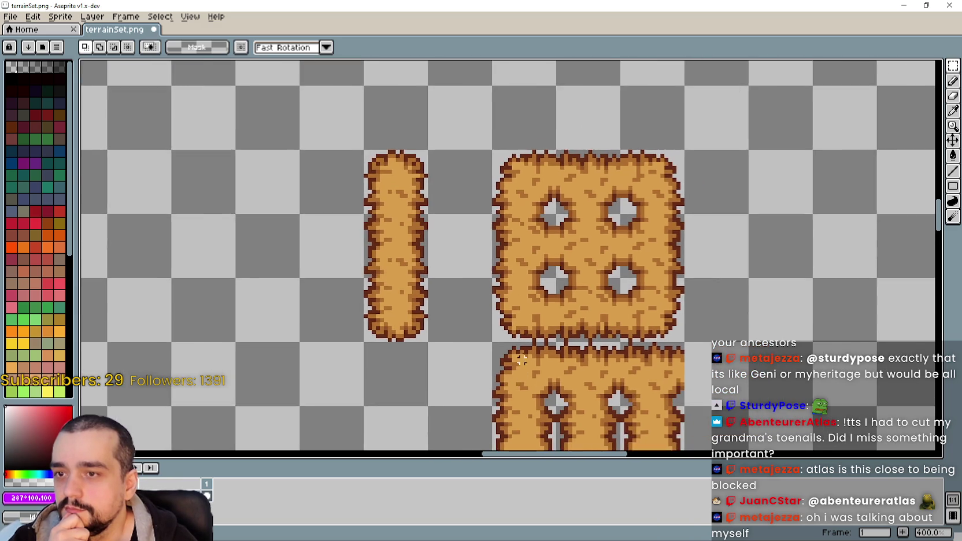
scroll(522, 372, "down", 1)
mouse_move(394, 181)
left_mouse_down()
mouse_move(447, 216)
mouse_move(446, 278)
left_mouse_up()
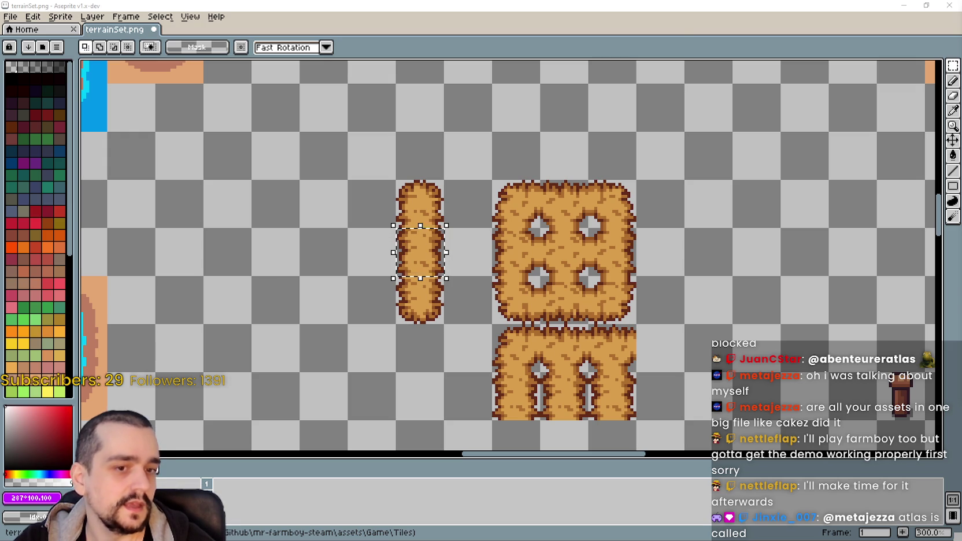
key("alt+Tab")
key("alt+Tab")
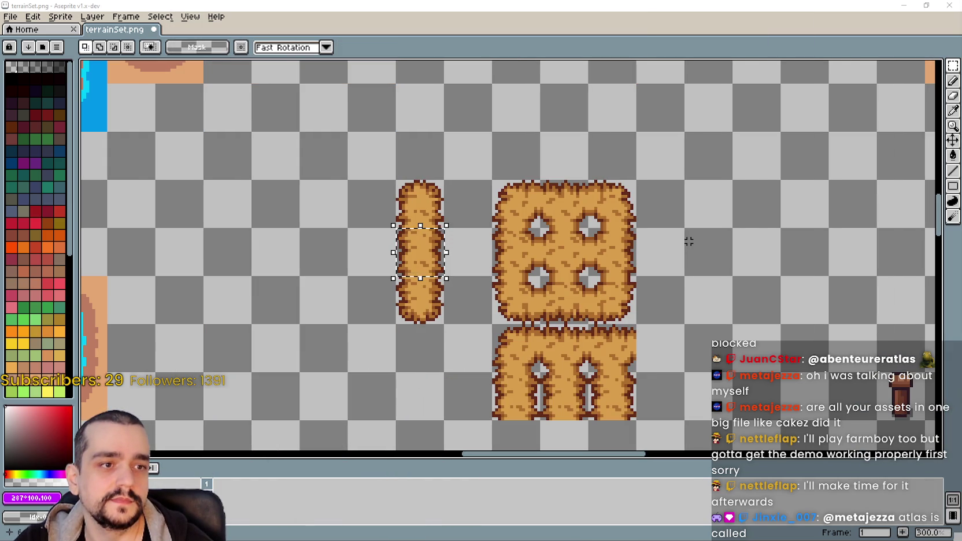
key("alt+Tab")
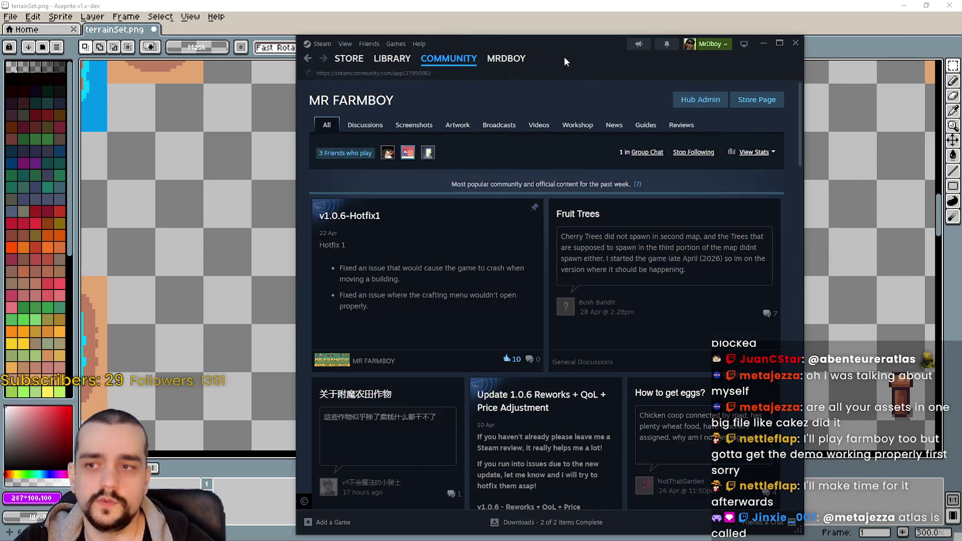
Open the MR FARMBOY hub's Discussions list, then minimize Steam back to terrainSet.png.
left_click(374, 129)
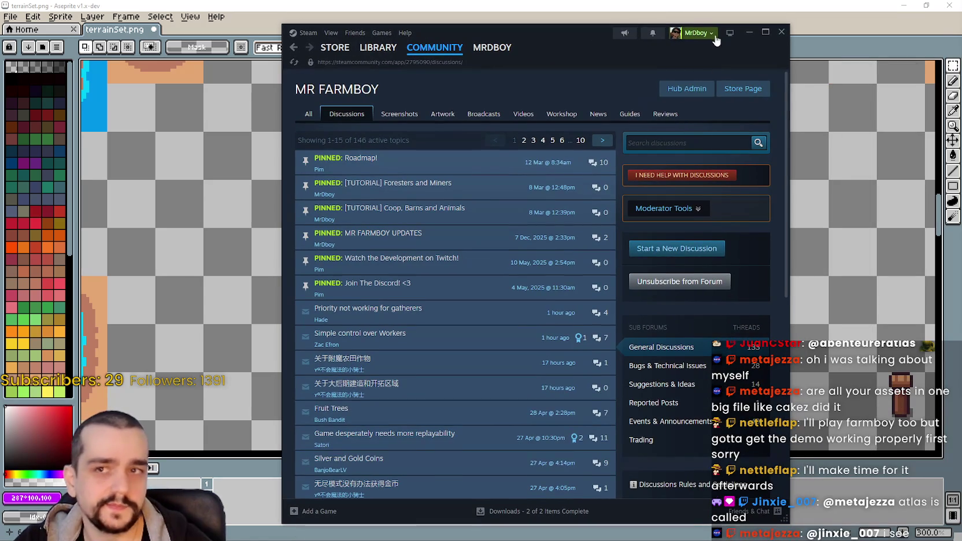
left_click(763, 43)
scroll(513, 309, "down", 1)
scroll(513, 310, "up", 2)
scroll(384, 208, "right", 2)
scroll(425, 221, "right", 1)
scroll(471, 253, "down", 2)
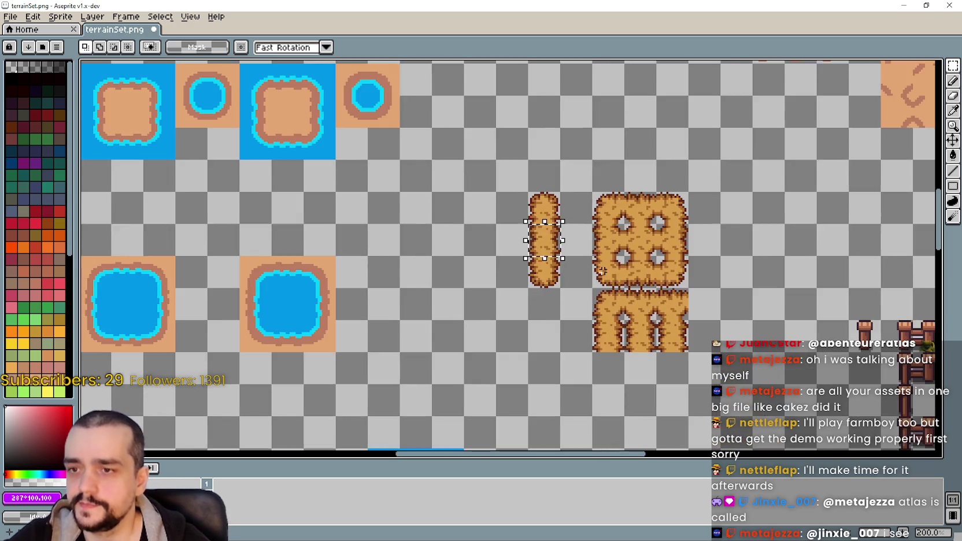
Copy a cell of the lower tile one cell to the right.
scroll(526, 320, "up", 2)
scroll(608, 275, "right", 1)
left_click_drag(560, 264, 626, 329)
scroll(607, 312, "down", 1)
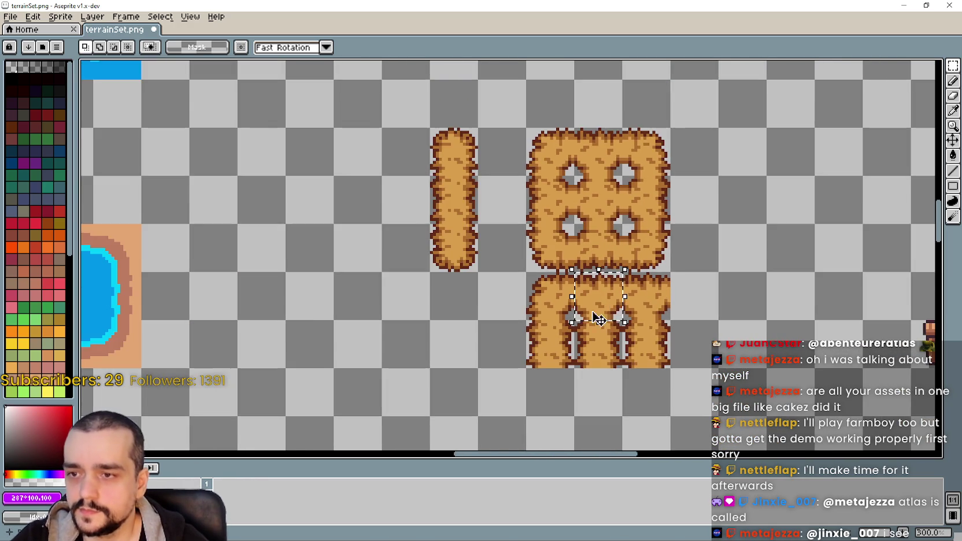
scroll(574, 318, "up", 1)
scroll(624, 324, "up", 2)
left_click_drag(621, 300, 717, 300)
Move the lower tile's left cell one cell right, then return to Steam discussions.
scroll(641, 419, "down", 1)
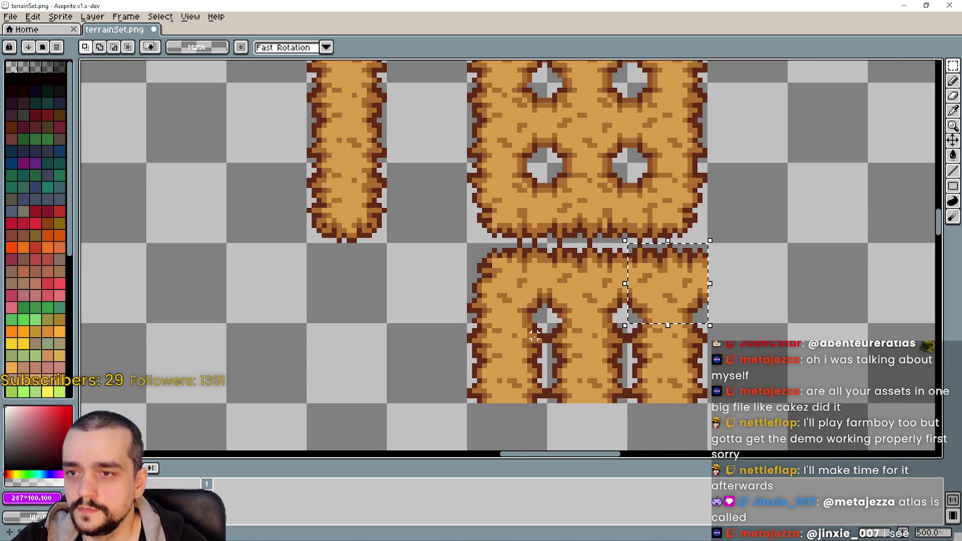
scroll(672, 315, "up", 1)
key("ctrl+d")
left_click(672, 316)
scroll(666, 318, "up", 2)
scroll(626, 276, "down", 2)
left_click(532, 293)
left_click_drag(440, 317, 536, 318)
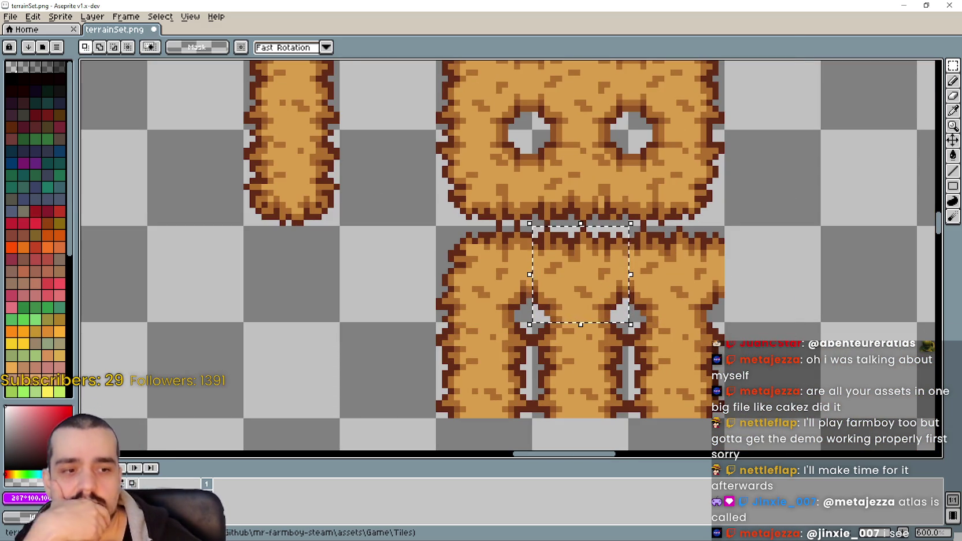
key("alt+Tab")
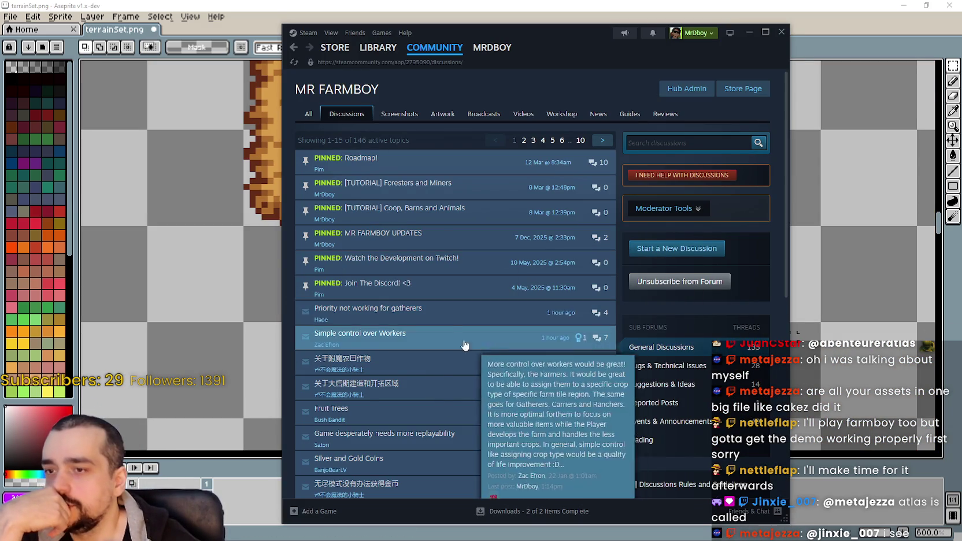
Scroll to the developer's reply and highlight the sentence on 10 ways to feed Barn Animals.
scroll(649, 383, "down", 6)
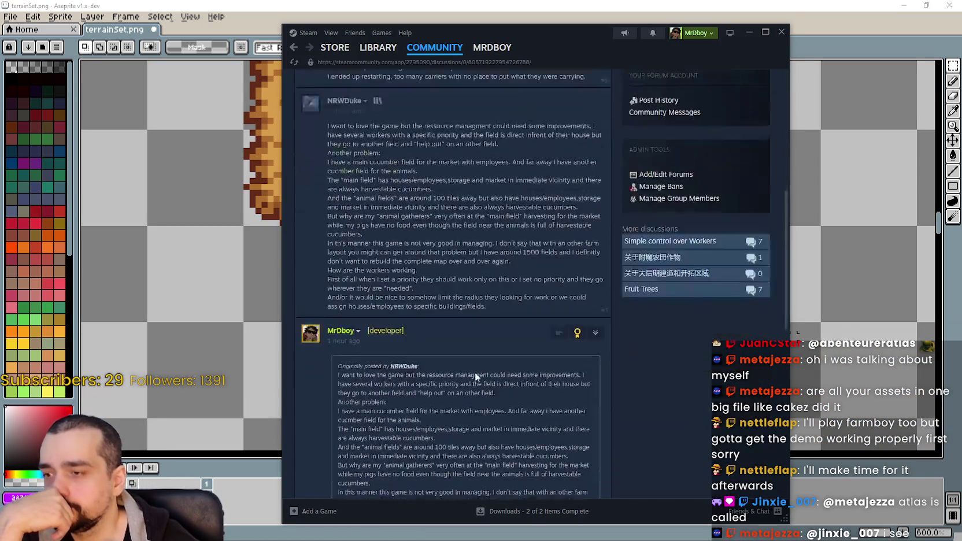
scroll(649, 382, "down", 2)
scroll(650, 382, "down", 2)
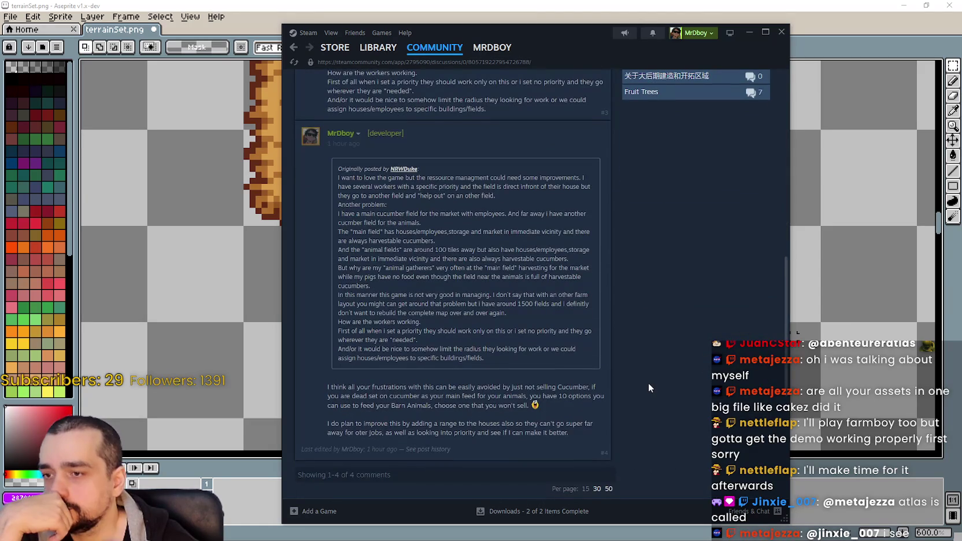
scroll(648, 383, "up", 2)
scroll(463, 185, "up", 3)
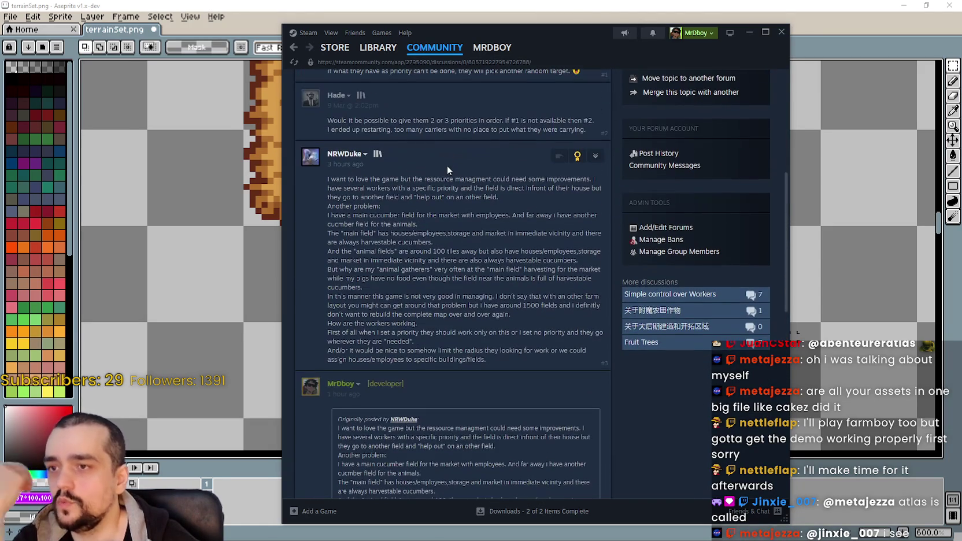
scroll(466, 210, "down", 1)
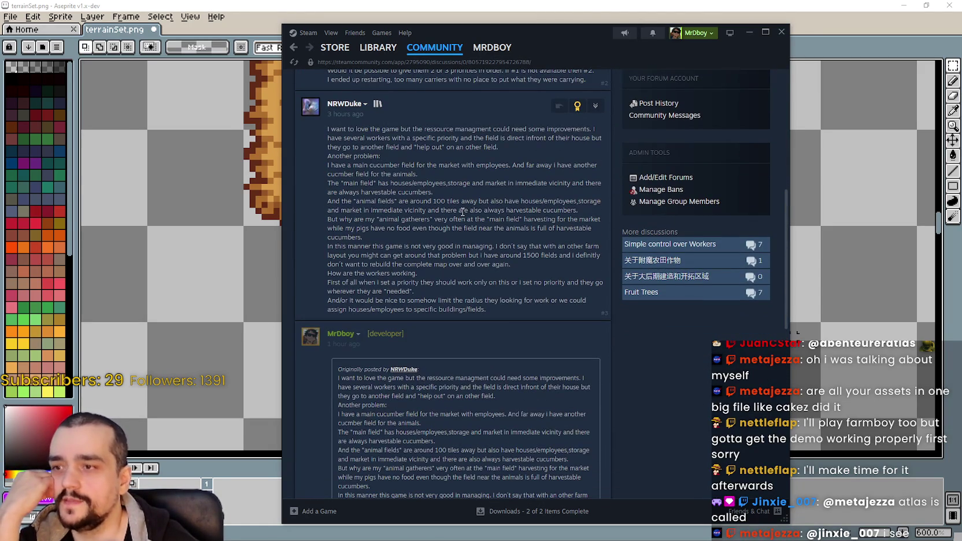
scroll(482, 239, "down", 5)
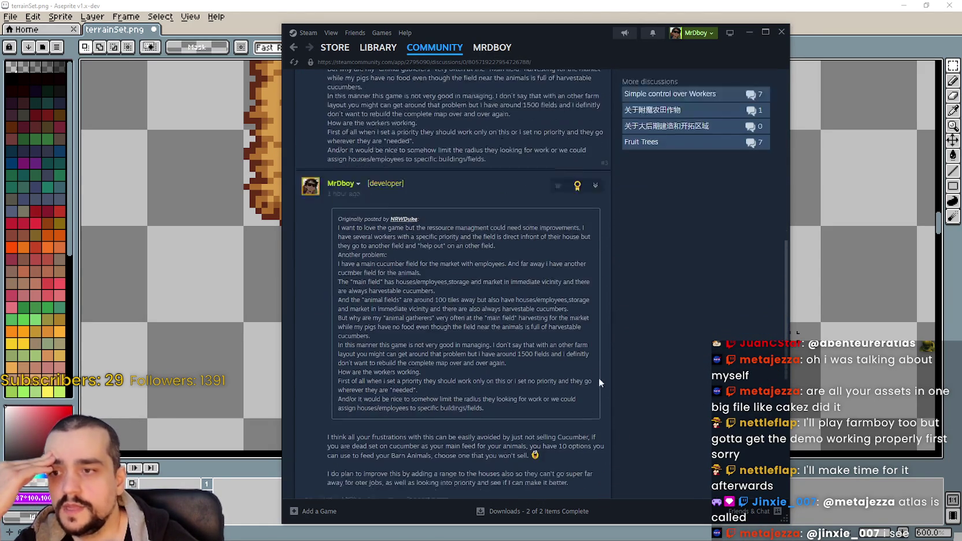
left_click_drag(392, 350, 660, 360)
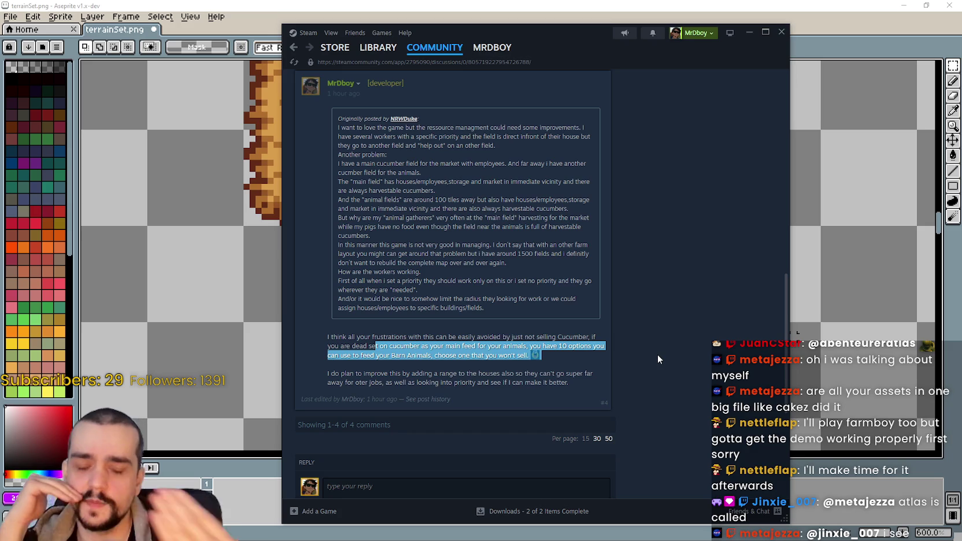
left_click(654, 349)
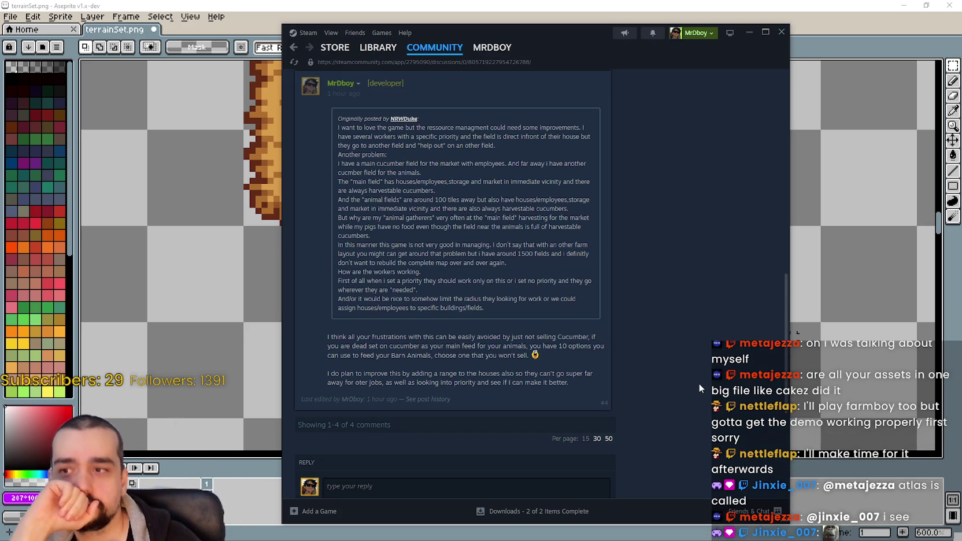
scroll(629, 359, "down", 2)
scroll(628, 358, "down", 2)
scroll(630, 356, "up", 4)
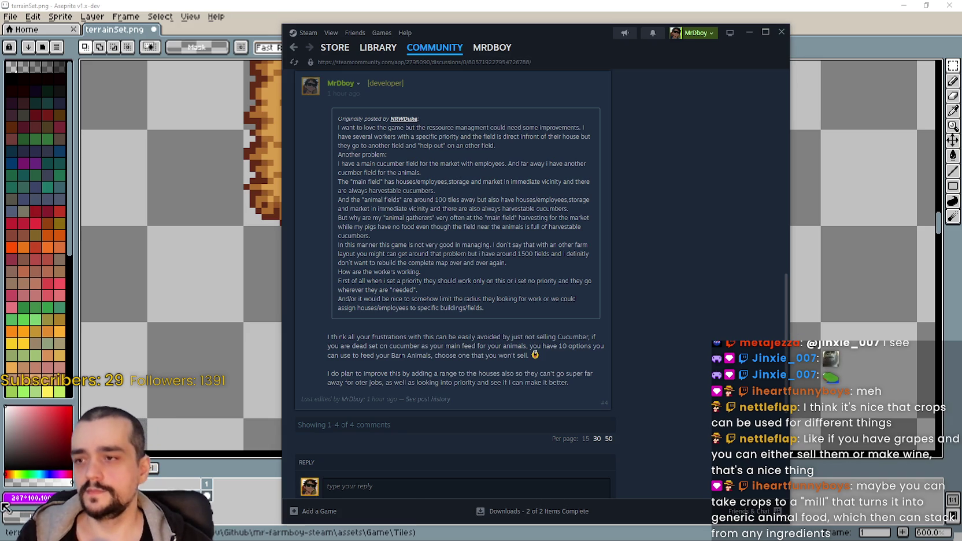
Bring terrainSet.png back to the front and zoom in on the four-hole barn block.
left_click(177, 5)
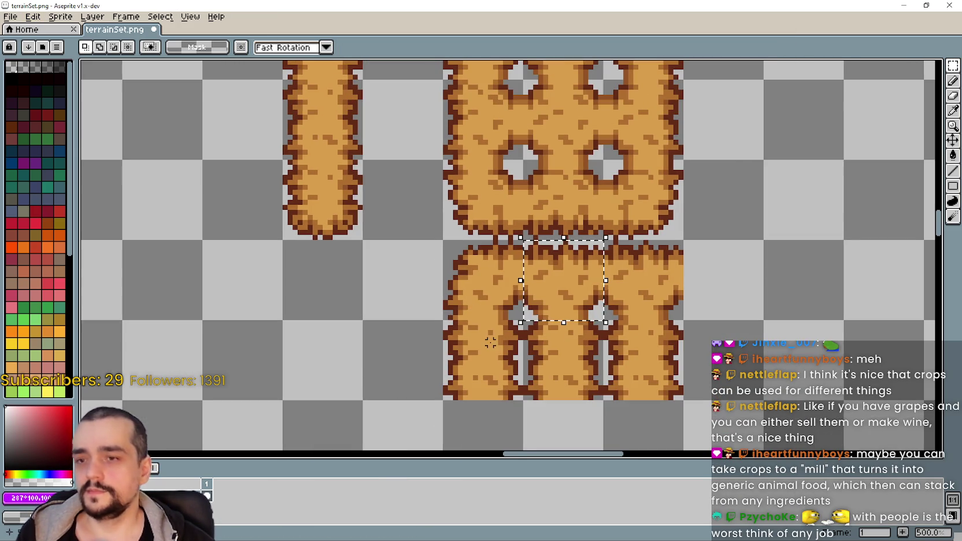
scroll(475, 313, "up", 1)
scroll(509, 347, "up", 1)
scroll(530, 377, "up", 1)
scroll(530, 377, "down", 2)
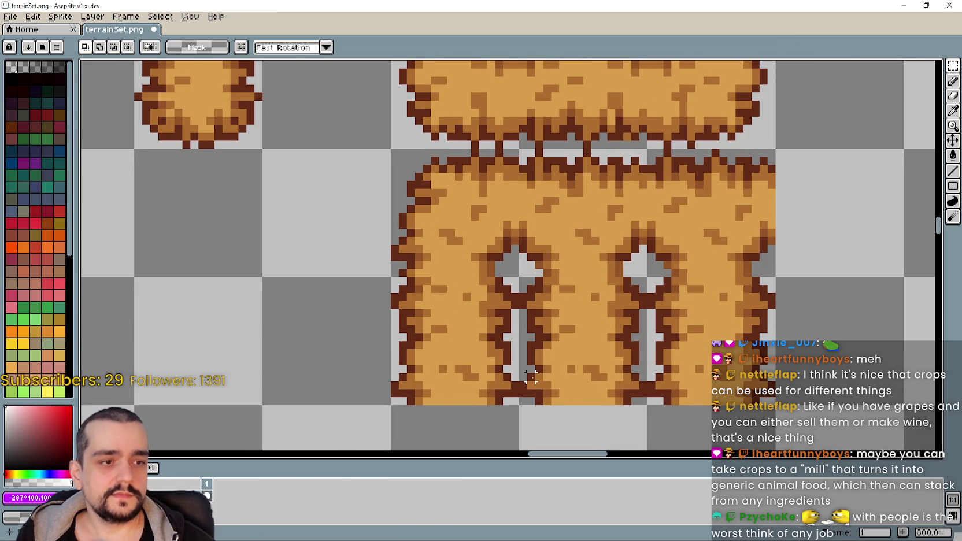
scroll(549, 347, "down", 2)
scroll(567, 312, "down", 1)
scroll(583, 283, "down", 1)
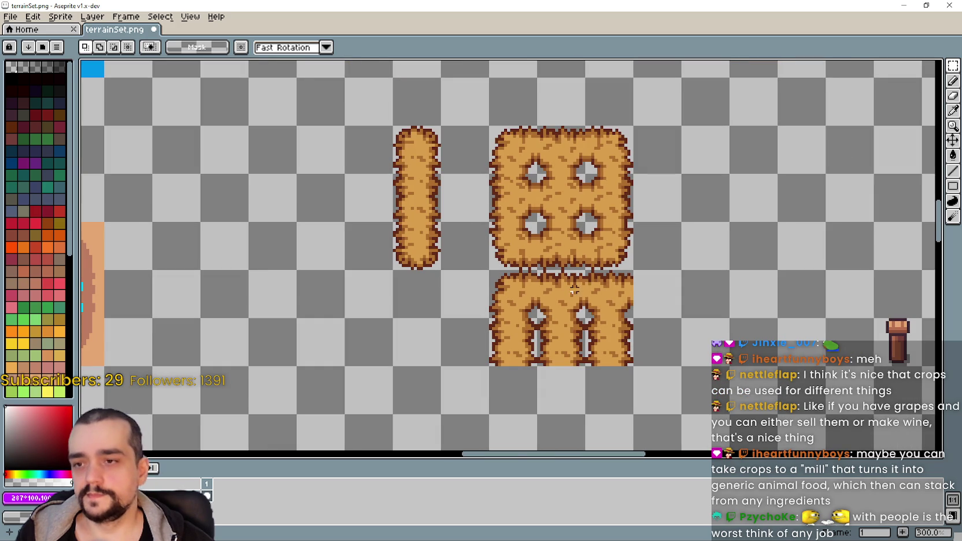
scroll(569, 296, "up", 1)
scroll(571, 300, "up", 3)
scroll(569, 305, "up", 2)
scroll(564, 309, "down", 3)
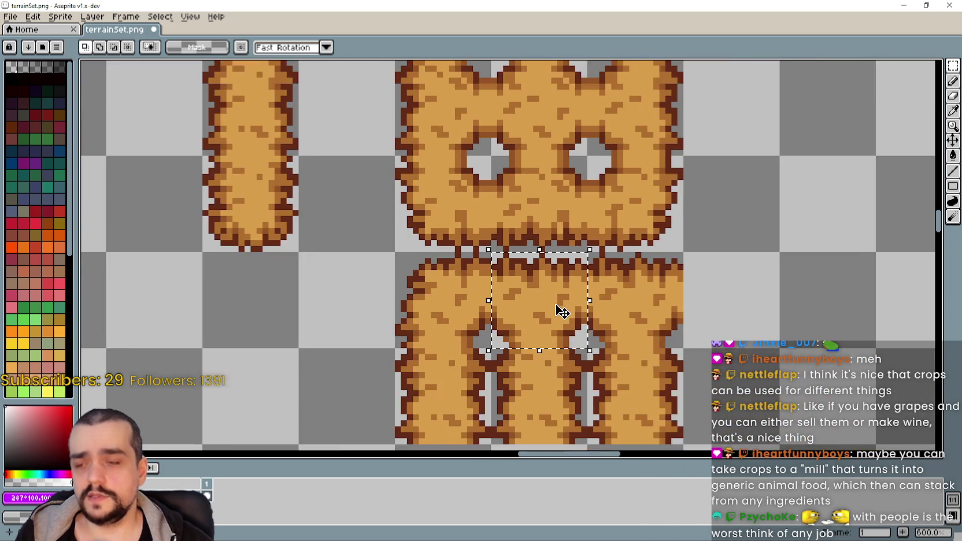
scroll(562, 312, "down", 1)
scroll(553, 290, "down", 3)
scroll(508, 209, "up", 1)
scroll(508, 209, "up", 2)
Marquee a tile-sized area along the block's top edge, then return to the Steam thread.
mouse_move(514, 221)
left_mouse_down()
mouse_move(597, 302)
mouse_move(584, 193)
left_mouse_up()
scroll(552, 249, "up", 3)
scroll(579, 282, "down", 3)
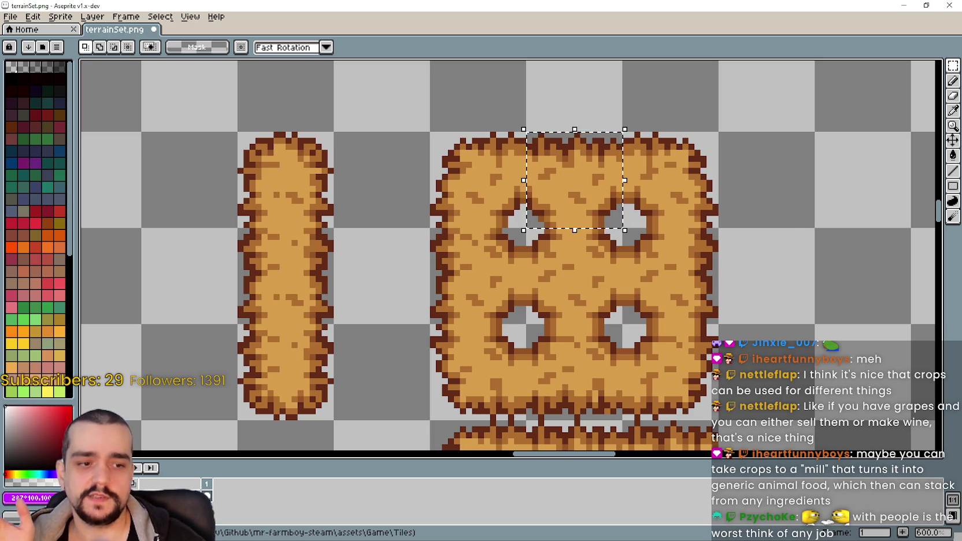
key("alt+Tab")
scroll(347, 273, "down", 3)
Highlight and then clear lines of the developer's reply in the Steam discussion.
left_click_drag(347, 287, 526, 296)
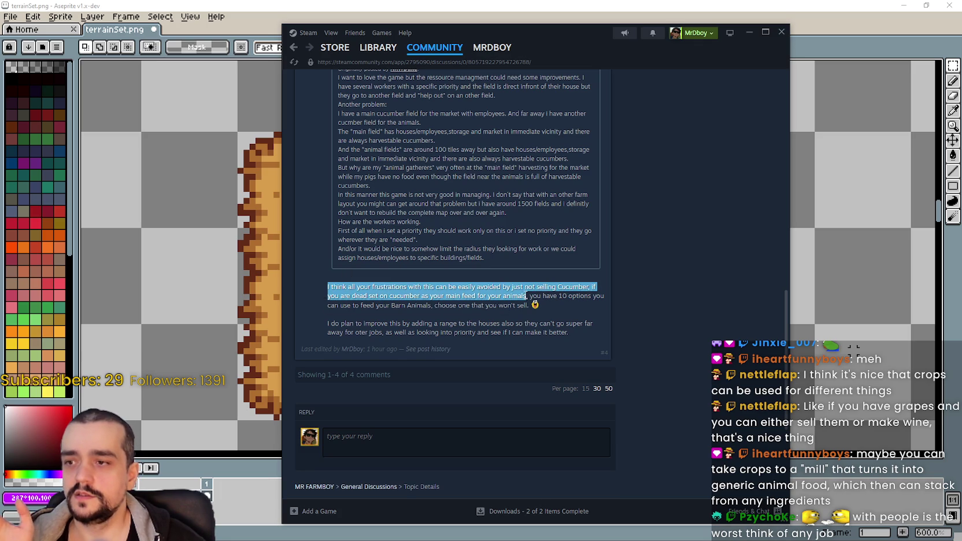
left_click(560, 283)
mouse_move(559, 278)
left_mouse_down()
mouse_move(603, 286)
mouse_move(608, 303)
left_mouse_up()
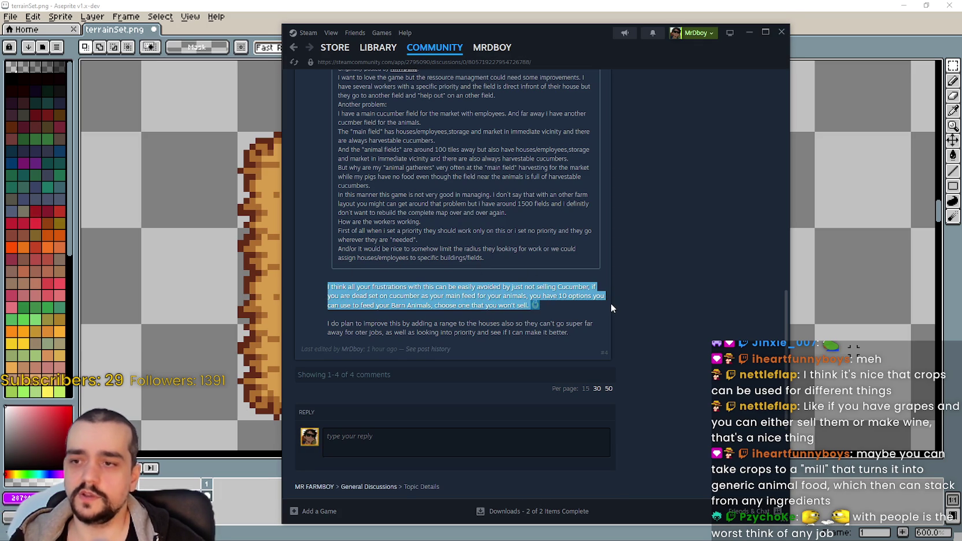
mouse_move(524, 297)
left_mouse_down()
mouse_move(652, 300)
mouse_move(359, 288)
mouse_move(627, 340)
left_mouse_up()
left_click(660, 335)
scroll(661, 334, "up", 1)
scroll(662, 334, "up", 2)
scroll(666, 264, "down", 2)
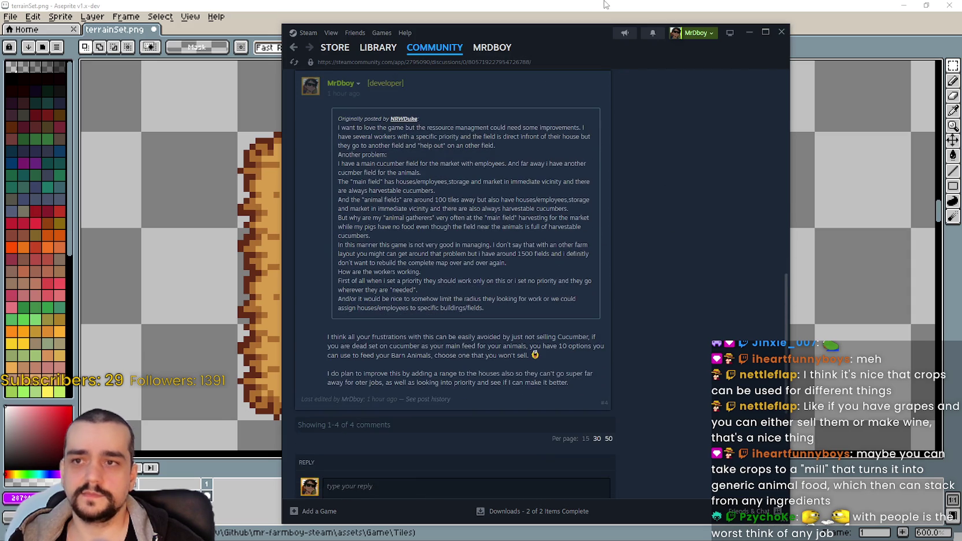
Back in Aseprite, marquee the four-hole block's top-right corner tile.
key("alt+Tab")
scroll(643, 329, "down", 1)
scroll(564, 243, "up", 2)
left_click_drag(634, 96, 769, 232)
scroll(653, 266, "down", 2)
scroll(580, 205, "up", 1)
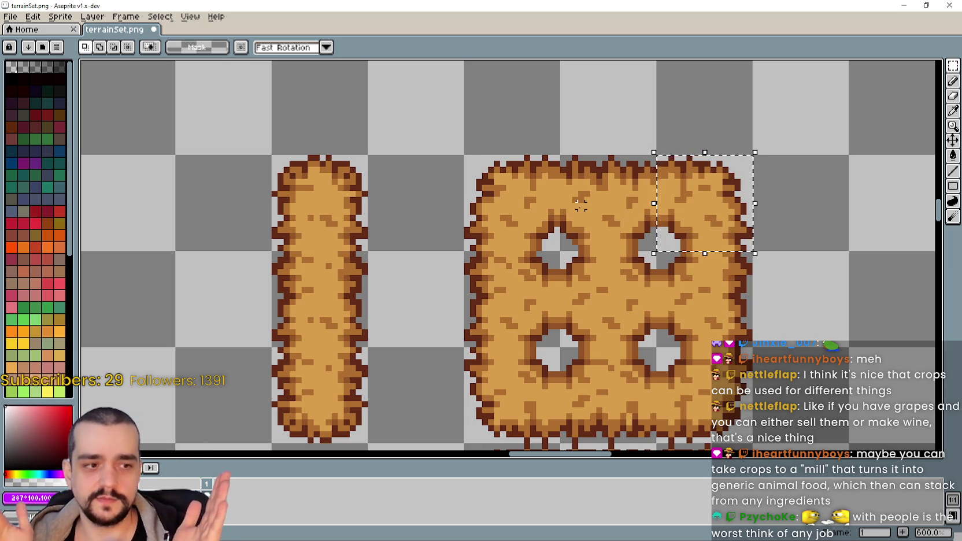
Shift the tile selection half a tile right, then drop, restore and nudge it left.
scroll(529, 265, "down", 1)
left_click(557, 296)
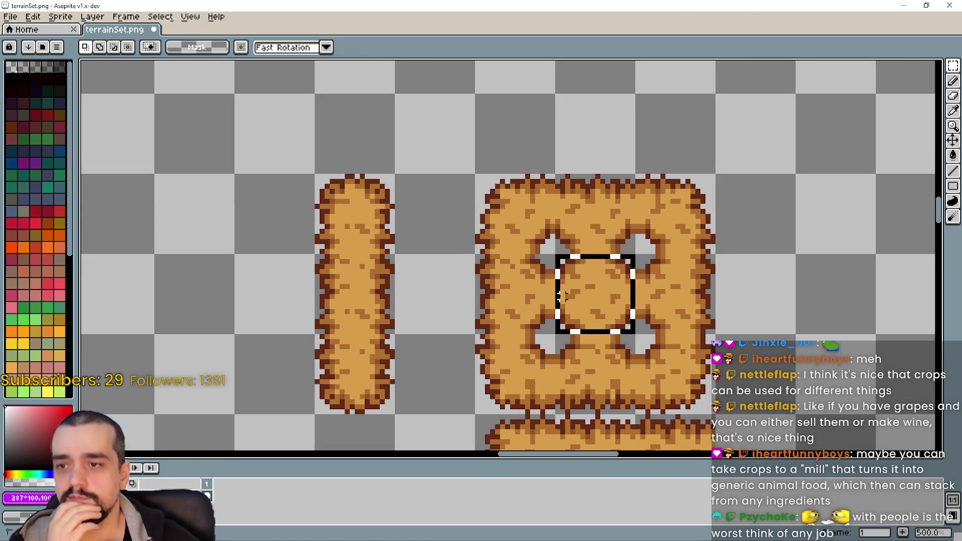
scroll(557, 296, "up", 2)
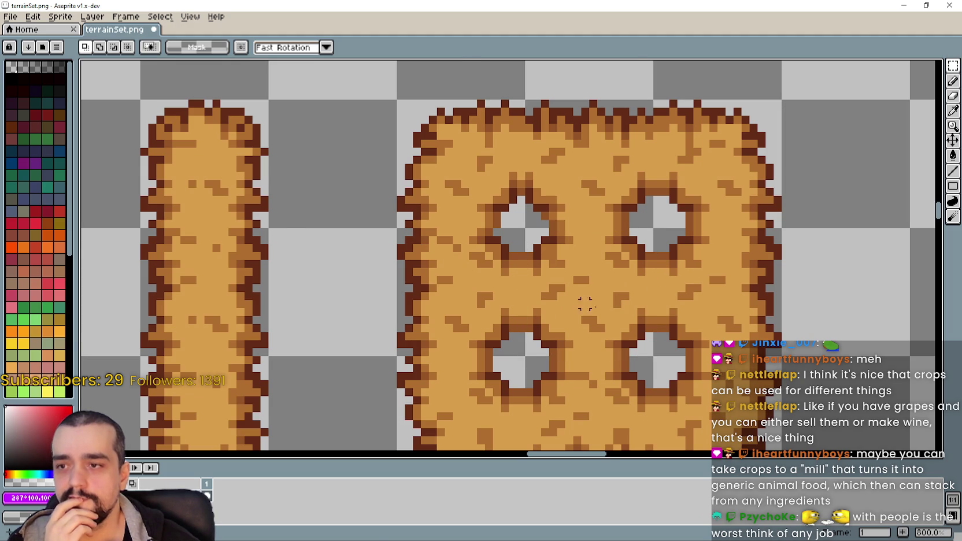
scroll(560, 302, "down", 1)
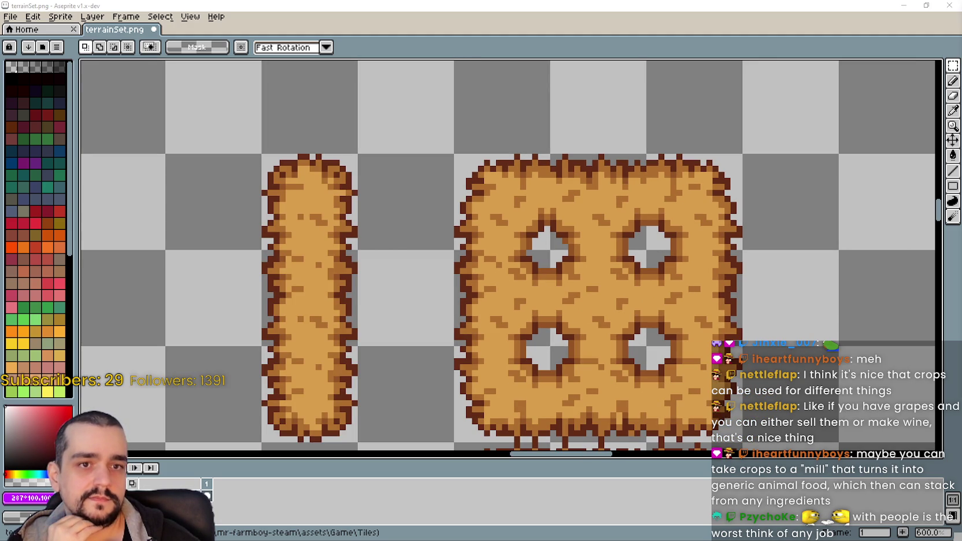
scroll(553, 310, "up", 3)
scroll(552, 309, "down", 3)
left_click_drag(552, 310, 599, 313)
scroll(599, 312, "up", 3)
scroll(599, 312, "down", 6)
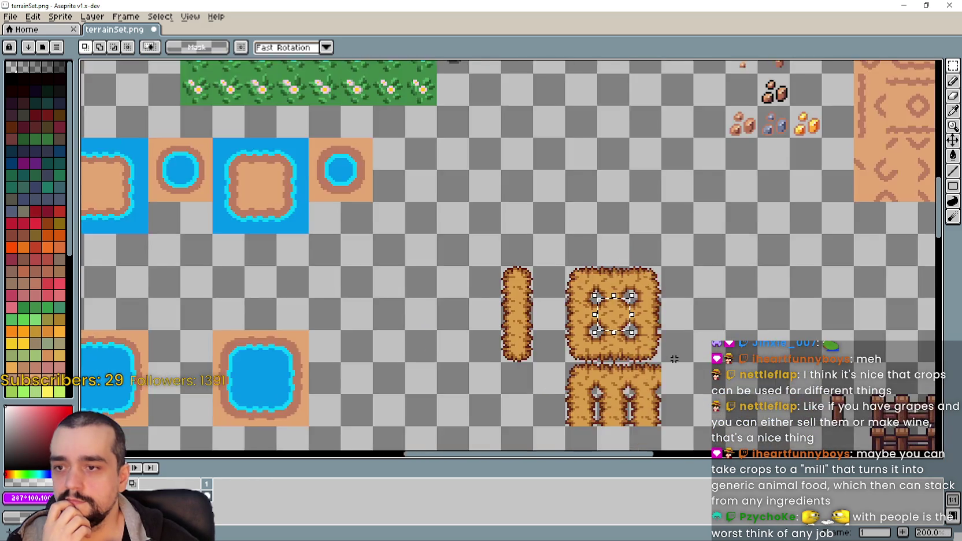
scroll(613, 324, "up", 1)
scroll(618, 332, "up", 1)
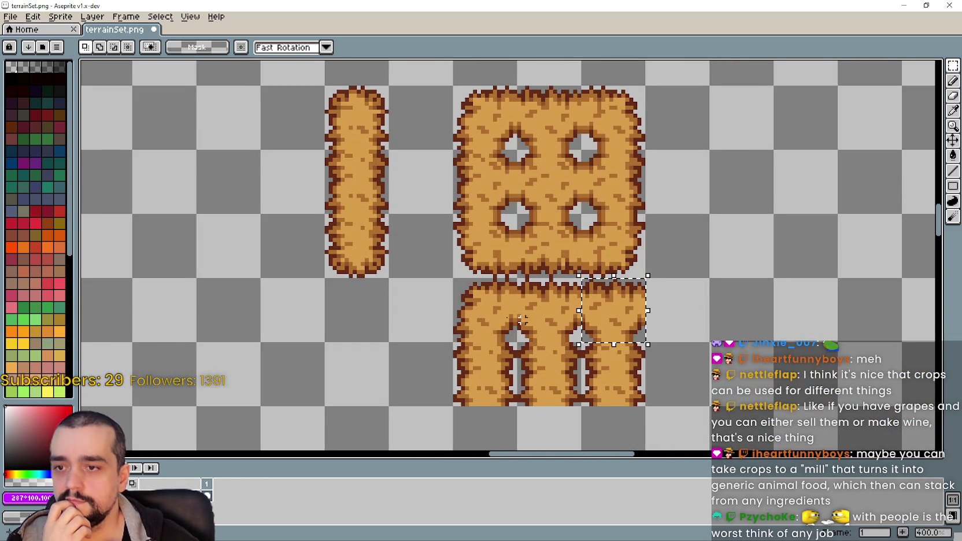
scroll(619, 331, "down", 1)
scroll(622, 332, "up", 1)
key("ctrl+d")
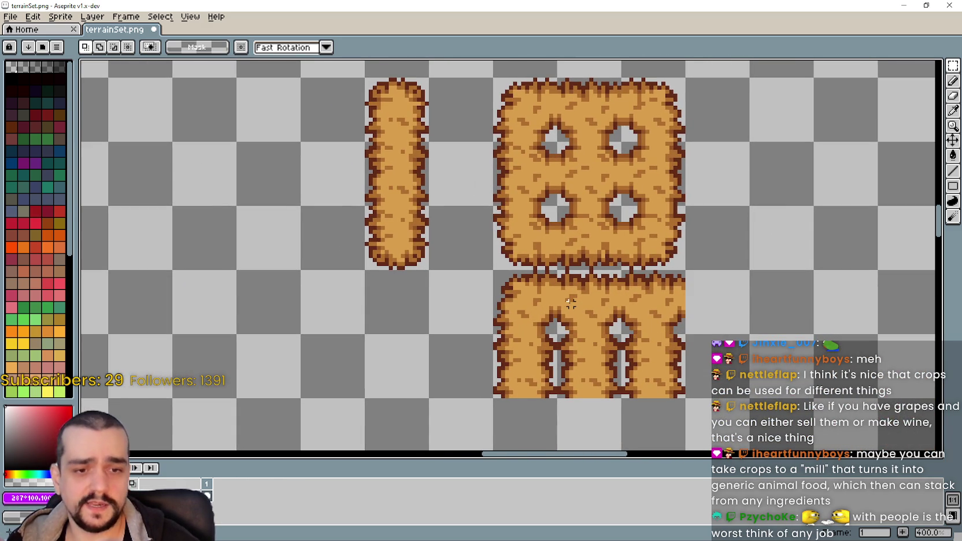
scroll(571, 299, "down", 2)
scroll(576, 307, "up", 1)
scroll(555, 321, "up", 1)
key("ctrl+shift+d")
key("shift+Left")
Try tile selections on the lower-middle tile, the lower block's upper right and the vertical bar.
scroll(570, 298, "up", 2)
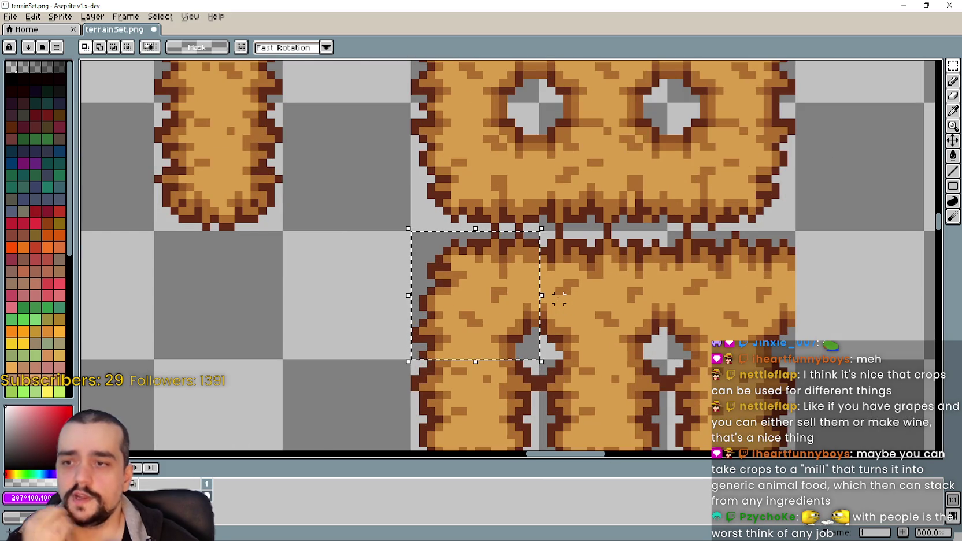
scroll(549, 299, "down", 1)
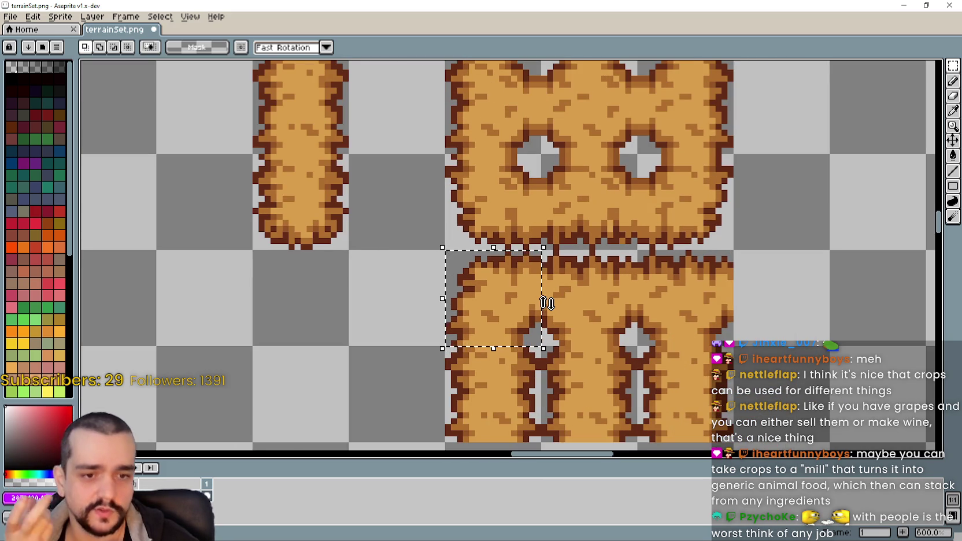
scroll(547, 300, "down", 3)
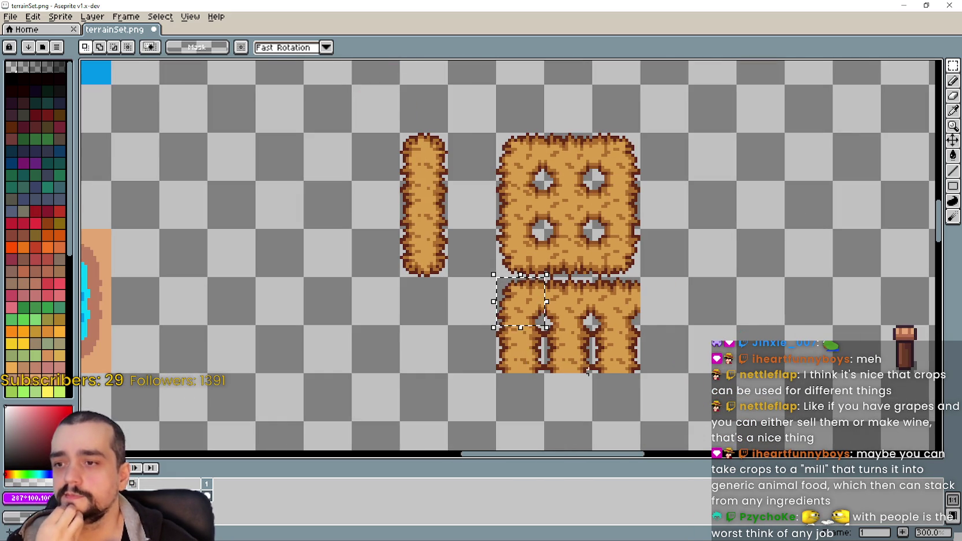
scroll(591, 364, "up", 2)
left_click_drag(482, 259, 562, 340)
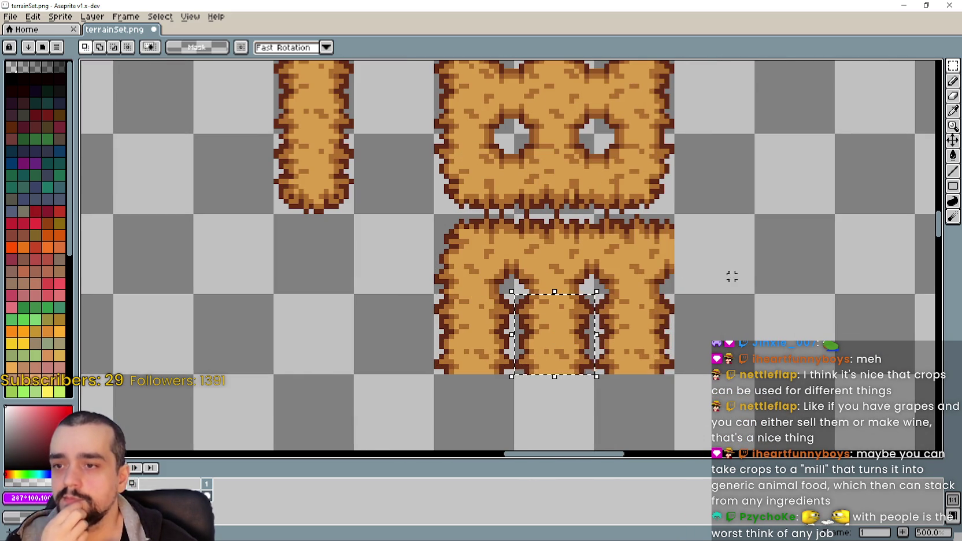
left_click_drag(644, 254, 657, 279)
scroll(657, 279, "down", 2)
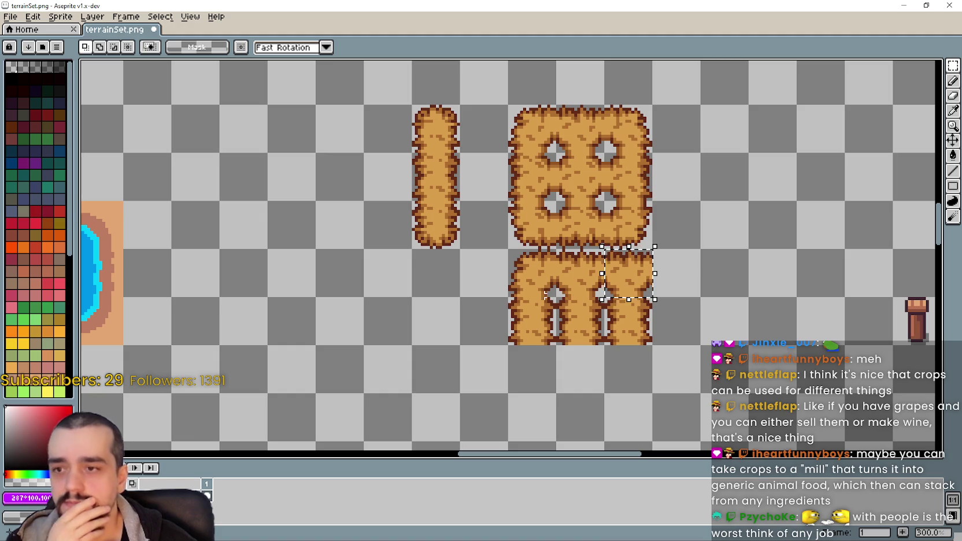
left_click_drag(539, 274, 716, 357)
left_click_drag(585, 184, 638, 382)
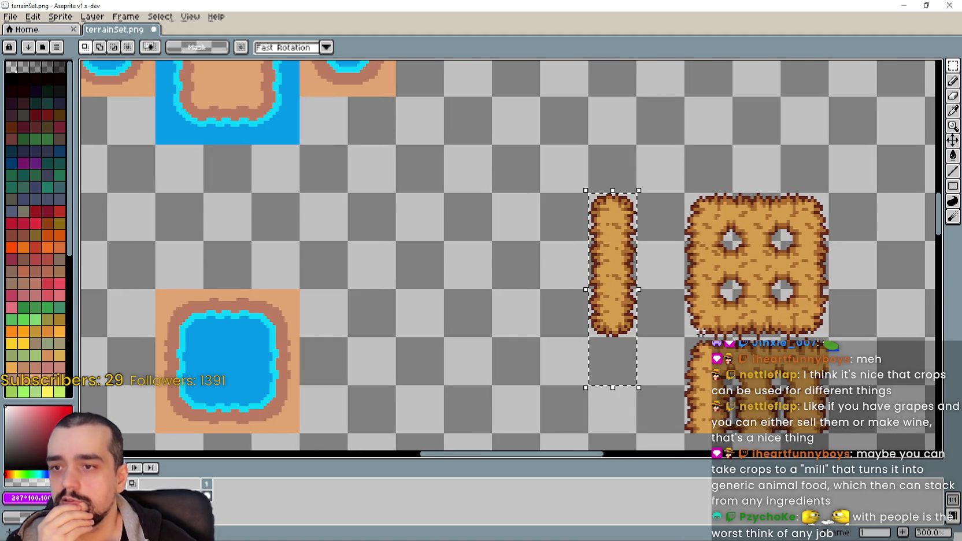
left_click_drag(739, 363, 620, 311)
Marquee the entire four-hole square block, inspect it, then deselect.
left_click_drag(572, 253, 690, 151)
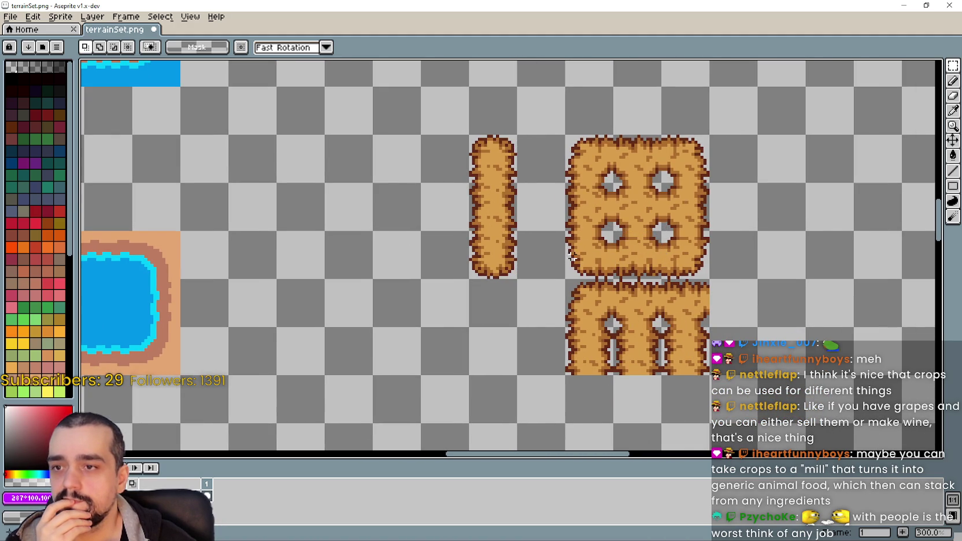
left_click(690, 151)
left_click_drag(682, 263, 547, 129)
left_click(575, 270)
left_click_drag(574, 271, 697, 135)
left_click_drag(572, 274, 709, 136)
mouse_move(549, 257)
left_mouse_down()
mouse_move(504, 287)
mouse_move(644, 182)
left_mouse_up()
left_click(495, 334)
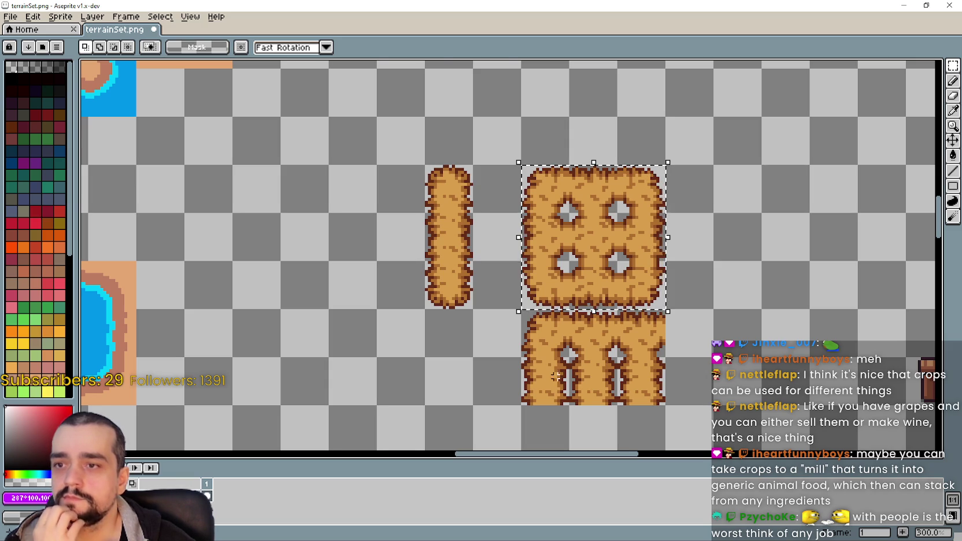
Erase a corner piece and paste a copied piece into the empty lower-left notch.
left_click_drag(588, 340, 590, 351)
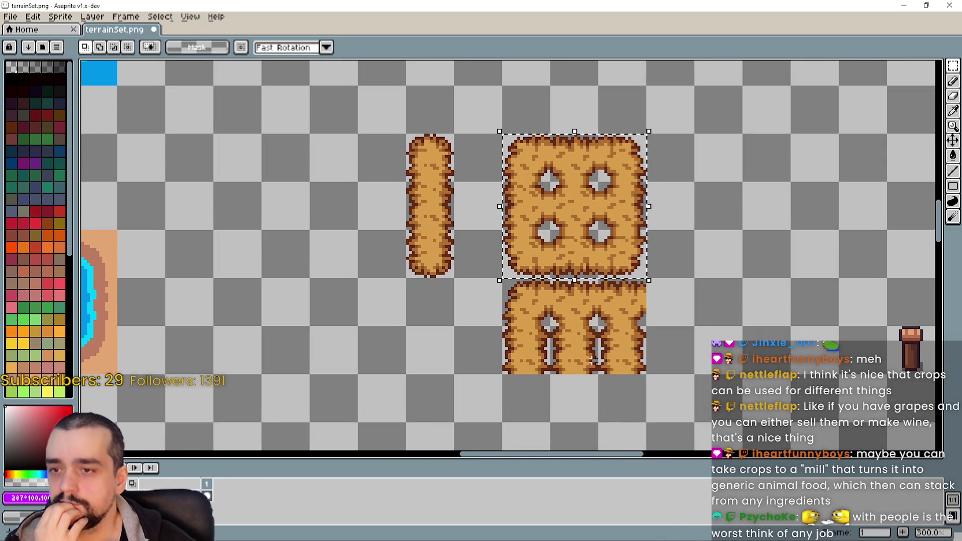
scroll(517, 149, "up", 2)
mouse_move(518, 149)
left_mouse_down()
mouse_move(529, 157)
mouse_move(538, 208)
mouse_move(548, 190)
mouse_move(537, 348)
left_mouse_up()
key("Delete")
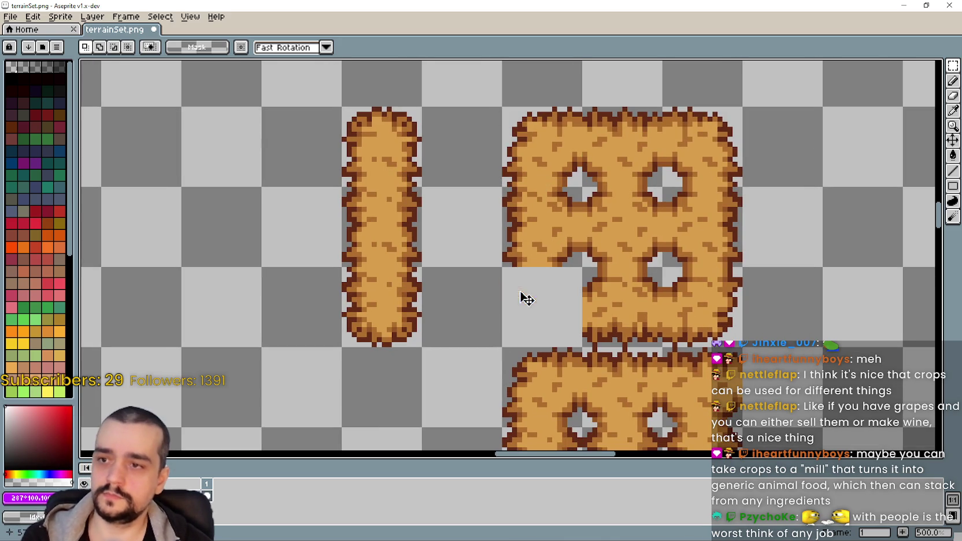
key("ctrl+v")
mouse_move(554, 163)
left_mouse_down()
mouse_move(550, 343)
mouse_move(554, 302)
left_mouse_up()
key("Return")
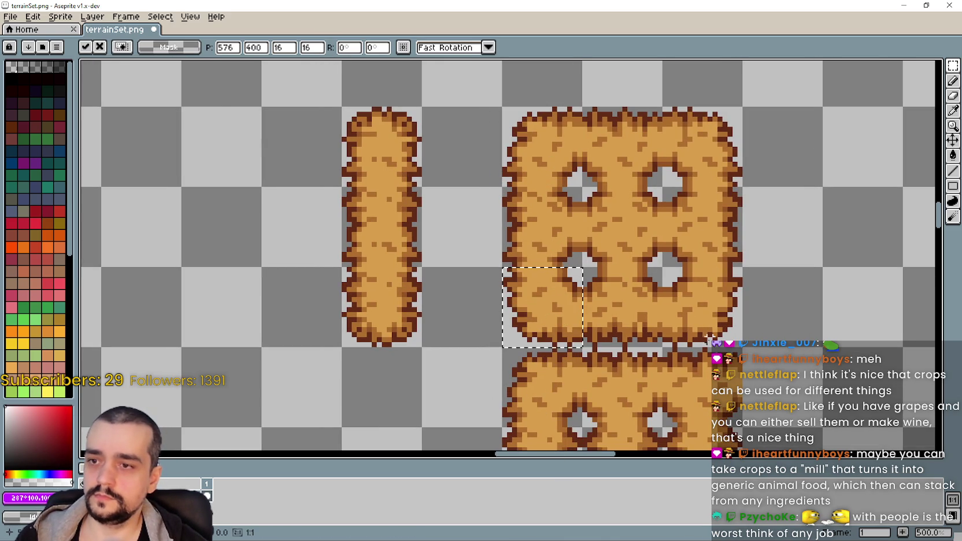
Paste the copied barn piece into the block's top-right corner.
key("ctrl+v")
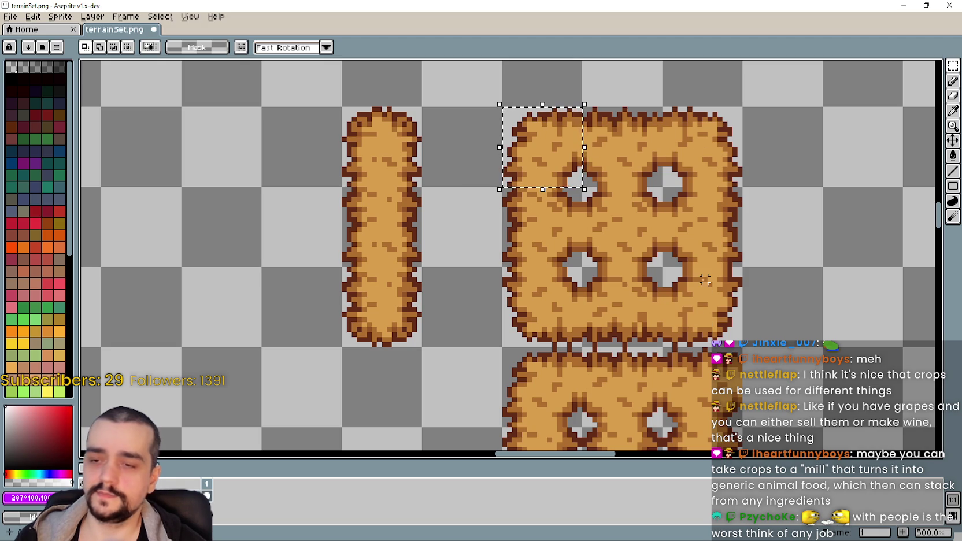
left_click_drag(687, 140, 682, 160)
key("Return")
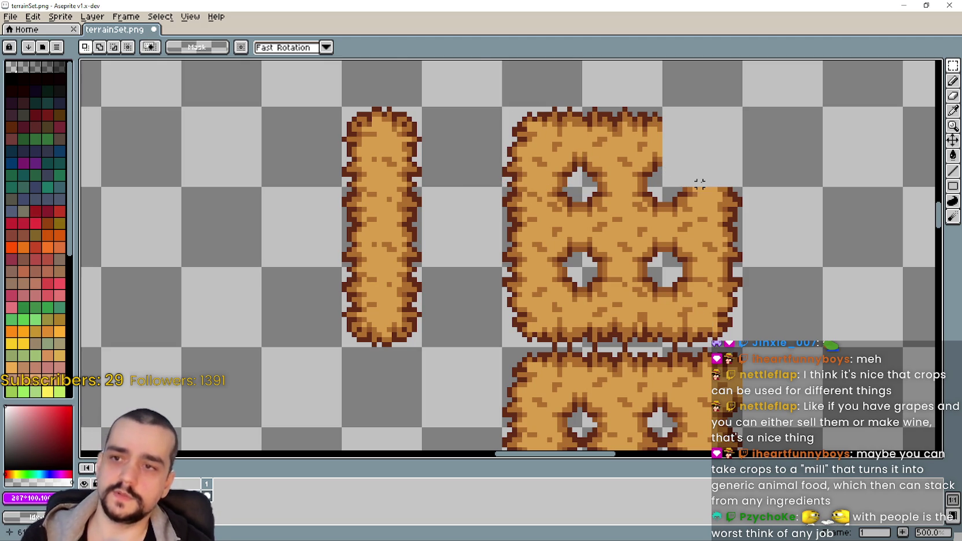
key("ctrl+v")
left_click_drag(547, 173, 709, 176)
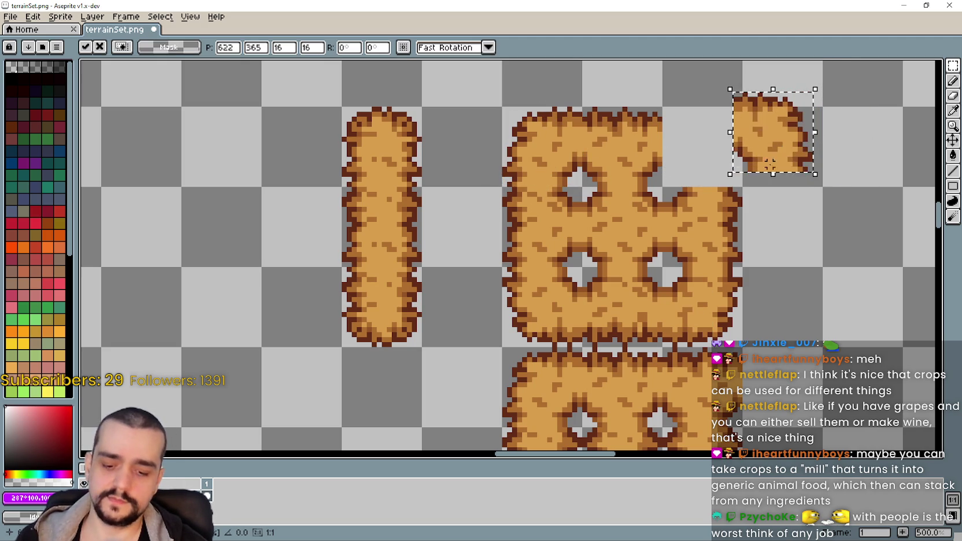
key("Return")
Clear the bottom-right quarter, paste the piece there, then select the area between the holes.
scroll(750, 255, "down", 2)
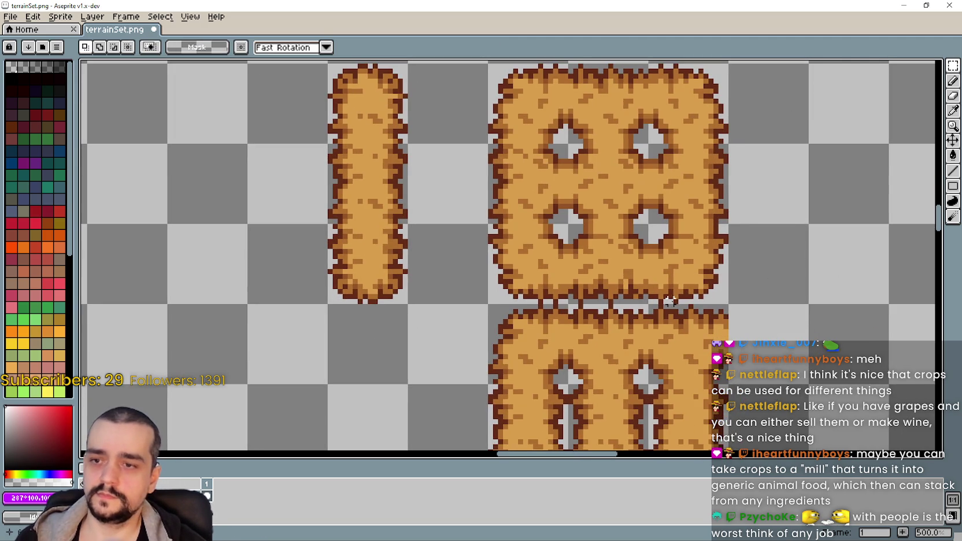
key("Delete")
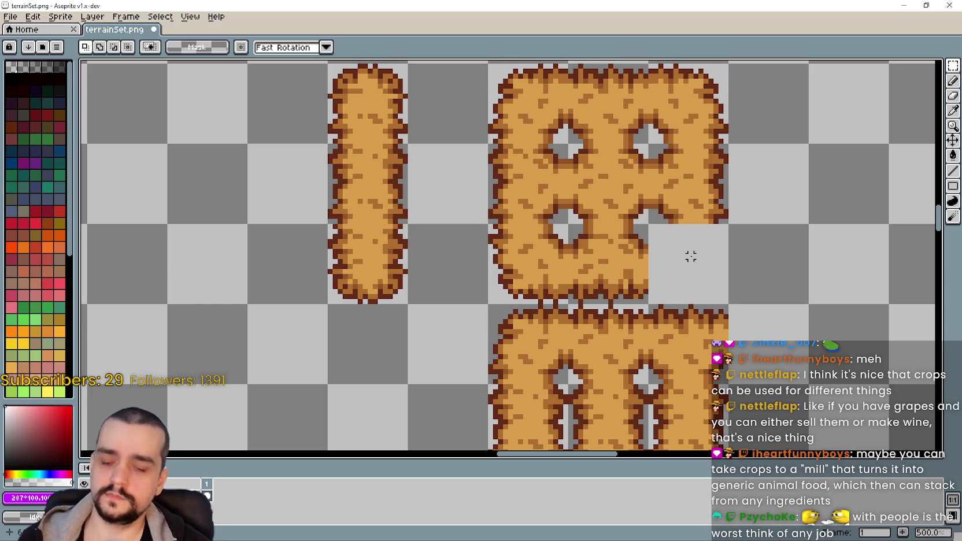
key("ctrl+v")
mouse_move(526, 133)
left_mouse_down()
mouse_move(751, 254)
mouse_move(763, 249)
mouse_move(717, 284)
mouse_move(682, 270)
left_mouse_up()
key("Return")
scroll(681, 294, "up", 3)
left_click_drag(639, 298, 558, 215)
scroll(601, 298, "down", 1)
scroll(601, 298, "up", 1)
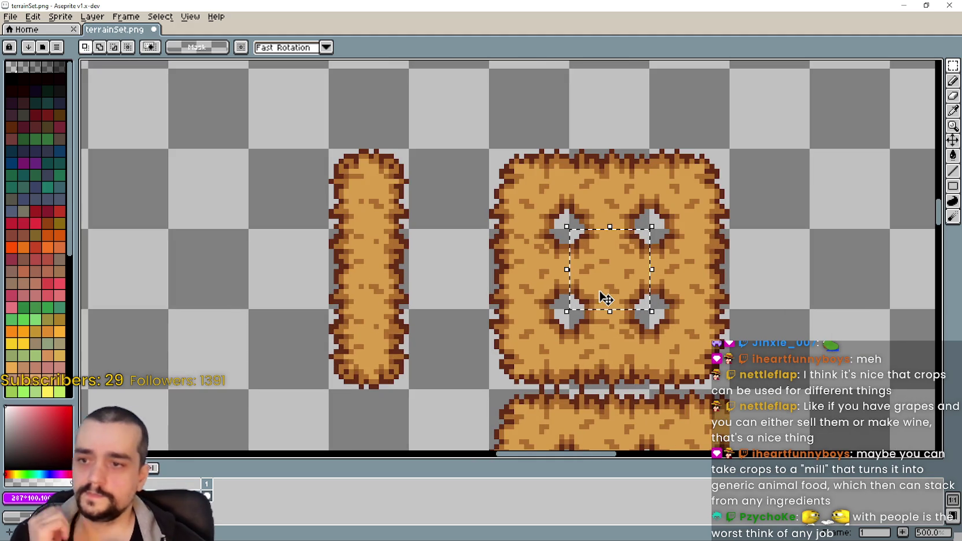
left_click_drag(601, 298, 682, 296)
scroll(698, 267, "up", 2)
scroll(691, 265, "down", 2)
scroll(675, 260, "up", 4)
key("ctrl+d")
scroll(631, 243, "down", 3)
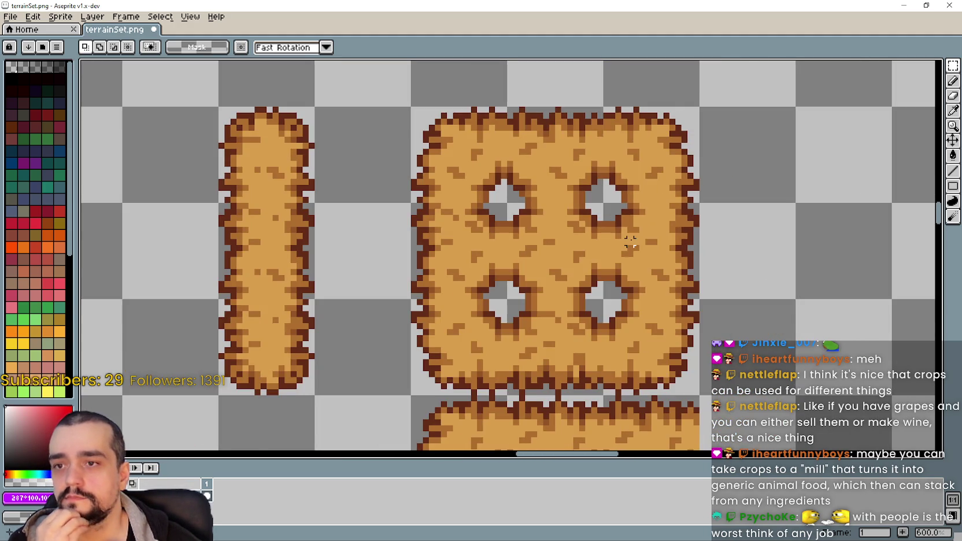
scroll(630, 242, "up", 3)
scroll(590, 196, "down", 3)
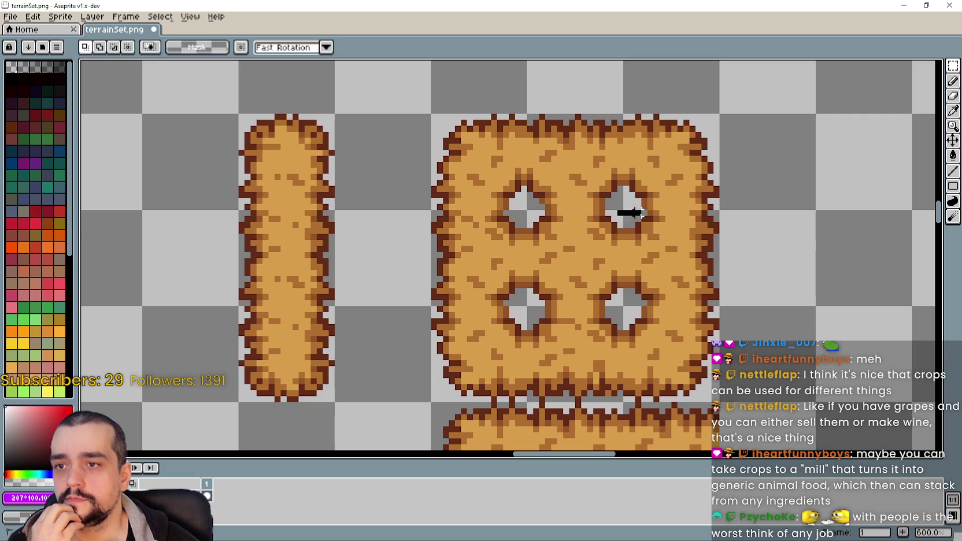
left_click_drag(655, 260, 672, 268)
left_click_drag(555, 133, 569, 147)
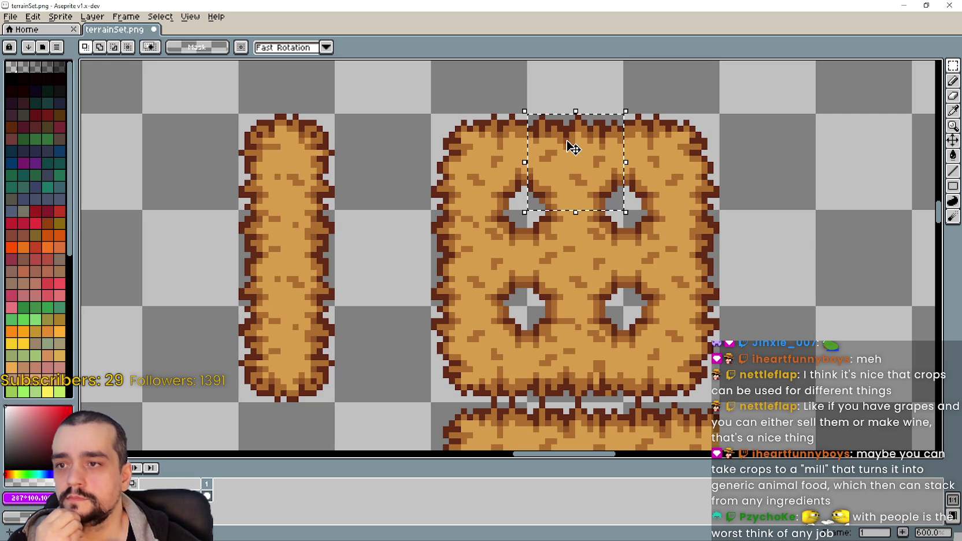
left_click_drag(591, 183, 610, 224)
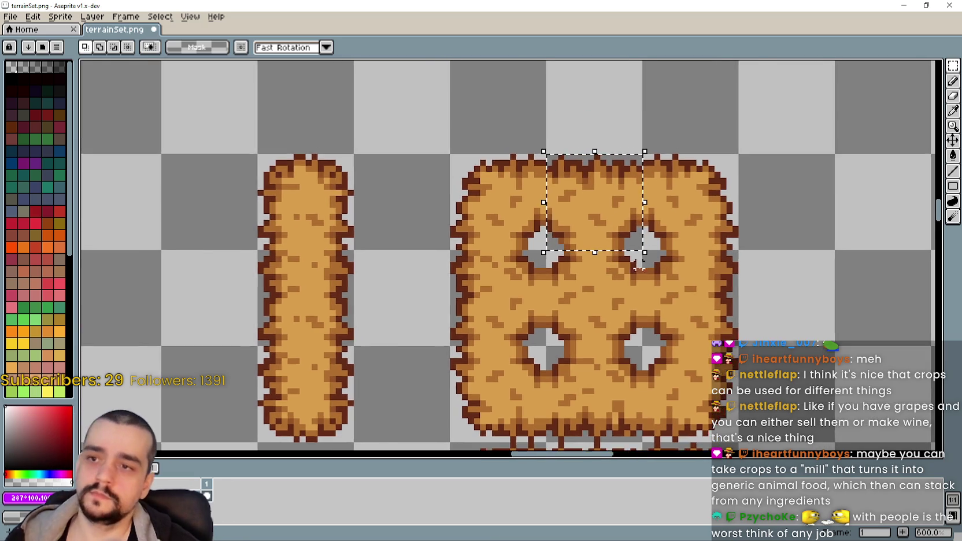
scroll(636, 263, "up", 3)
key("ctrl+d")
mouse_move(567, 173)
left_mouse_down()
mouse_move(622, 236)
mouse_move(614, 233)
mouse_move(622, 250)
left_mouse_up()
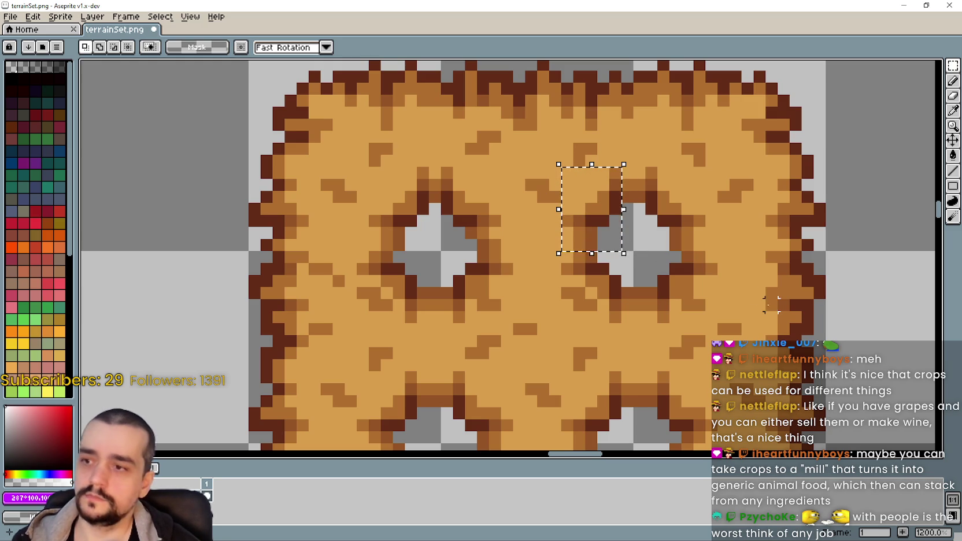
Stretch a one-pixel column over the grey gap beside the upper holes.
key("Right")
key("ctrl+d")
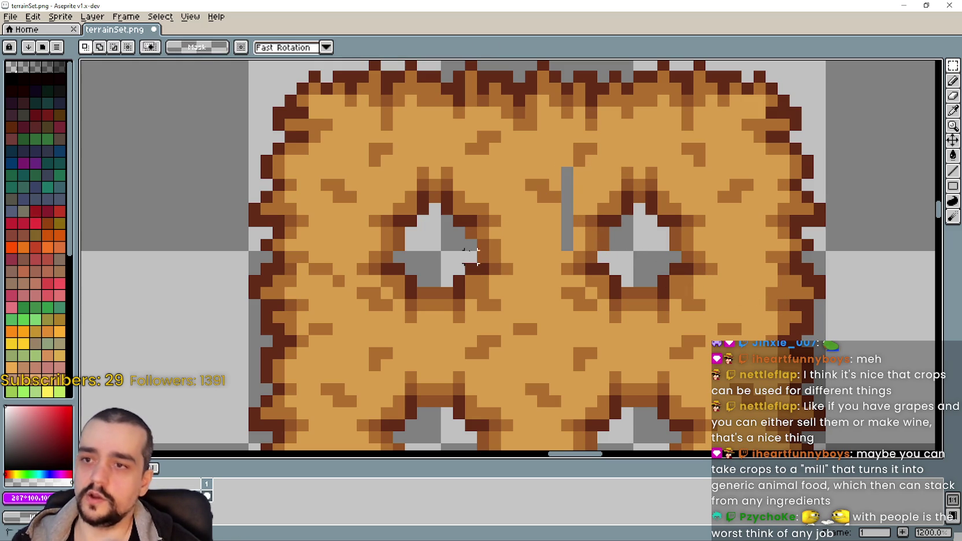
left_click_drag(579, 172, 579, 211)
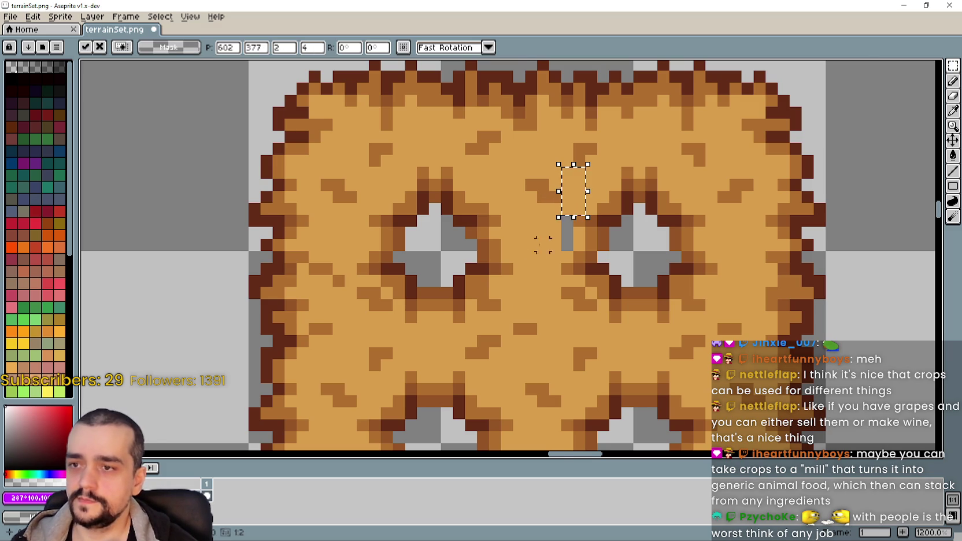
key("Return")
scroll(549, 211, "up", 3)
mouse_move(550, 212)
left_mouse_down()
mouse_move(579, 263)
mouse_move(579, 288)
left_mouse_up()
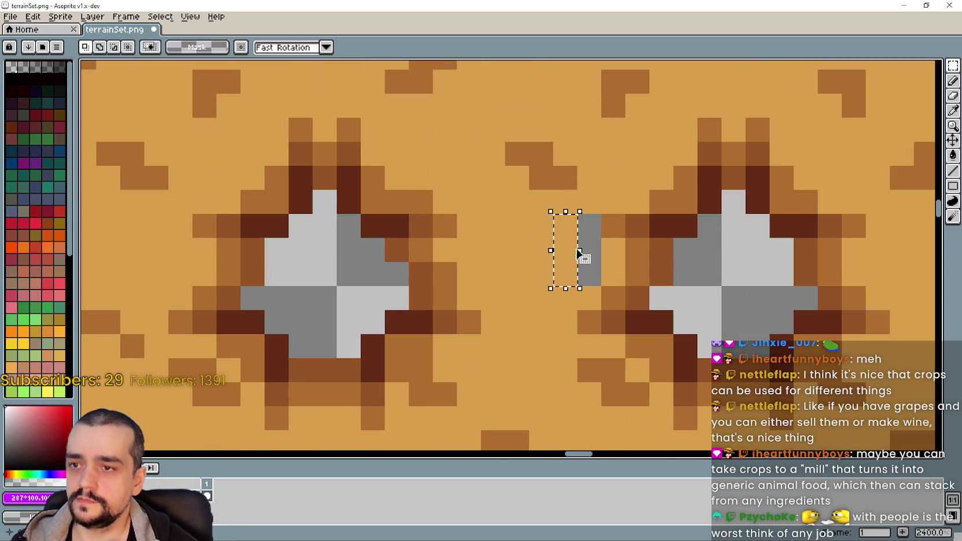
left_click_drag(578, 252, 604, 253)
key("ctrl+d")
Clear the block's lower middle cell and fill it with a copied cell.
scroll(501, 288, "down", 3)
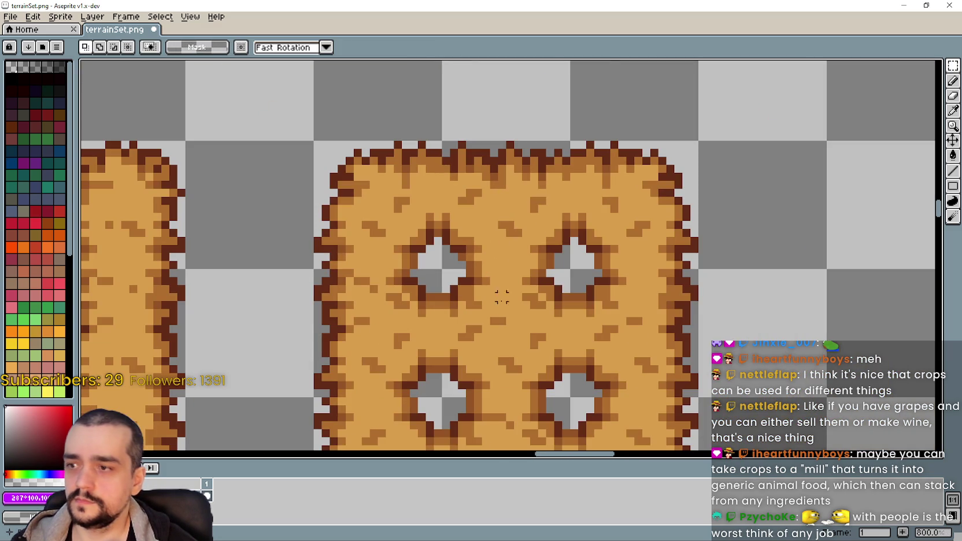
left_click_drag(514, 252, 530, 247)
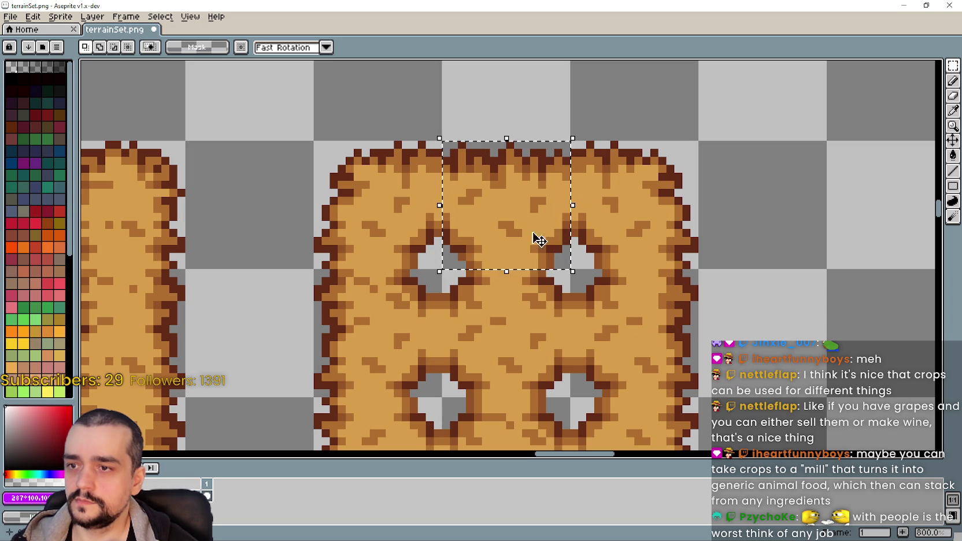
scroll(621, 216, "down", 2)
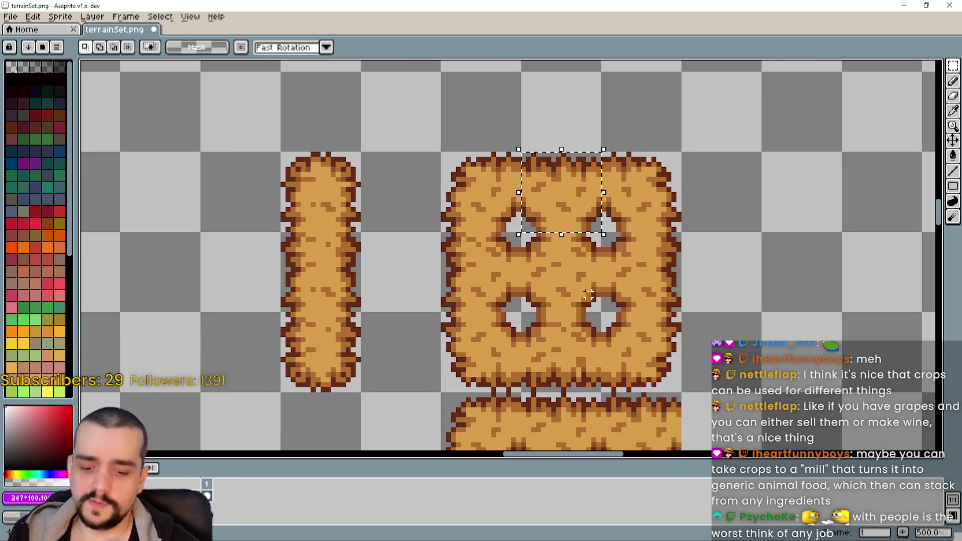
key("ctrl+z")
key("ctrl+z")
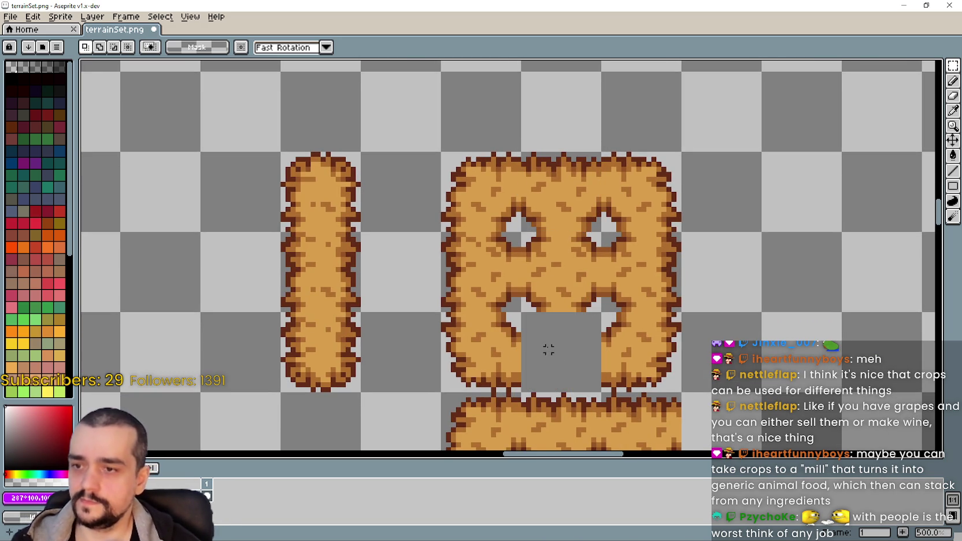
mouse_move(559, 232)
left_mouse_down()
mouse_move(578, 415)
mouse_move(566, 363)
left_mouse_up()
key("ctrl+d")
scroll(656, 350, "down", 1)
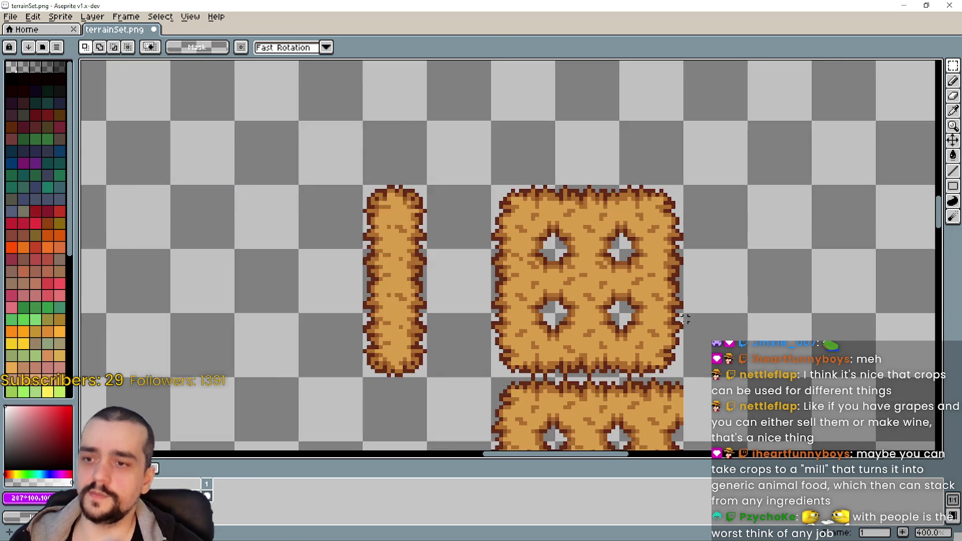
Zoom out to 400%, center the barn tiles, and switch to the Steam discussion window.
scroll(656, 350, "up", 2)
scroll(665, 347, "down", 2)
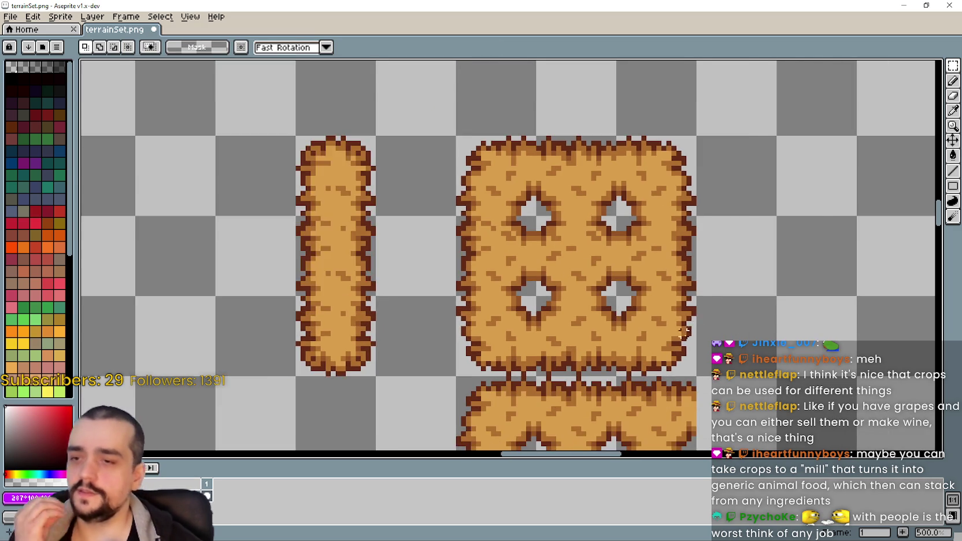
left_click_drag(548, 348, 593, 304)
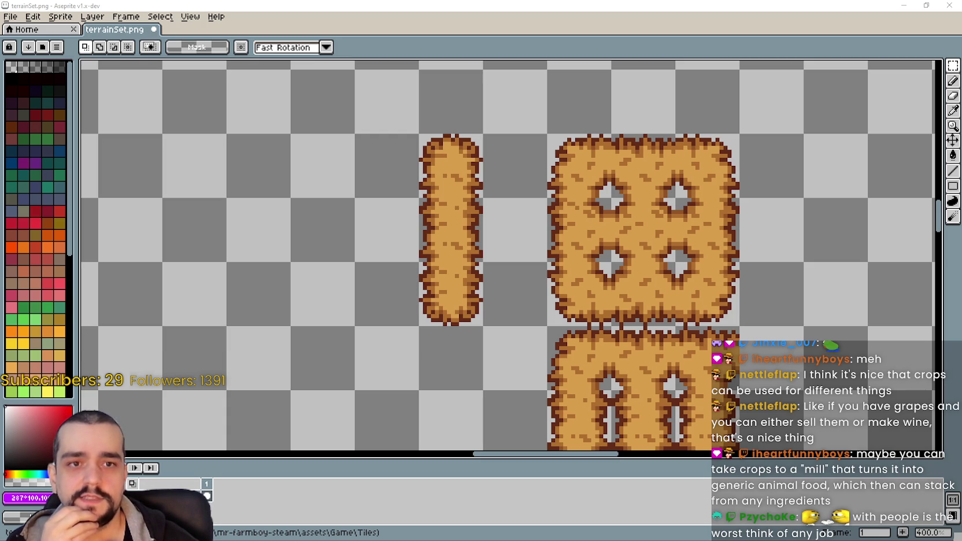
key("alt+Tab")
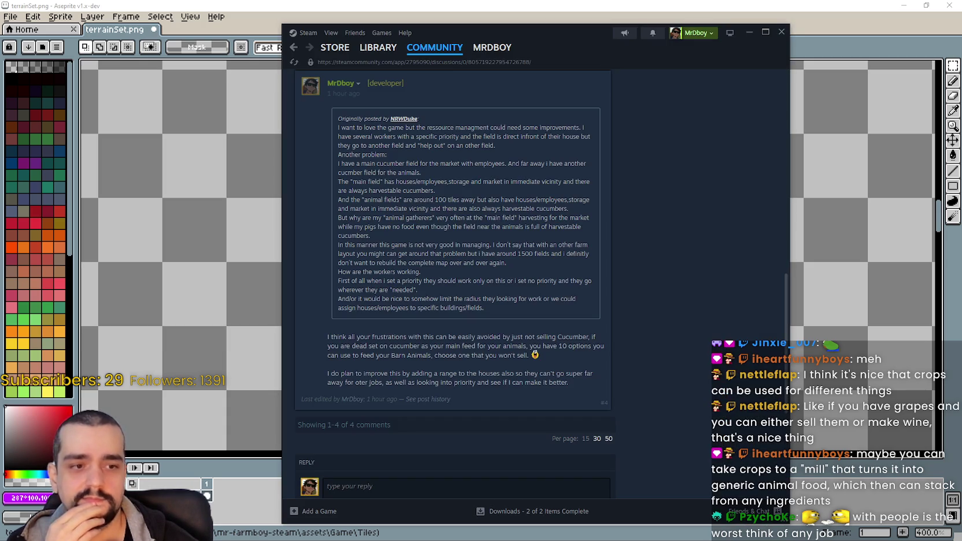
Scroll the MR FARMBOY thread up to the player's post about workers and cucumber fields.
scroll(670, 328, "up", 5)
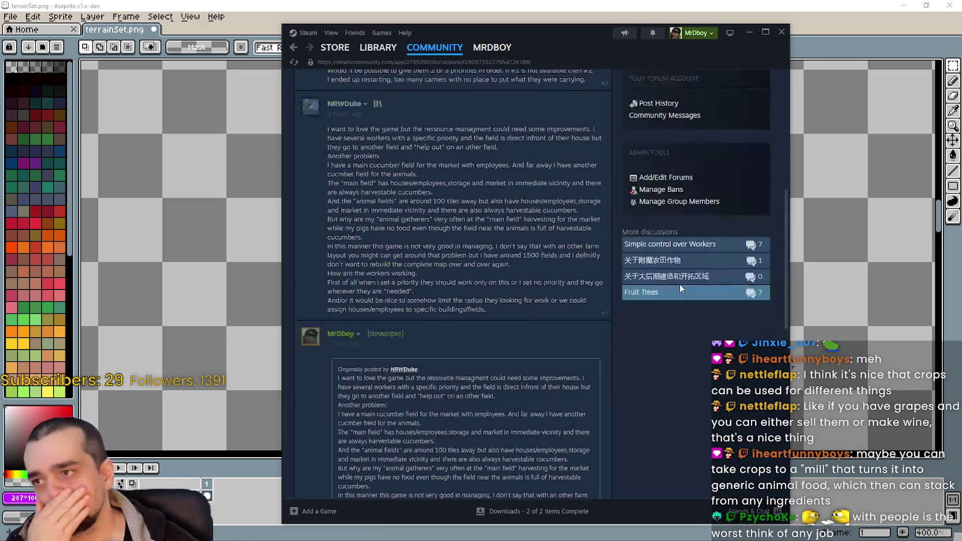
scroll(459, 249, "down", 3)
scroll(386, 233, "up", 5)
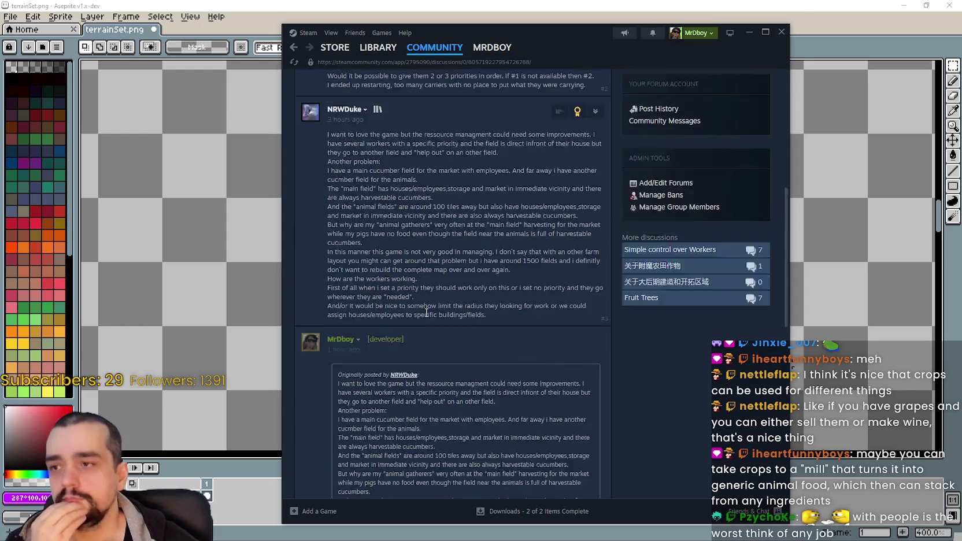
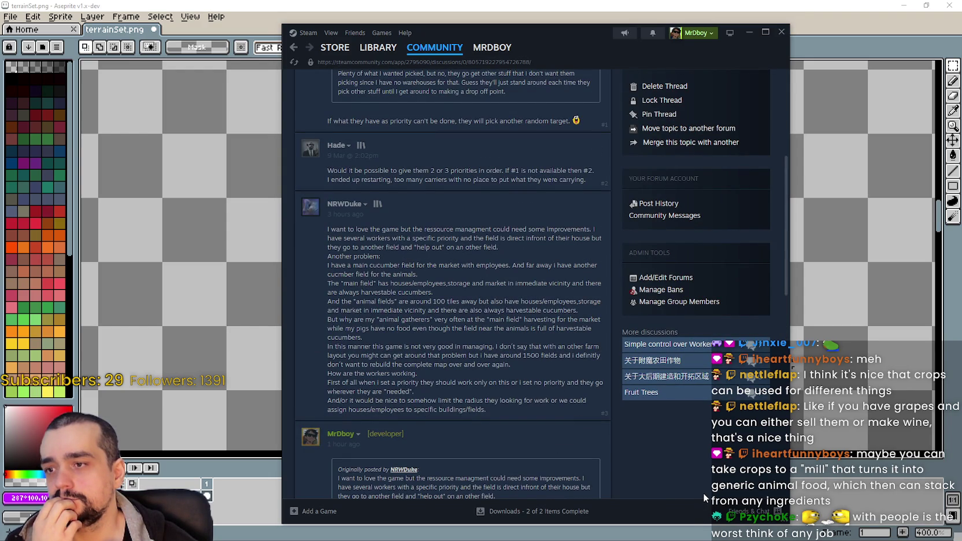
Put Steam away and zoom in on the terrainSet.png hay field tiles.
scroll(678, 449, "down", 5)
scroll(681, 377, "down", 1)
left_click(749, 32)
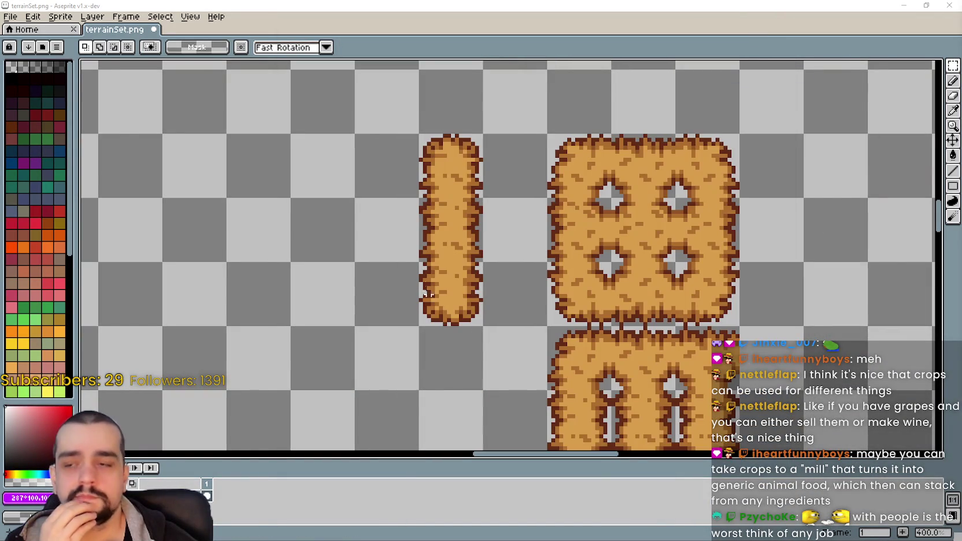
scroll(564, 320, "down", 3)
scroll(565, 320, "up", 3)
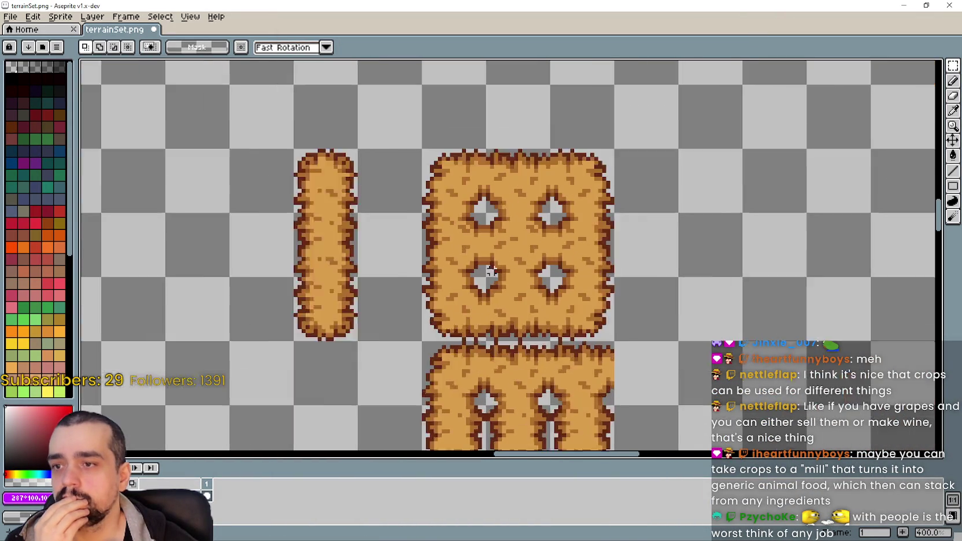
scroll(511, 342, "up", 2)
scroll(511, 342, "up", 1)
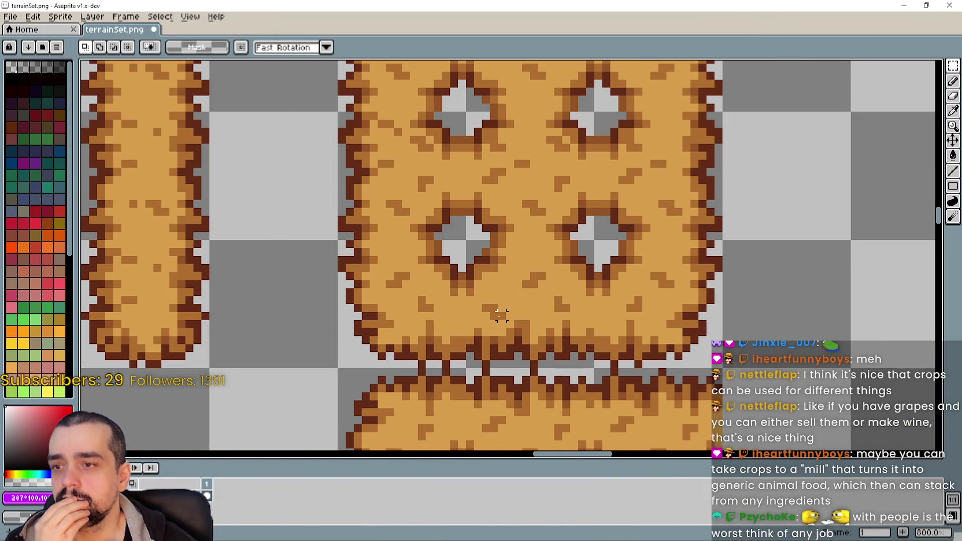
scroll(501, 315, "down", 2)
Try marquee selections over the hay tile rows, then deselect with Ctrl+D.
left_click_drag(397, 268, 639, 350)
left_click_drag(398, 109, 640, 270)
left_click_drag(584, 327, 460, 250)
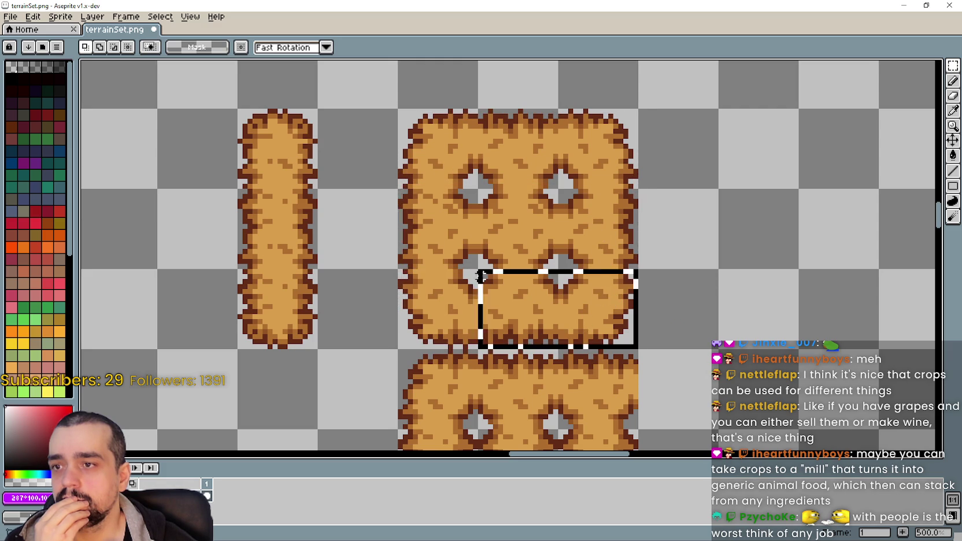
left_click_drag(405, 196, 630, 260)
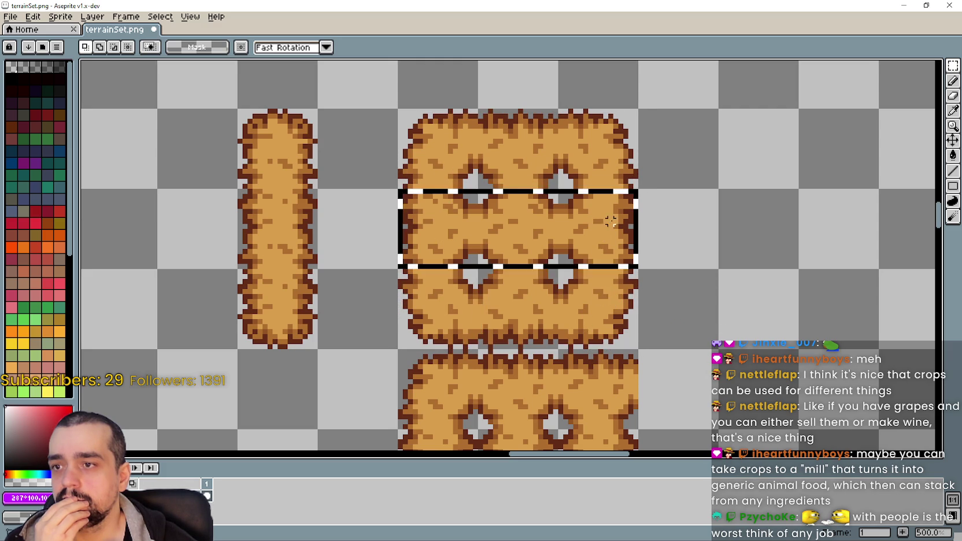
left_click_drag(580, 322, 419, 280)
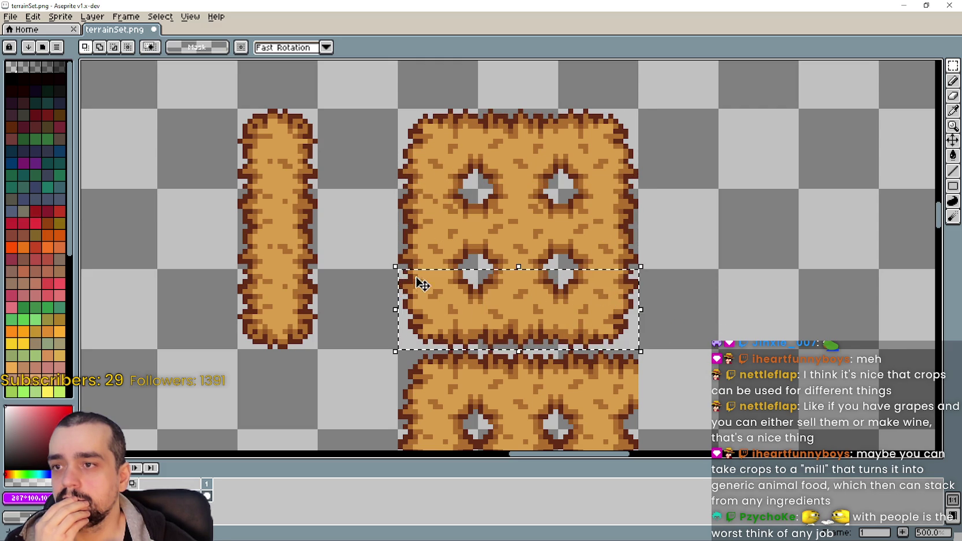
left_click_drag(416, 231, 605, 225)
mouse_move(422, 168)
left_mouse_down()
mouse_move(571, 125)
mouse_move(594, 135)
left_mouse_up()
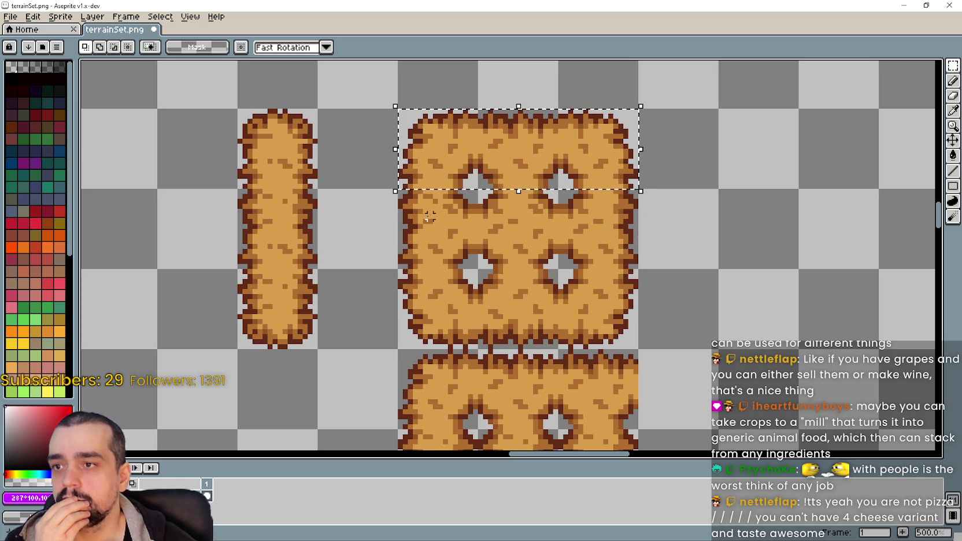
left_click_drag(423, 215, 607, 217)
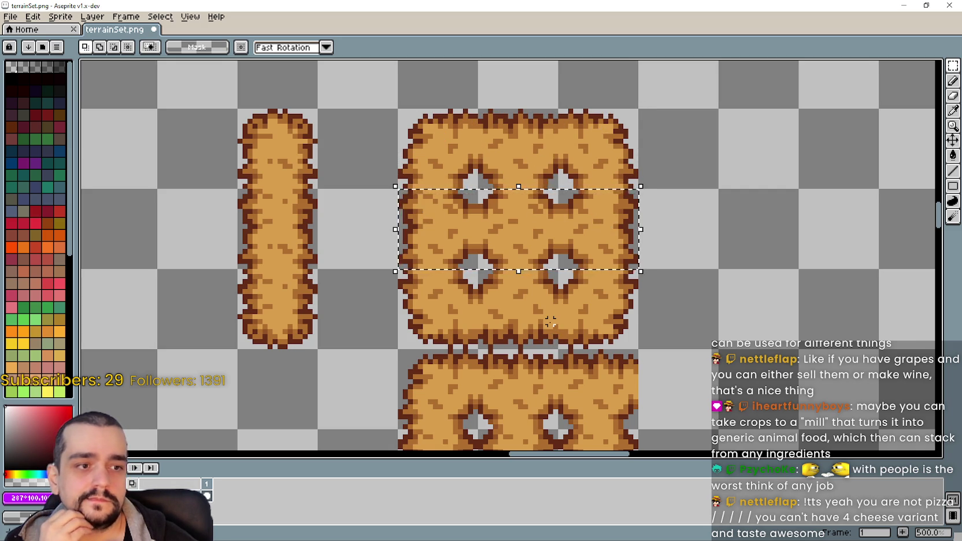
key("ctrl+d")
Save terrainSet.png with Ctrl+S.
scroll(549, 322, "down", 1)
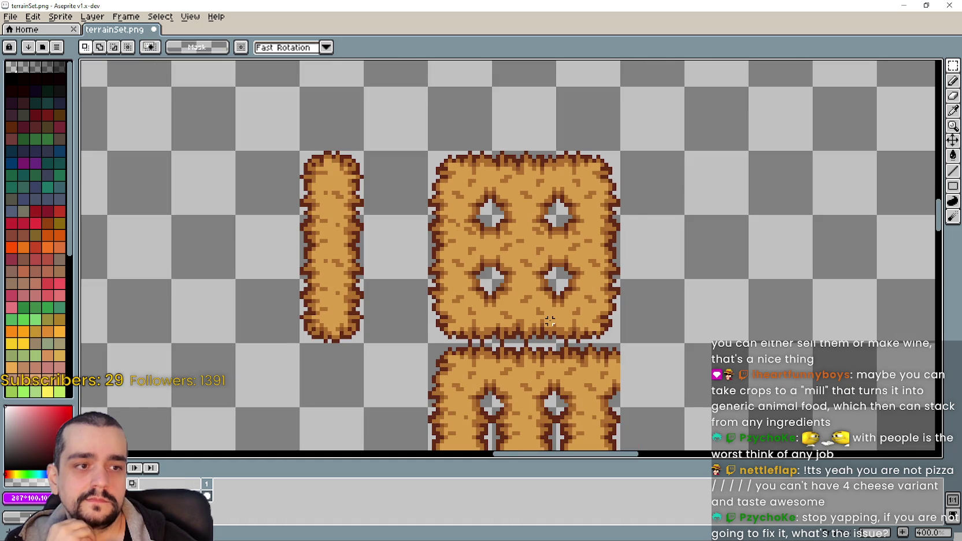
scroll(550, 322, "up", 1)
scroll(550, 321, "up", 1)
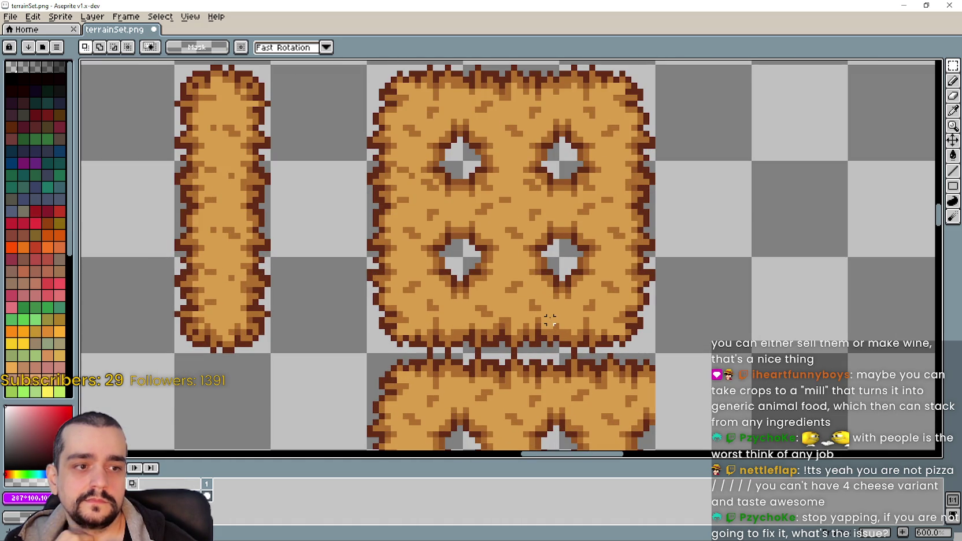
left_click_drag(549, 320, 577, 303)
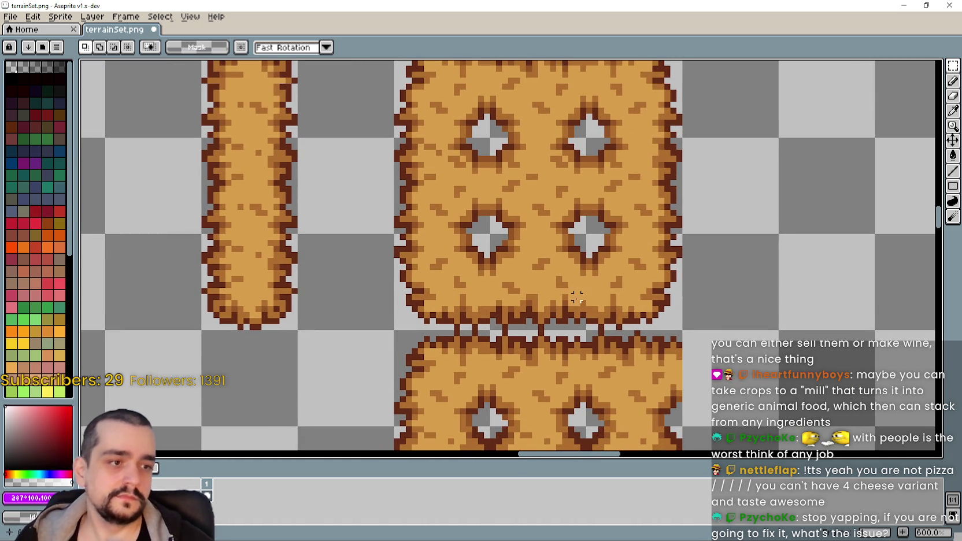
key("ctrl+s")
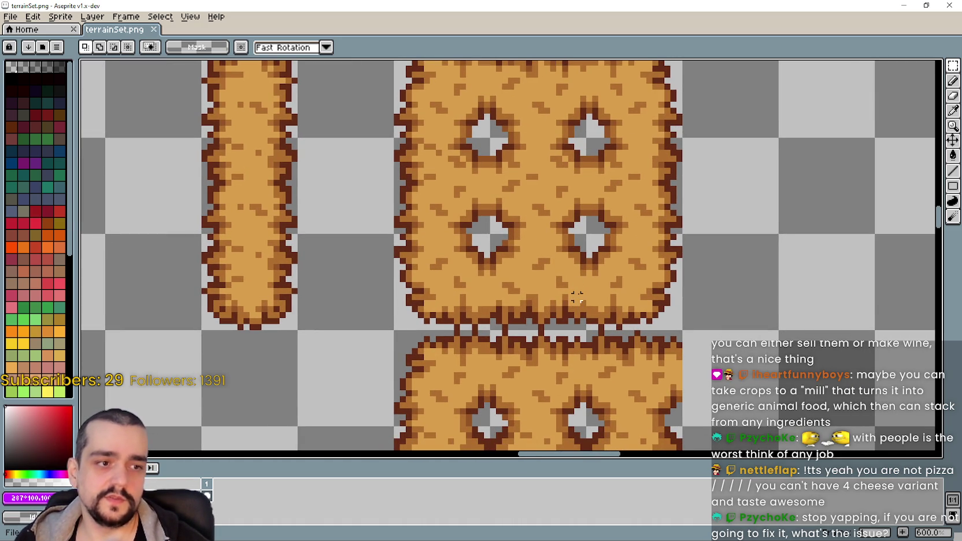
scroll(577, 297, "down", 1)
scroll(577, 297, "down", 1)
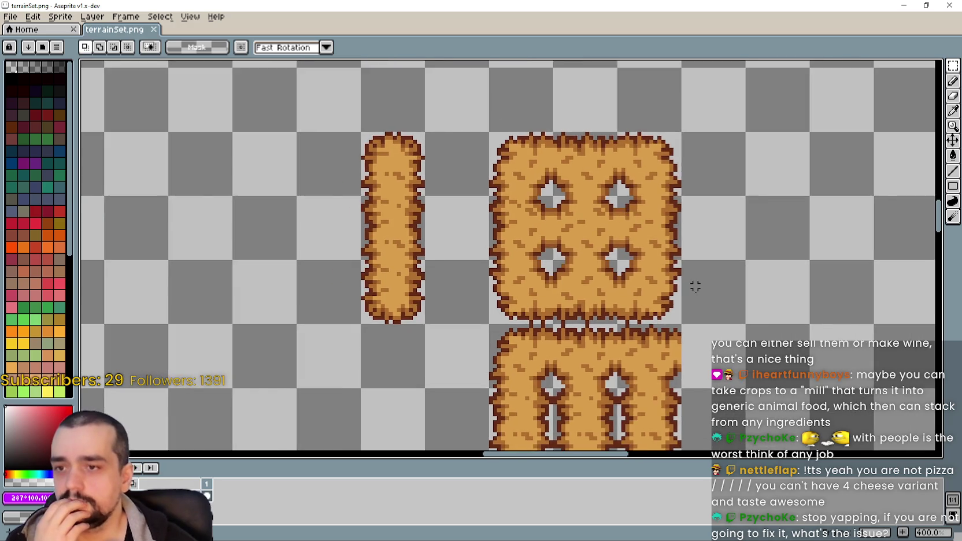
Try marquee selections around the lower and upper holes of the hay tile.
scroll(672, 292, "up", 2)
scroll(645, 263, "up", 1)
scroll(644, 272, "up", 2)
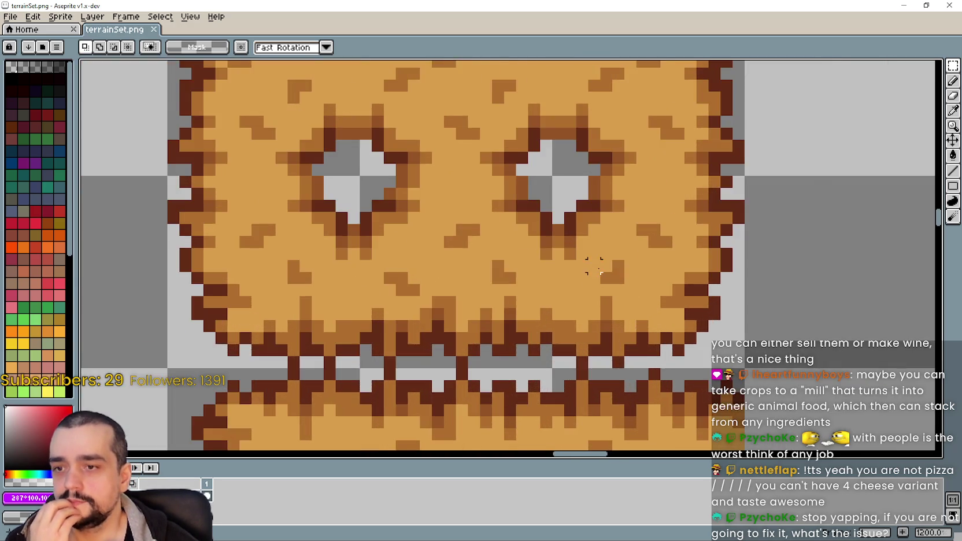
scroll(636, 272, "down", 4)
left_click_drag(576, 230, 659, 313)
scroll(543, 262, "left", 1)
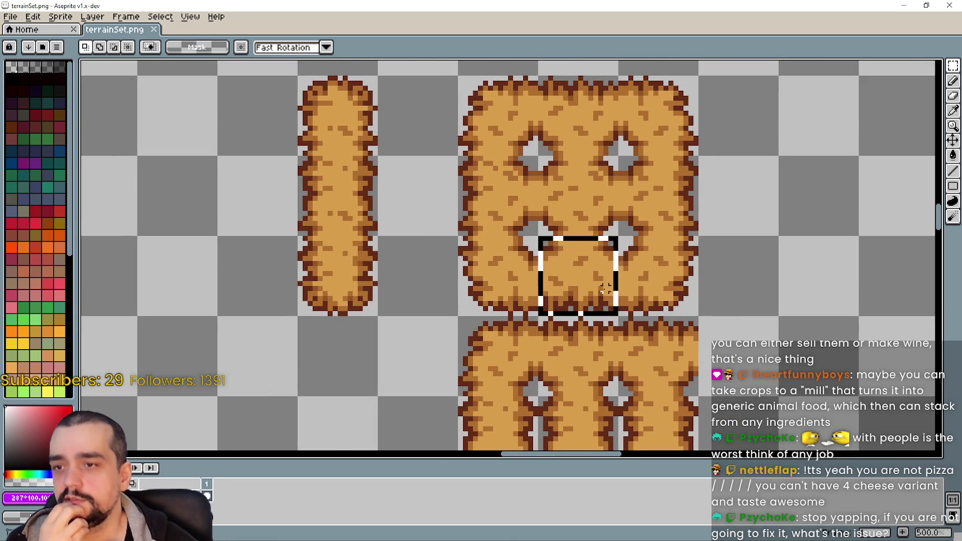
left_click_drag(536, 235, 622, 311)
scroll(606, 285, "down", 1)
scroll(527, 122, "up", 1)
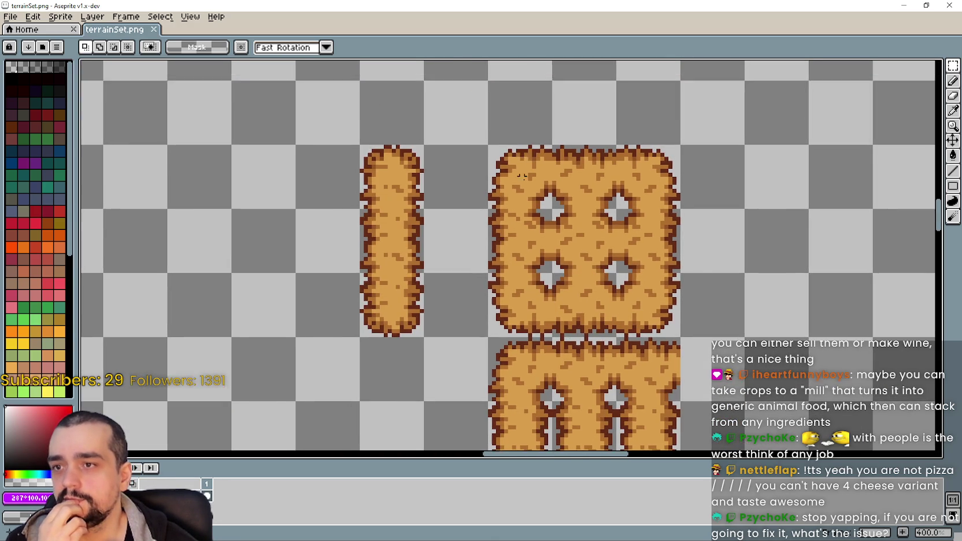
scroll(502, 204, "up", 1)
scroll(502, 205, "up", 1)
scroll(502, 205, "up", 2)
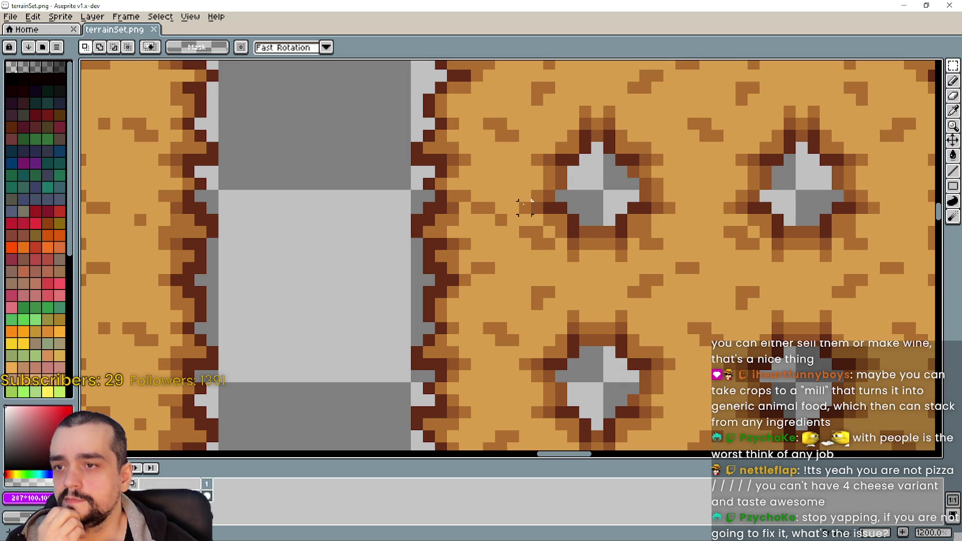
left_click_drag(525, 208, 590, 295)
left_click(525, 303)
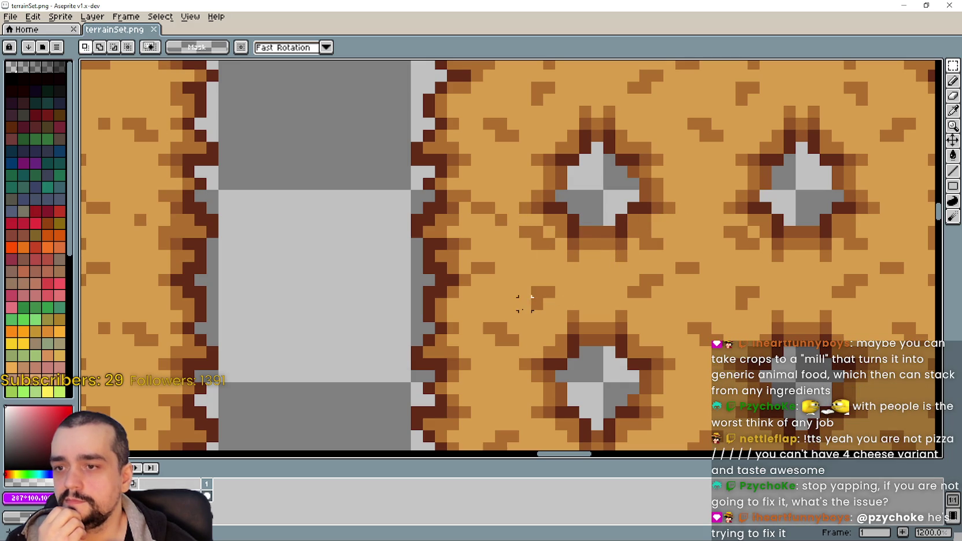
left_click_drag(525, 303, 596, 196)
left_click(598, 204)
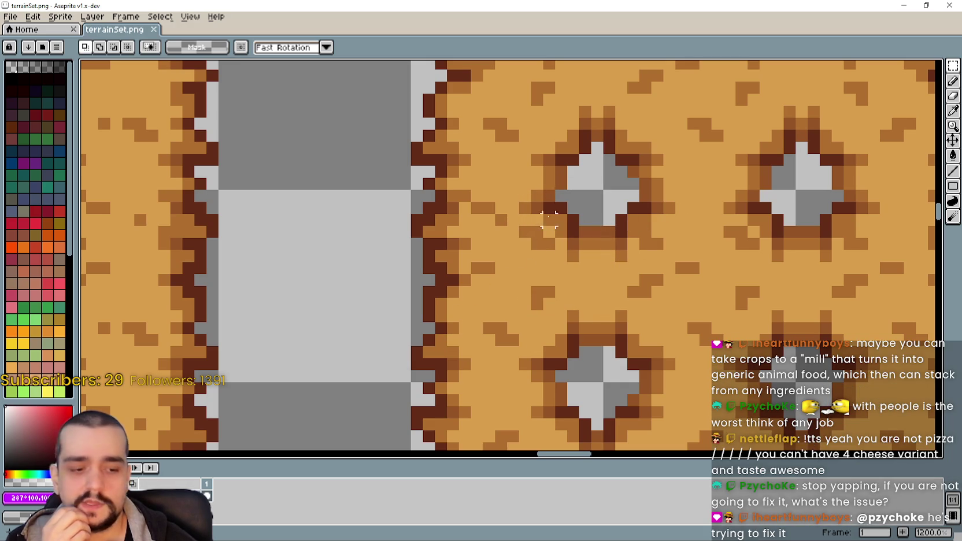
Nudge the hay pixels on each side of the upper hole one pixel inward.
left_click_drag(513, 196, 590, 307)
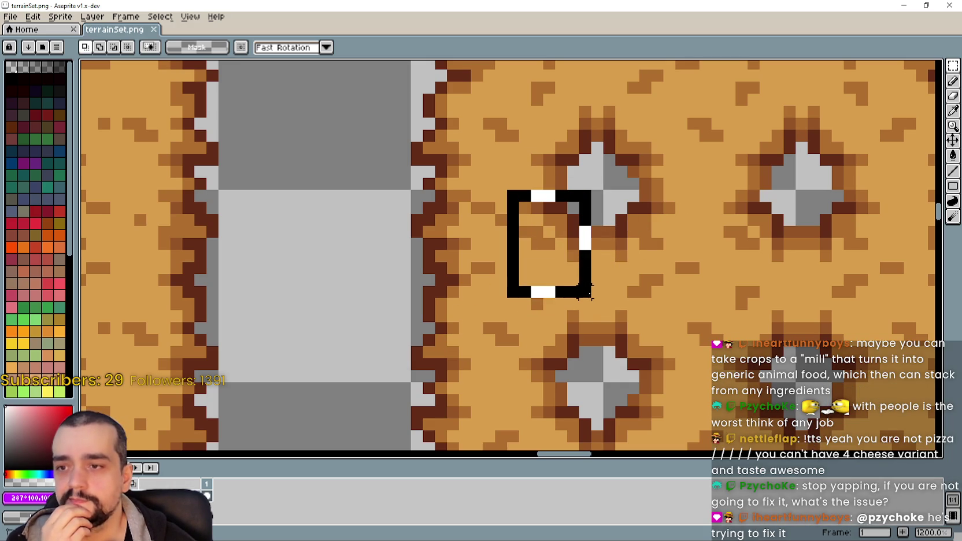
key("Right")
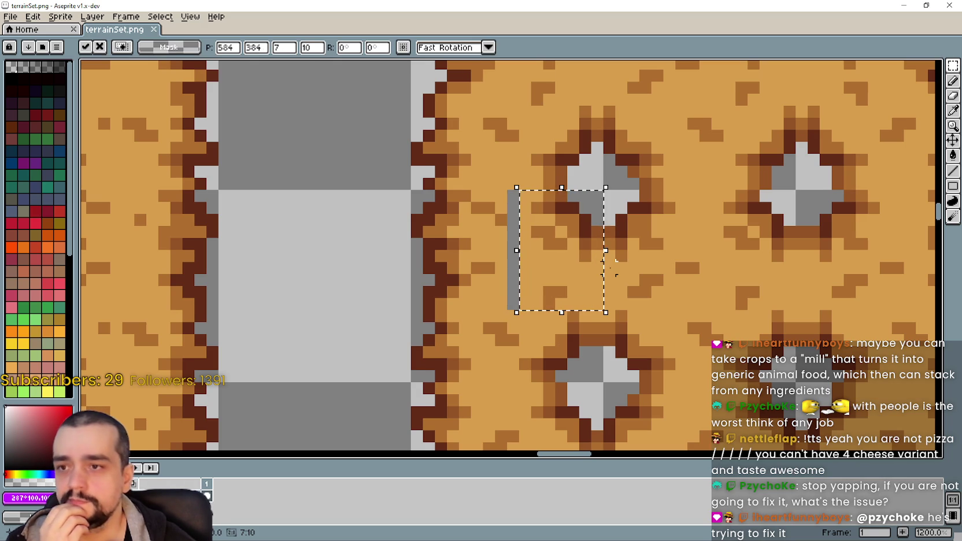
key("ctrl+d")
left_click_drag(681, 196, 604, 304)
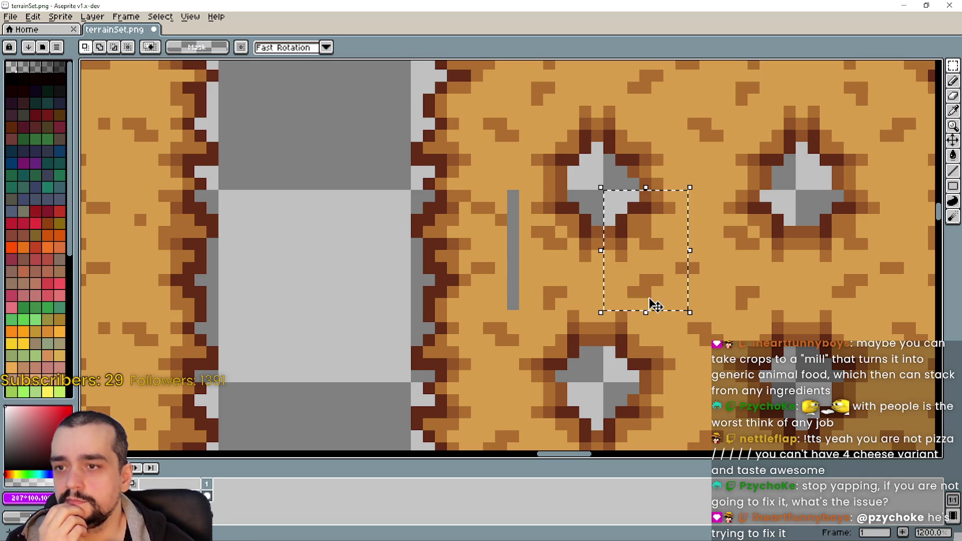
left_click(654, 305)
key("Left")
key("ctrl+d")
Shift the hay pixels around the upper-right hole one pixel right and left.
scroll(599, 277, "down", 2)
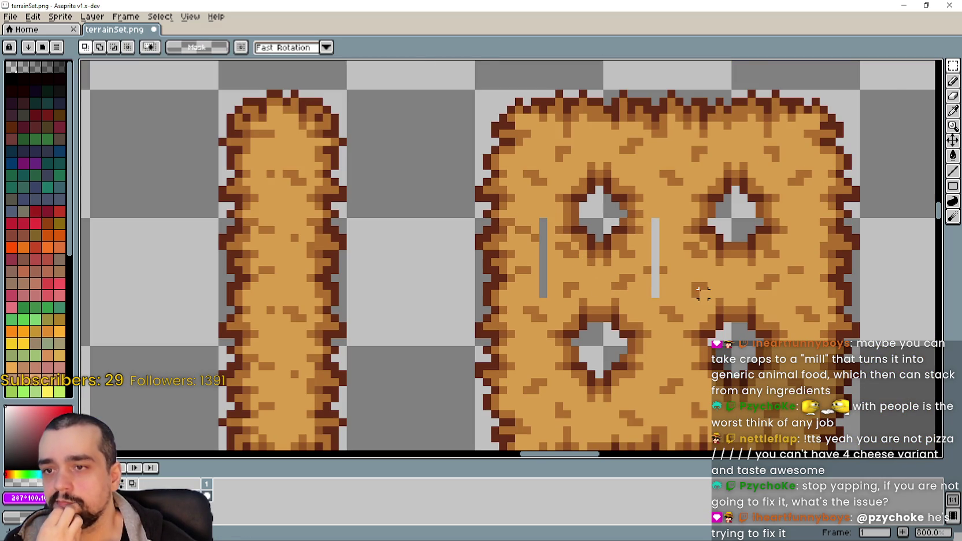
scroll(702, 238, "up", 2)
left_click_drag(677, 211, 746, 303)
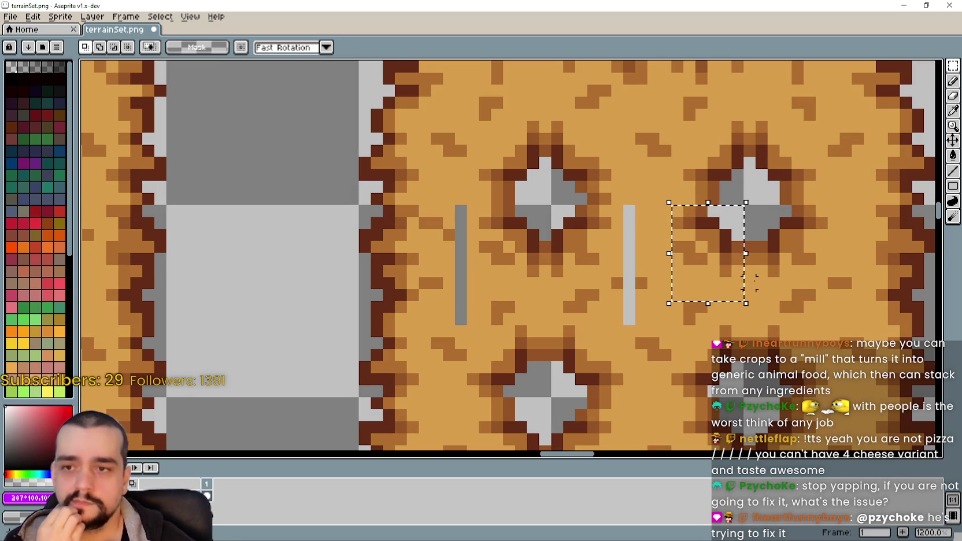
key("Right")
key("ctrl+d")
left_click_drag(841, 203, 791, 280)
key("ctrl+d")
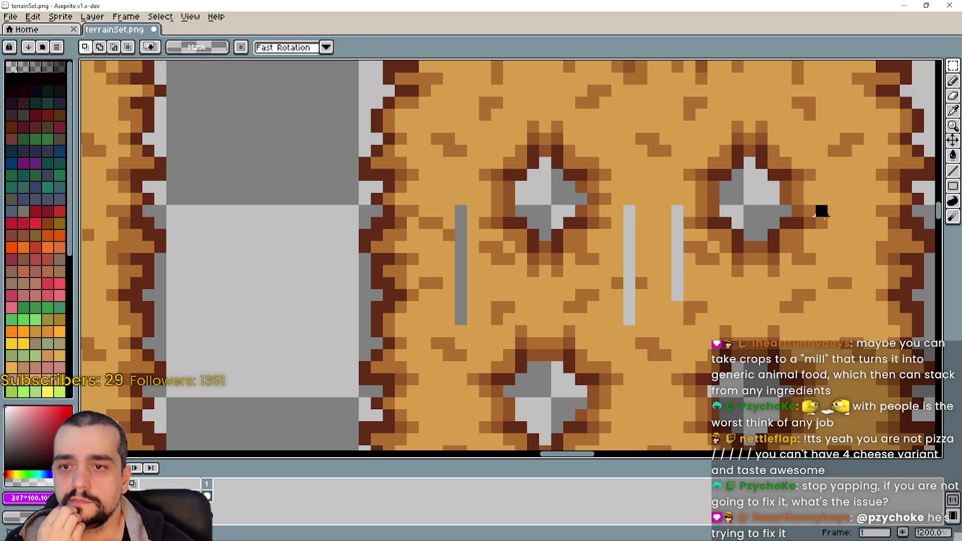
left_click_drag(829, 204, 753, 328)
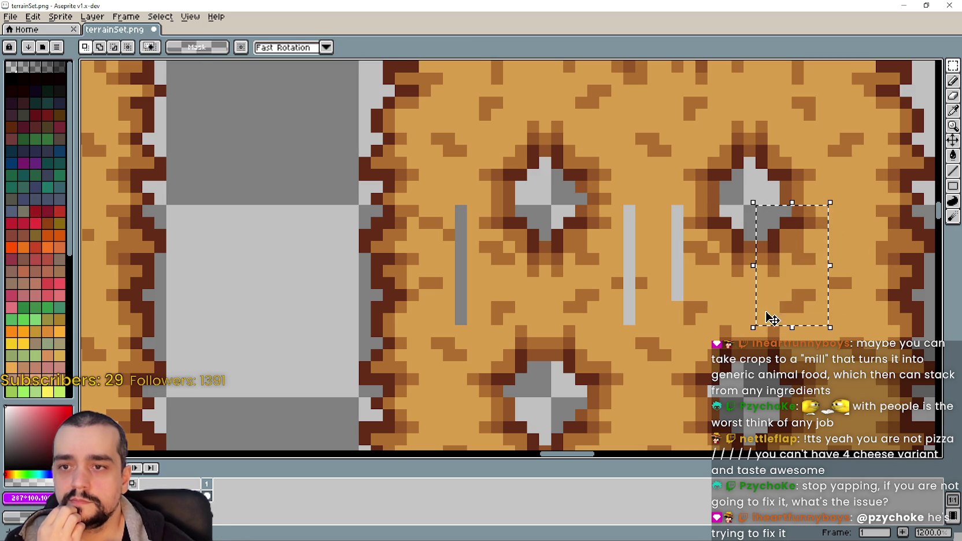
key("Left")
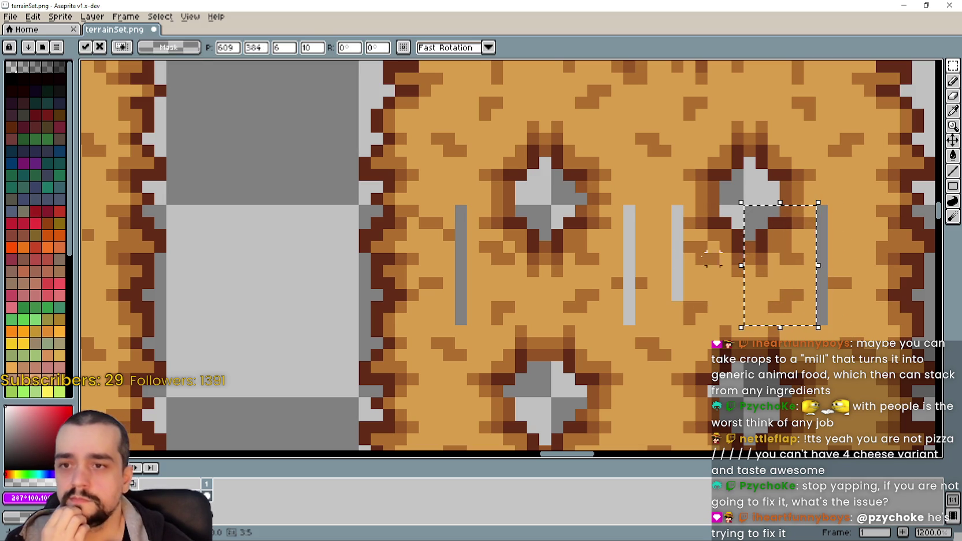
key("ctrl+d")
Stretch a hay strip over the first grey bar and commit it.
scroll(654, 249, "down", 2)
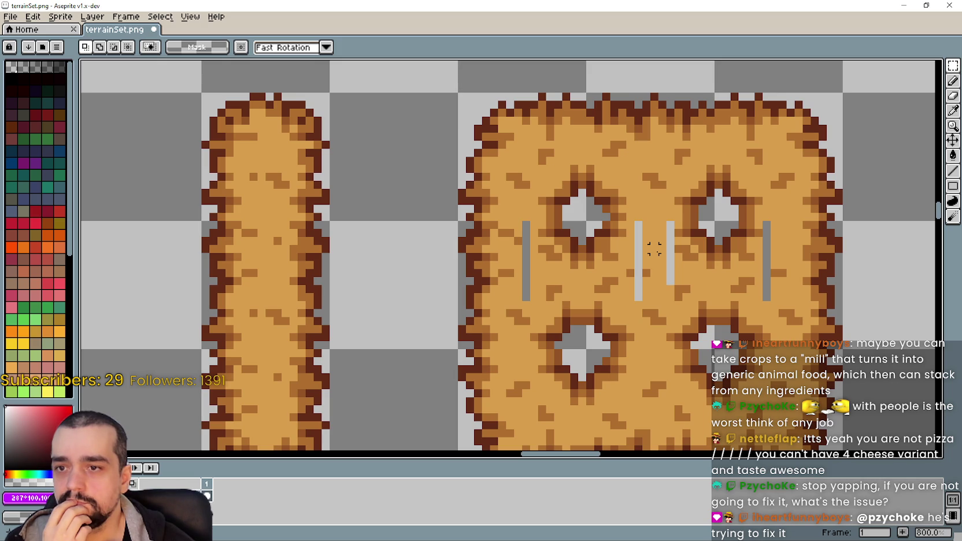
scroll(654, 249, "down", 1)
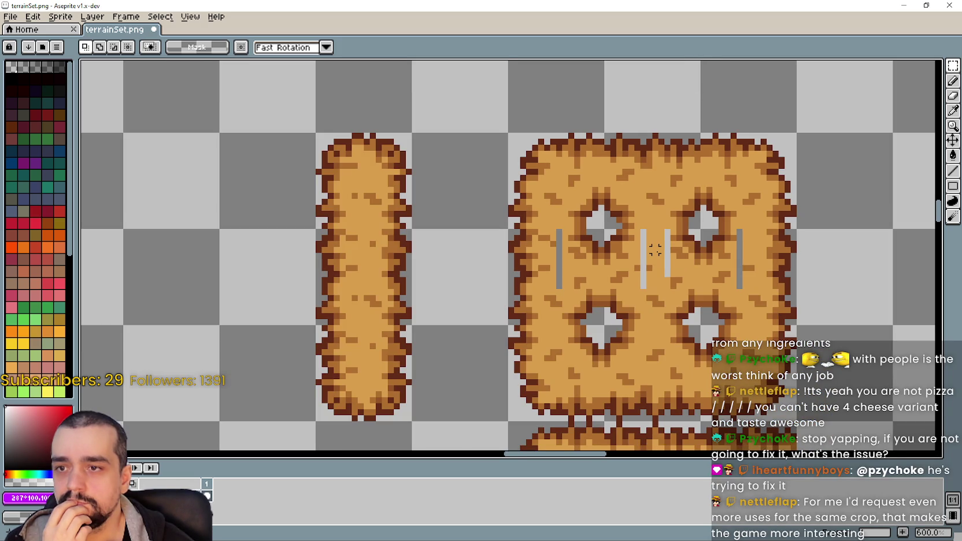
scroll(654, 248, "up", 2)
scroll(654, 249, "up", 1)
left_click_drag(646, 196, 667, 327)
left_click_drag(665, 258, 684, 260)
left_click(623, 236)
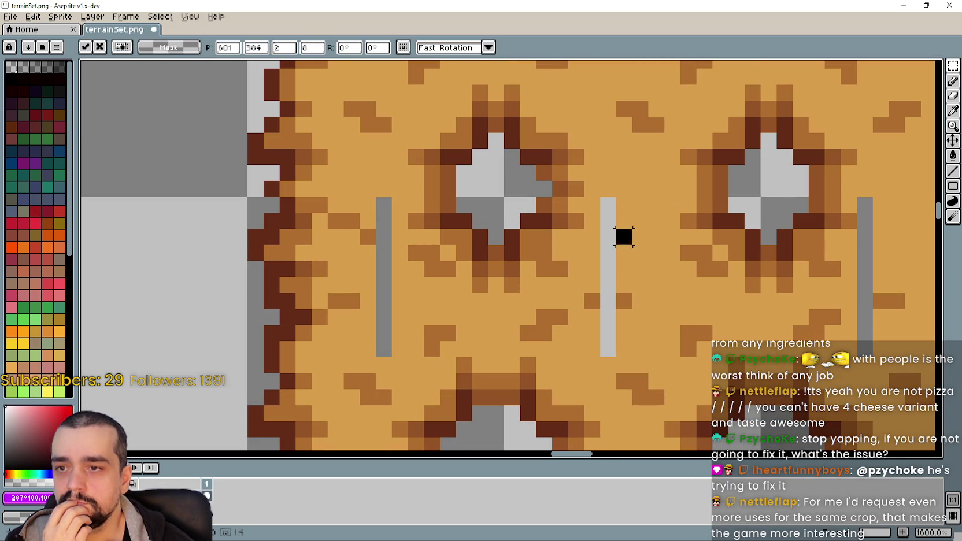
Stretch hay columns over the remaining two grey bars.
left_click_drag(608, 165, 604, 366)
left_click(827, 290)
left_click_drag(858, 150, 856, 366)
left_click(810, 347)
mouse_move(367, 156)
left_mouse_down()
mouse_move(382, 194)
mouse_move(386, 365)
left_mouse_up()
left_click(624, 332)
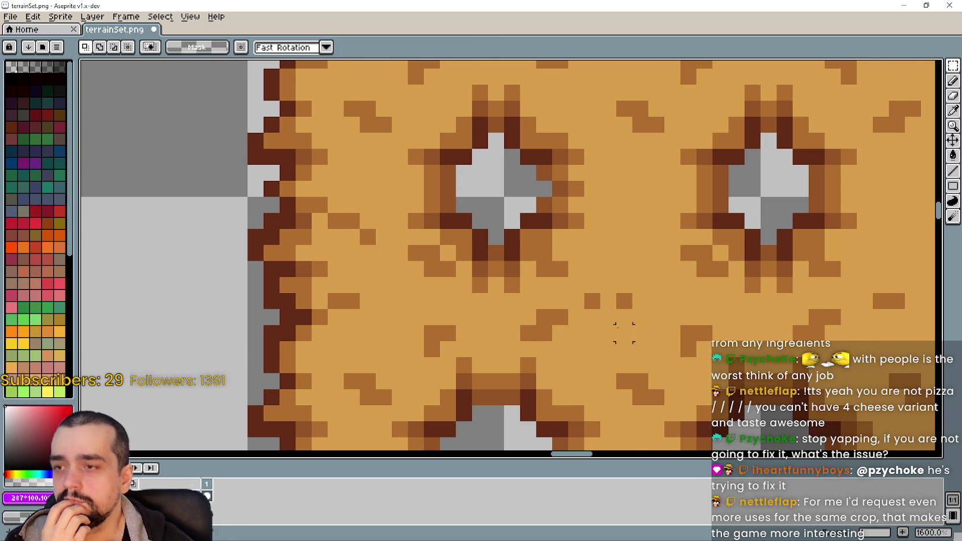
scroll(623, 332, "down", 3)
scroll(627, 329, "up", 1)
scroll(630, 328, "down", 2)
scroll(636, 324, "up", 1)
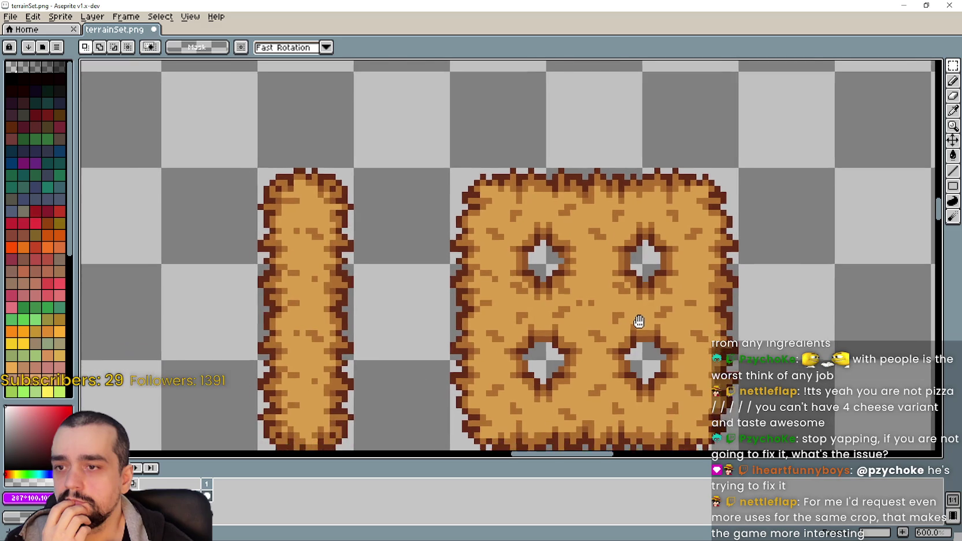
Copy the plain dirt tile and paste it beside the hay tiles.
scroll(636, 325, "down", 1)
scroll(611, 286, "down", 1)
scroll(584, 279, "up", 1)
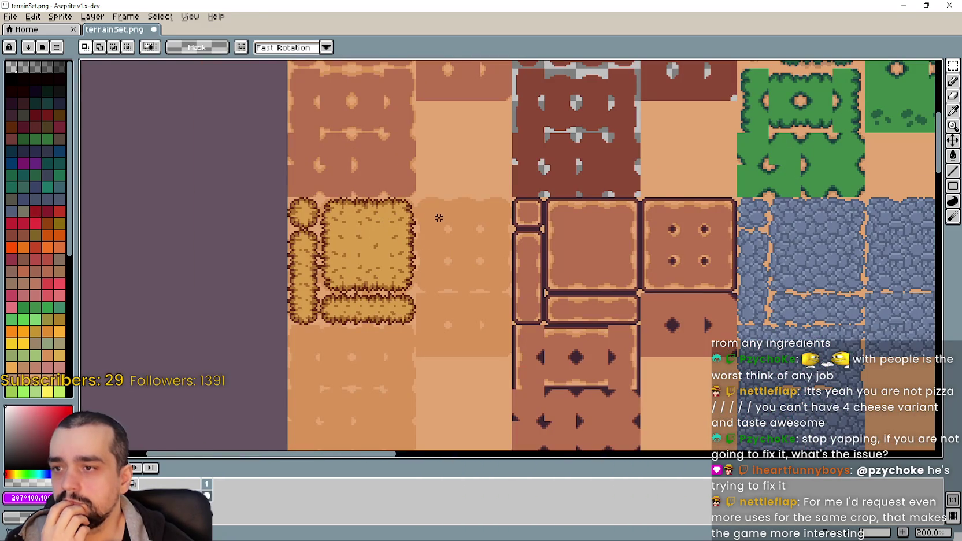
left_click_drag(439, 218, 485, 262)
left_click_drag(704, 326, 580, 258)
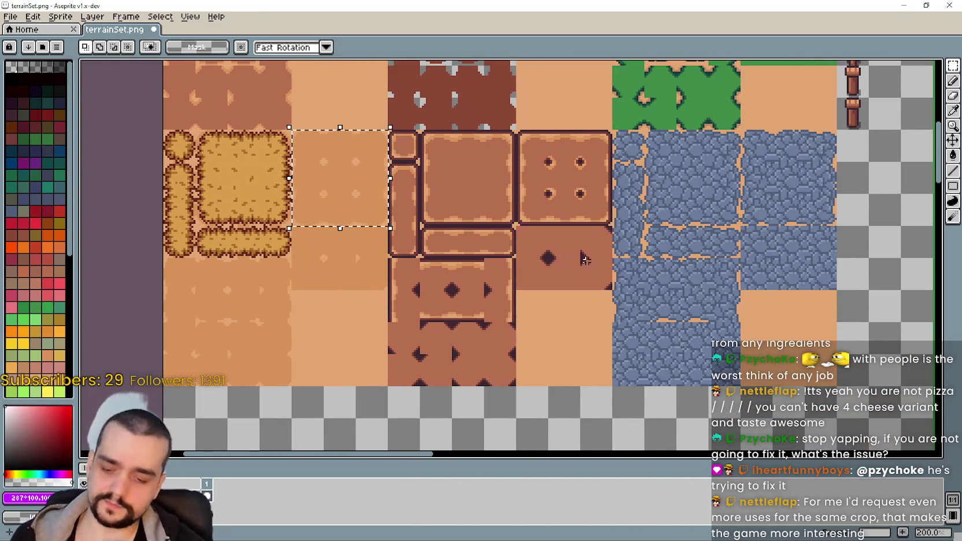
scroll(580, 259, "down", 2)
scroll(393, 183, "up", 2)
left_click_drag(393, 183, 415, 230)
key("ctrl+v")
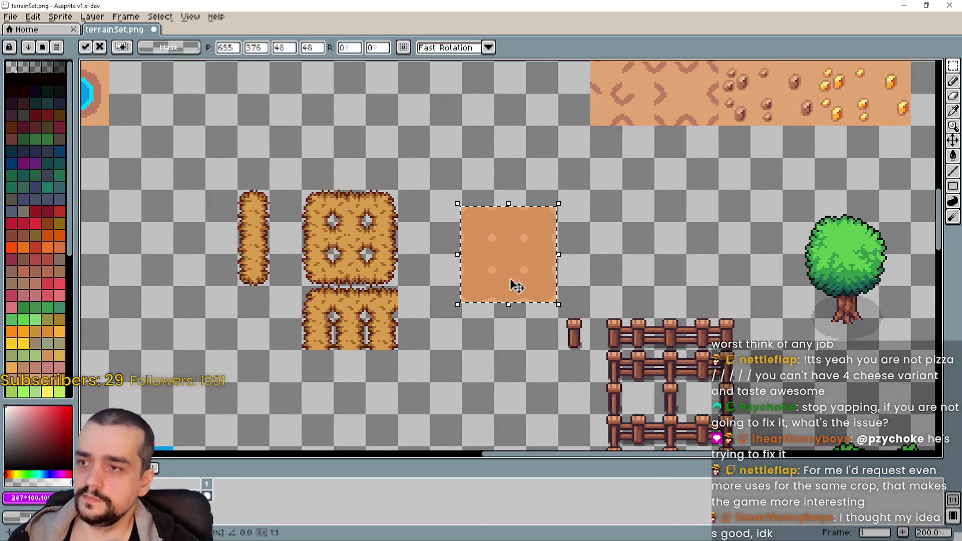
scroll(492, 246, "up", 1)
left_click_drag(493, 252, 445, 229)
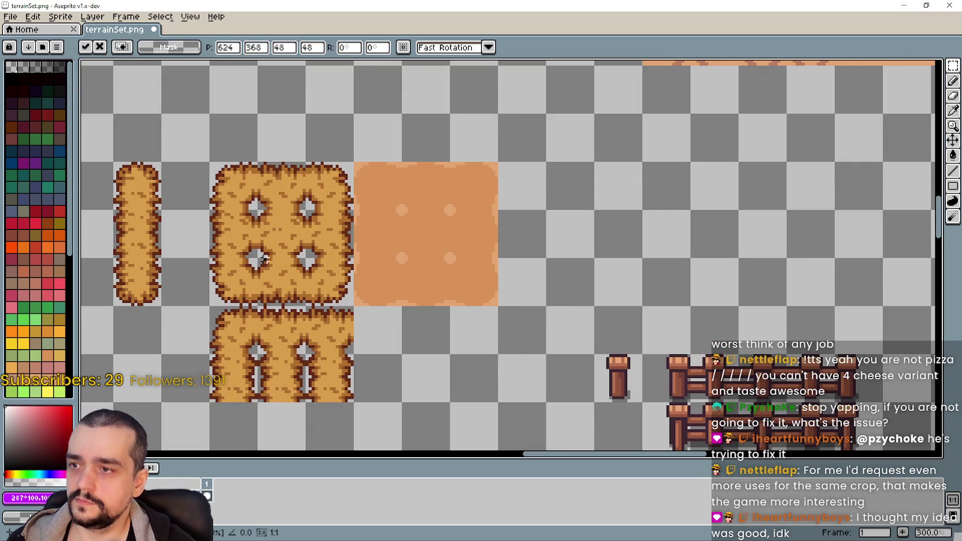
key("Return")
Move the four-hole hay tile next to the pasted dirt tile.
left_click_drag(211, 164, 354, 305)
mouse_move(283, 237)
left_mouse_down()
mouse_move(403, 298)
mouse_move(421, 226)
left_mouse_up()
scroll(410, 226, "up", 4)
mouse_move(435, 283)
left_mouse_down()
mouse_move(585, 283)
mouse_move(361, 286)
mouse_move(624, 297)
mouse_move(322, 275)
left_mouse_up()
scroll(585, 283, "down", 1)
key("Return")
scroll(622, 407, "down", 2)
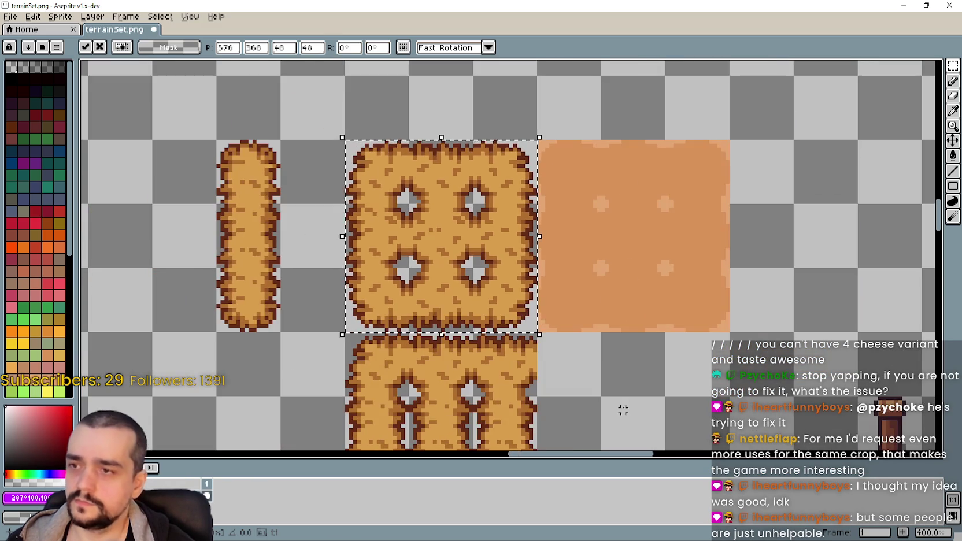
Copy the hay piece between the four holes into an empty cell.
key("ctrl+shift+d")
scroll(606, 316, "down", 2)
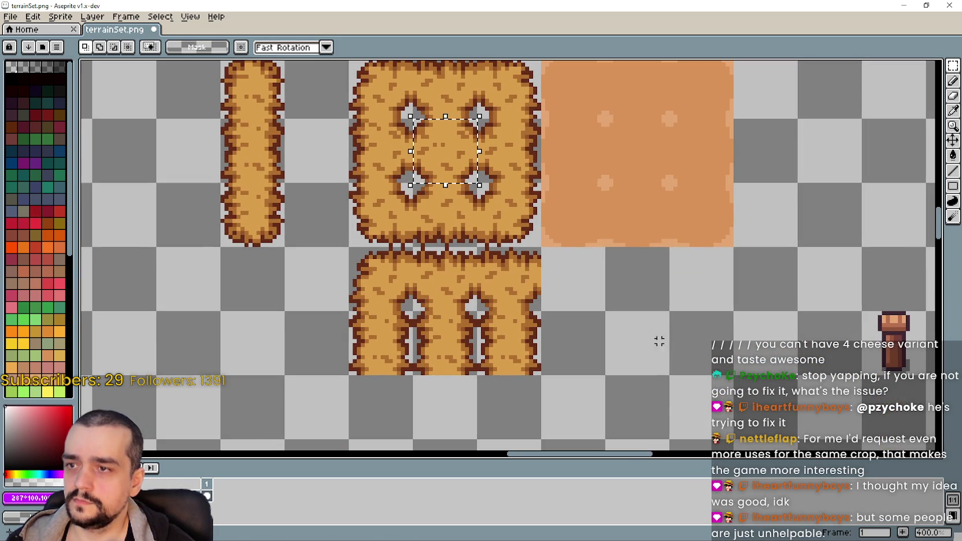
left_click_drag(515, 145, 685, 339)
scroll(500, 156, "down", 1)
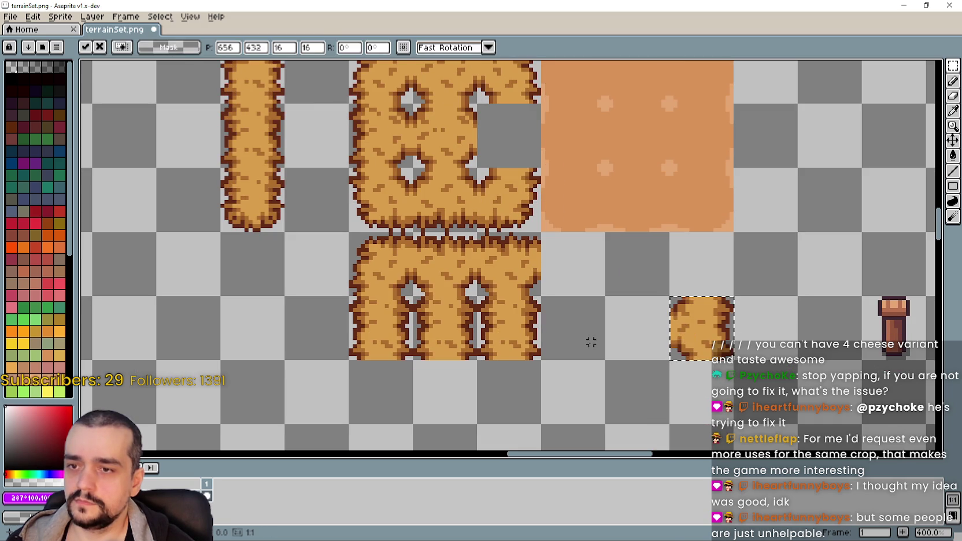
key("ctrl+z")
left_click_drag(520, 147, 714, 342)
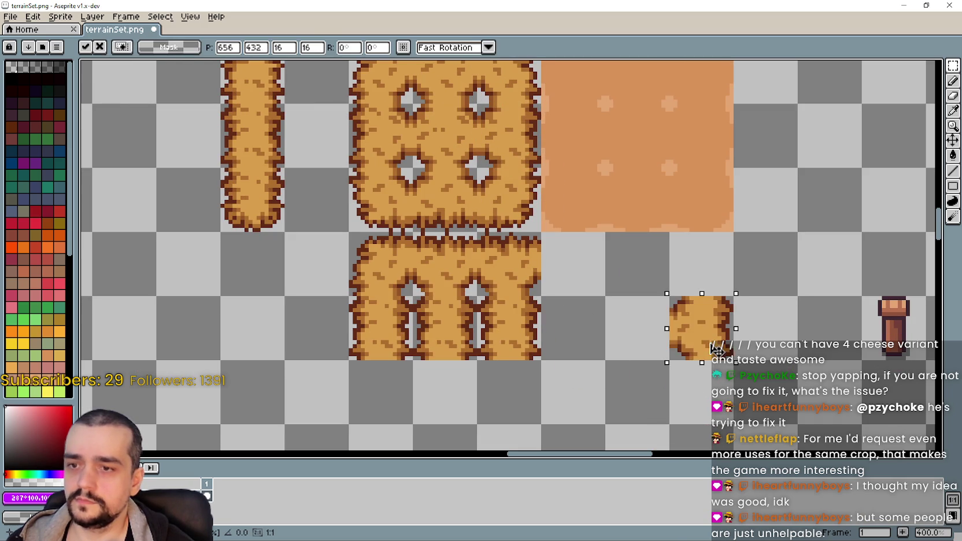
key("ctrl+d")
scroll(311, 137, "down", 1)
scroll(349, 200, "down", 2)
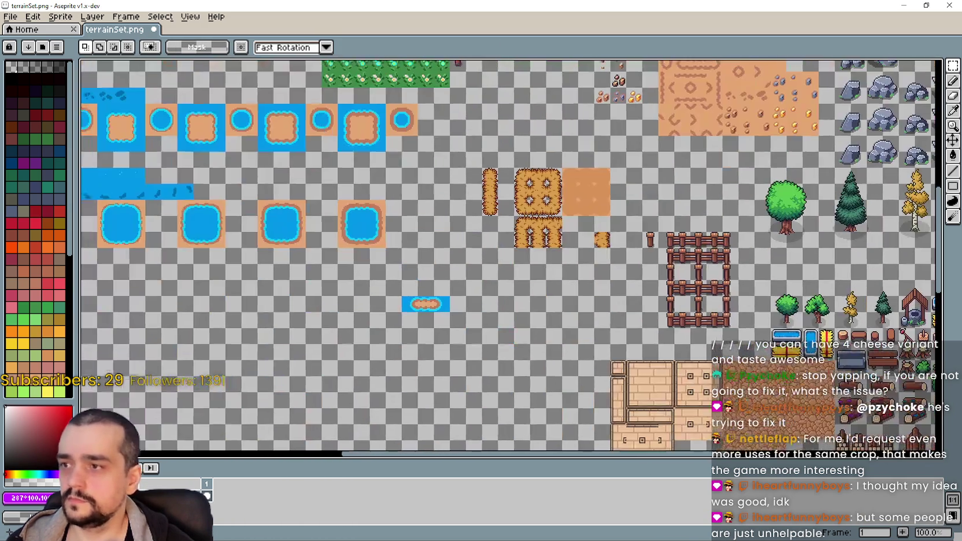
left_click_drag(584, 349, 532, 269)
left_click_drag(491, 231, 440, 229)
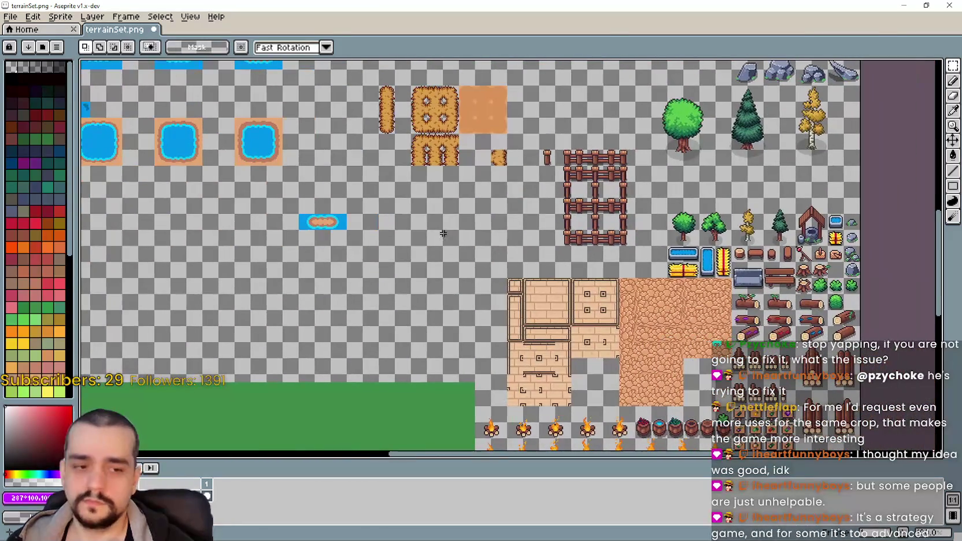
Paste the horizontal hay bar from Barn tileset.png into terrainSet.png.
key("ctrl+Tab")
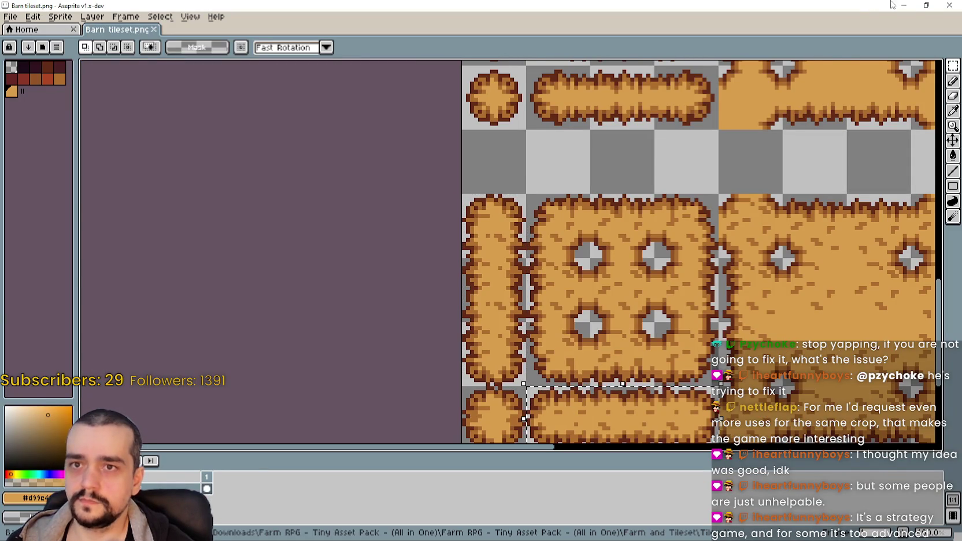
key("ctrl+Tab")
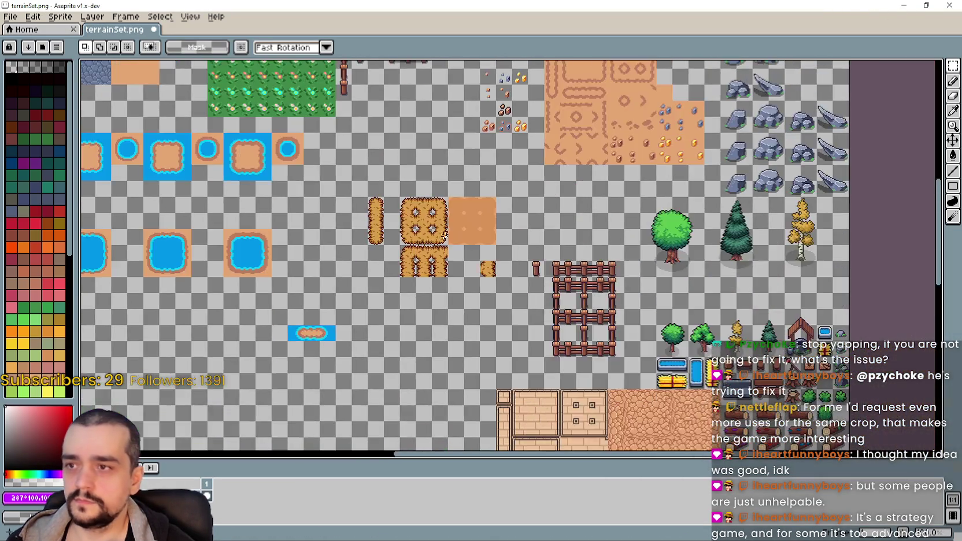
scroll(436, 270, "up", 2)
key("ctrl+v")
left_click_drag(547, 272, 535, 361)
Lengthen the bar with a copied 16x16 section at its end.
scroll(535, 361, "up", 1)
left_click_drag(447, 302, 513, 368)
mouse_move(509, 317)
left_mouse_down()
mouse_move(574, 253)
mouse_move(574, 191)
mouse_move(558, 158)
left_mouse_up()
left_click(592, 255)
scroll(584, 194, "up", 1)
scroll(584, 194, "up", 2)
scroll(581, 185, "up", 3)
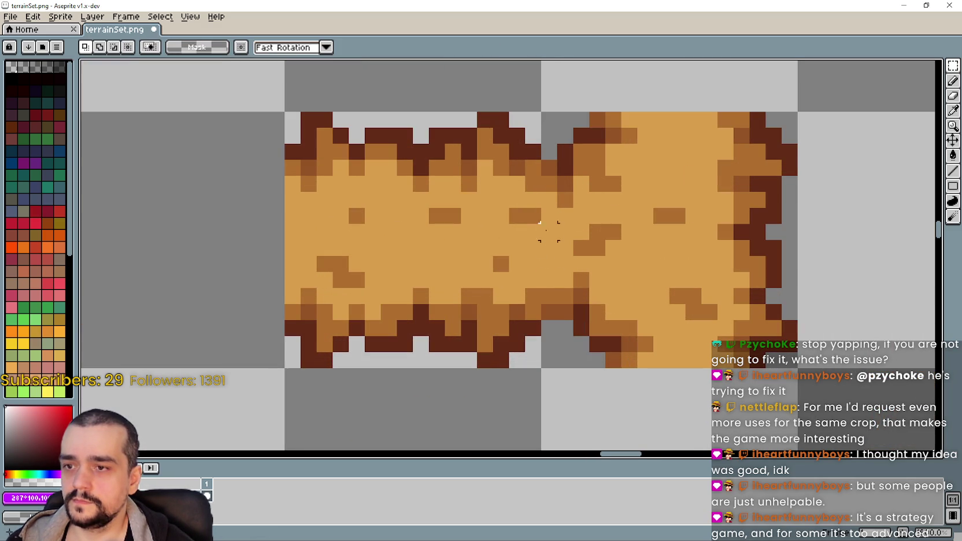
Stretch the pixel column at the bar's seam to blend the join.
left_click_drag(549, 216, 543, 158)
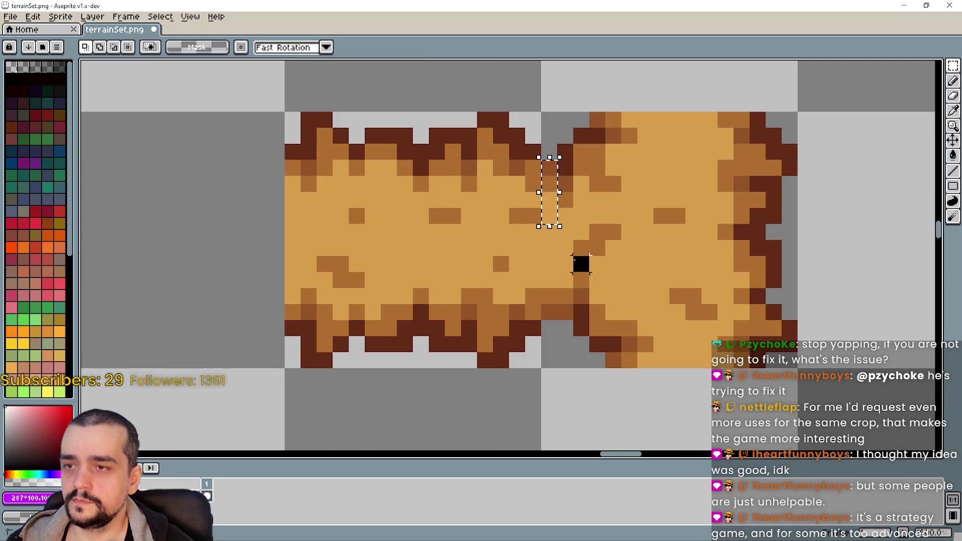
scroll(569, 252, "down", 3)
scroll(569, 252, "down", 1)
scroll(568, 255, "up", 1)
scroll(568, 272, "up", 1)
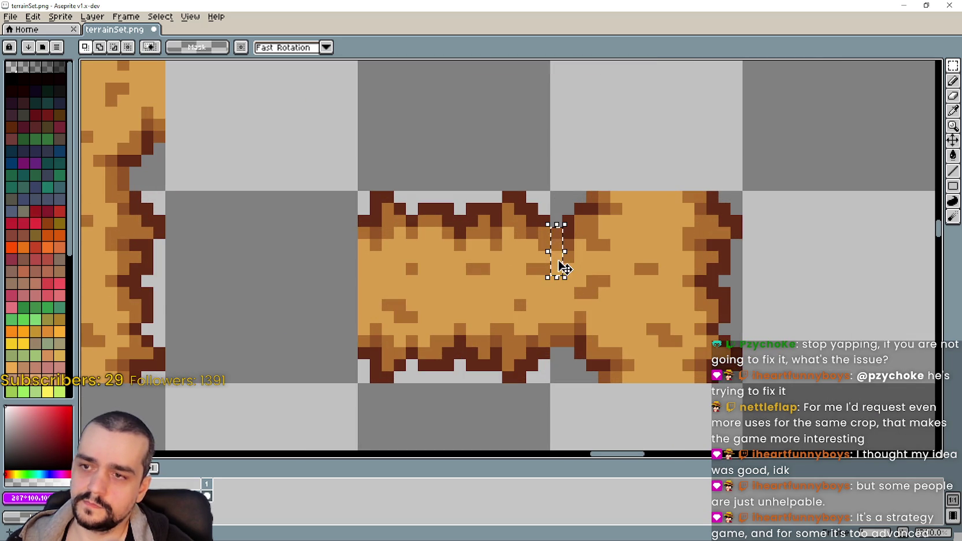
left_click_drag(554, 262, 561, 256)
key("Return")
Touch up single-pixel and two-pixel patches along the seam.
left_click(508, 293)
left_click(555, 293)
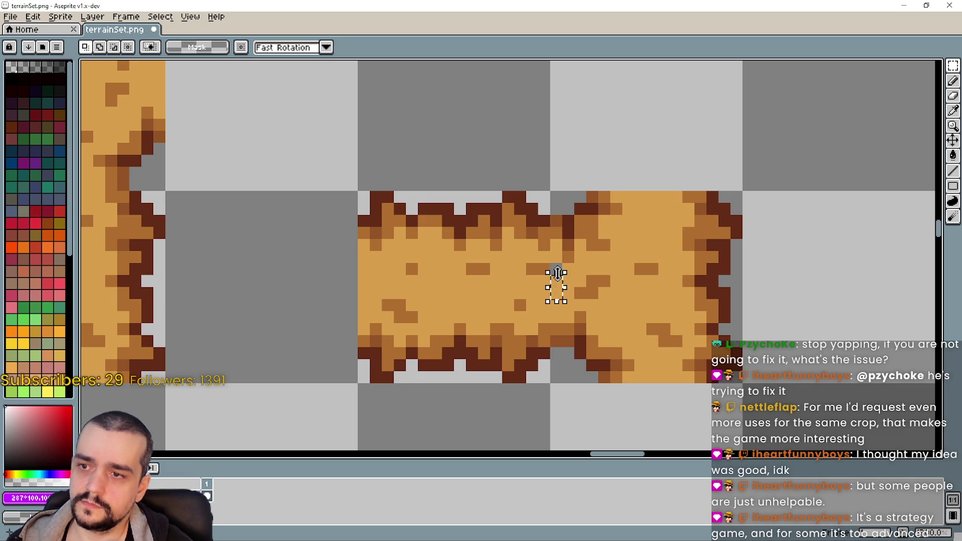
left_click(558, 273)
scroll(538, 256, "down", 3)
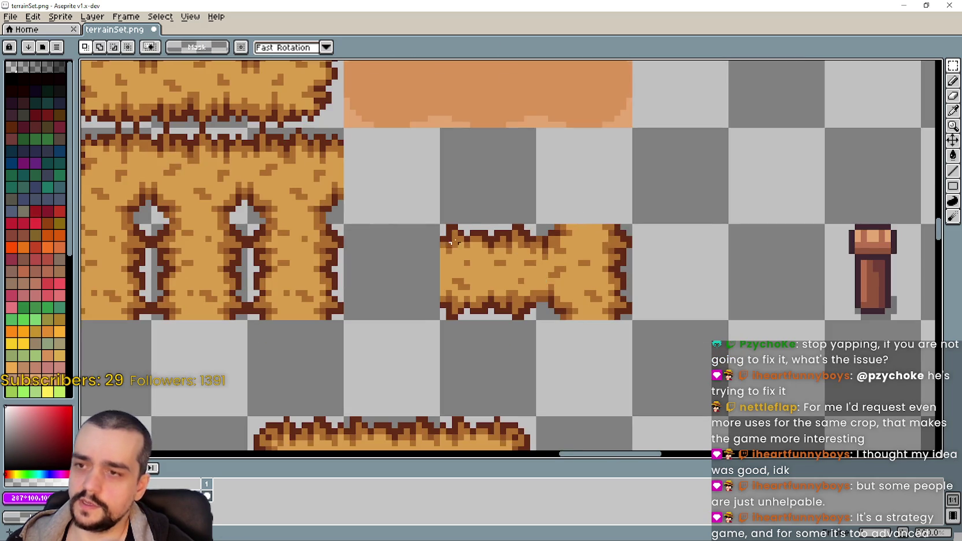
left_click_drag(430, 165, 492, 181)
scroll(509, 208, "up", 1)
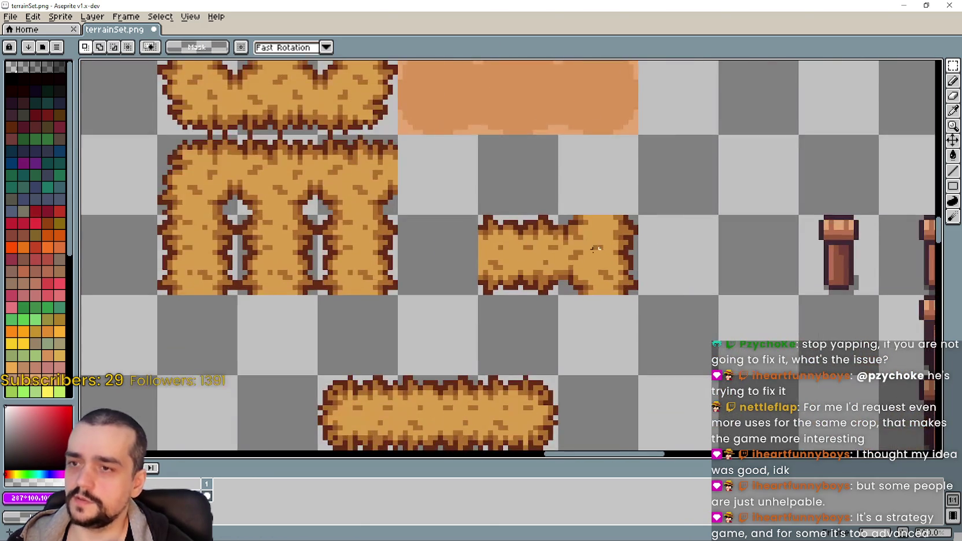
scroll(538, 243, "up", 1)
scroll(554, 263, "up", 2)
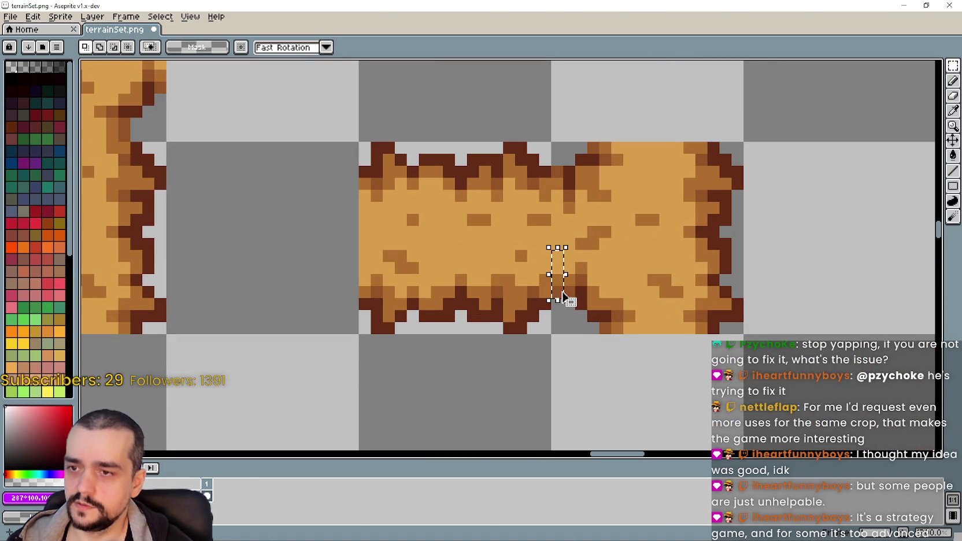
scroll(579, 304, "up", 1)
left_click(579, 271)
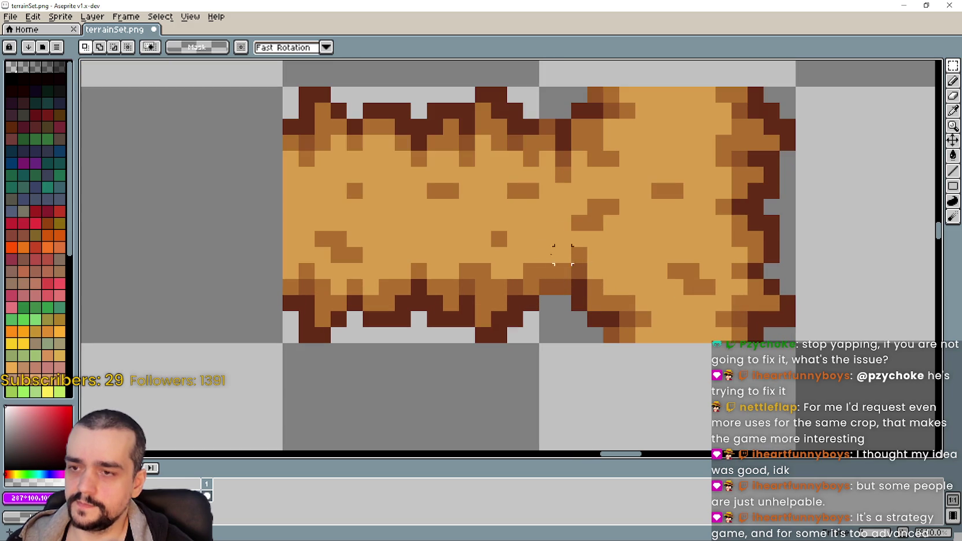
Paste a 16x16 section of the vertical hay bar under the horizontal bar.
left_click_drag(547, 234, 556, 286)
scroll(496, 244, "down", 4)
scroll(497, 244, "left", 3)
scroll(554, 256, "up", 1)
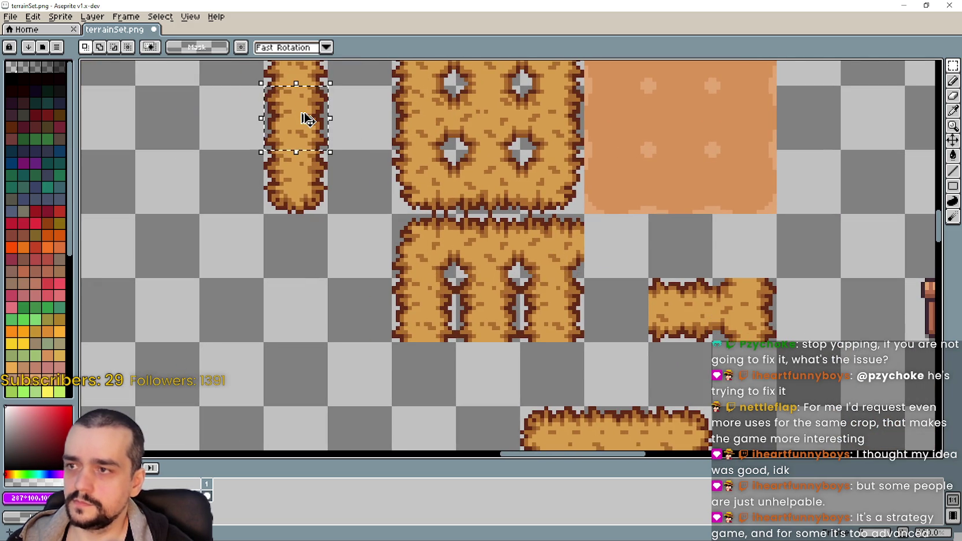
key("ctrl+v")
key("Return")
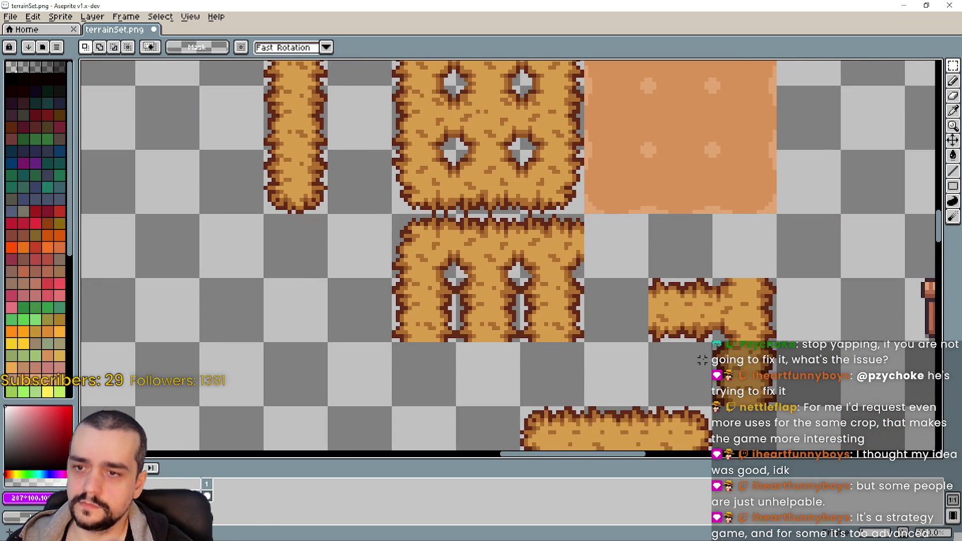
Copy a 16x16 piece of the vertical hay bar and paste it above the bar's right end.
scroll(335, 173, "up", 1)
left_click_drag(262, 147, 325, 212)
key("ctrl+c")
key("ctrl+v")
mouse_move(307, 167)
left_mouse_down()
mouse_move(689, 299)
mouse_move(756, 298)
left_mouse_up()
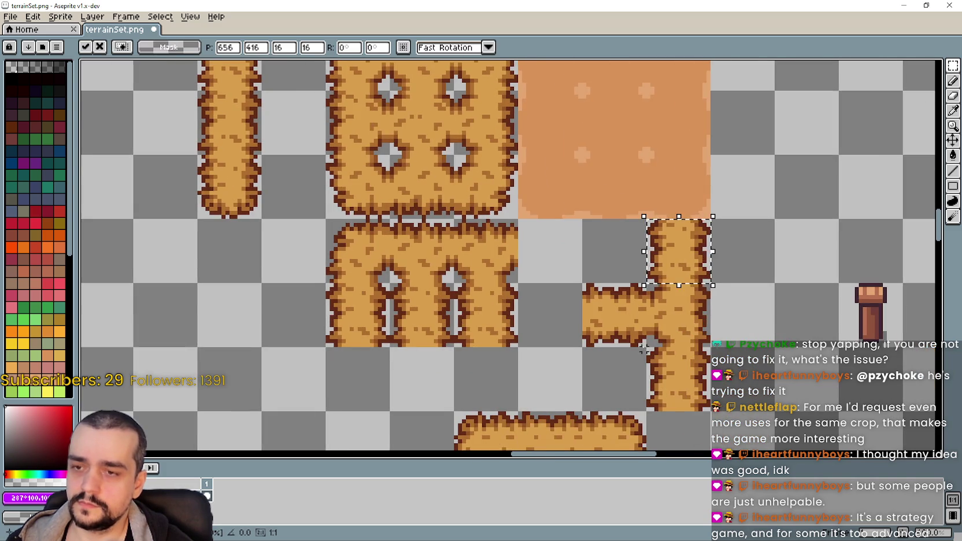
key("Return")
Select a few stray pixels at the new hay joint and zoom in to inspect them.
scroll(673, 283, "up", 4)
left_click_drag(686, 284, 636, 292)
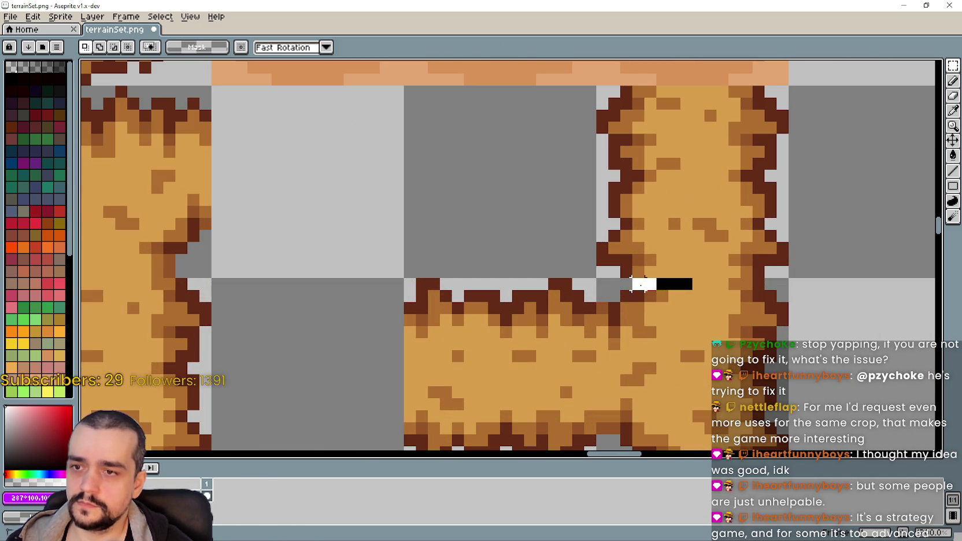
left_click(710, 319)
scroll(710, 319, "down", 3)
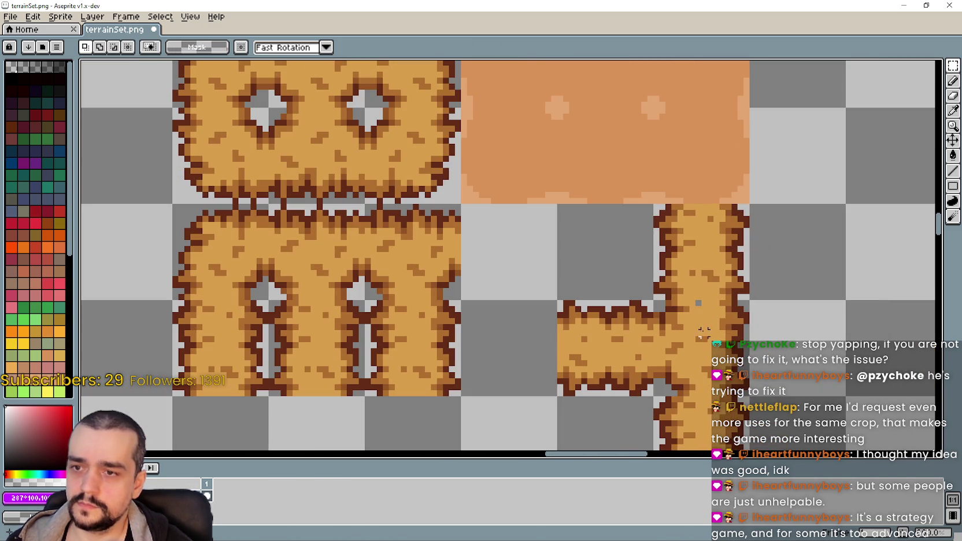
scroll(703, 305, "up", 2)
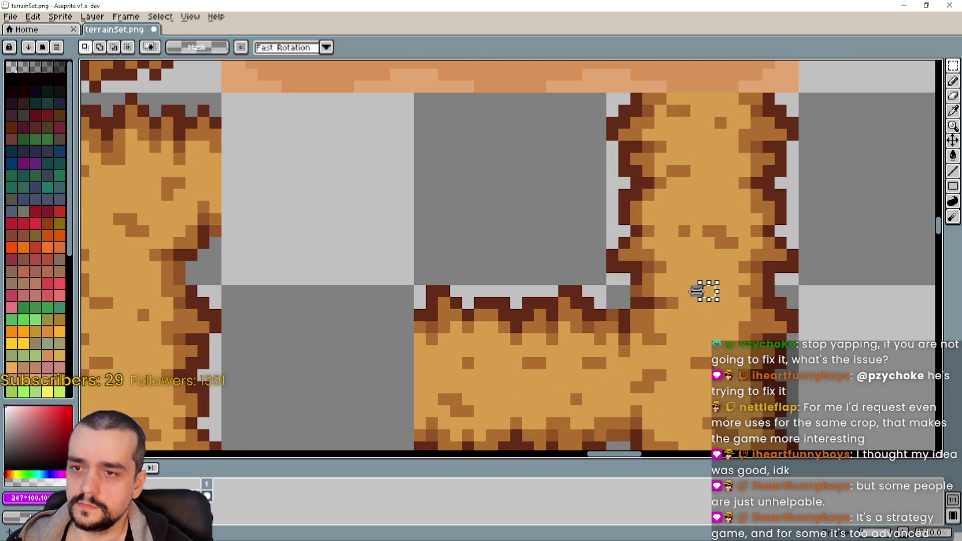
scroll(694, 292, "down", 2)
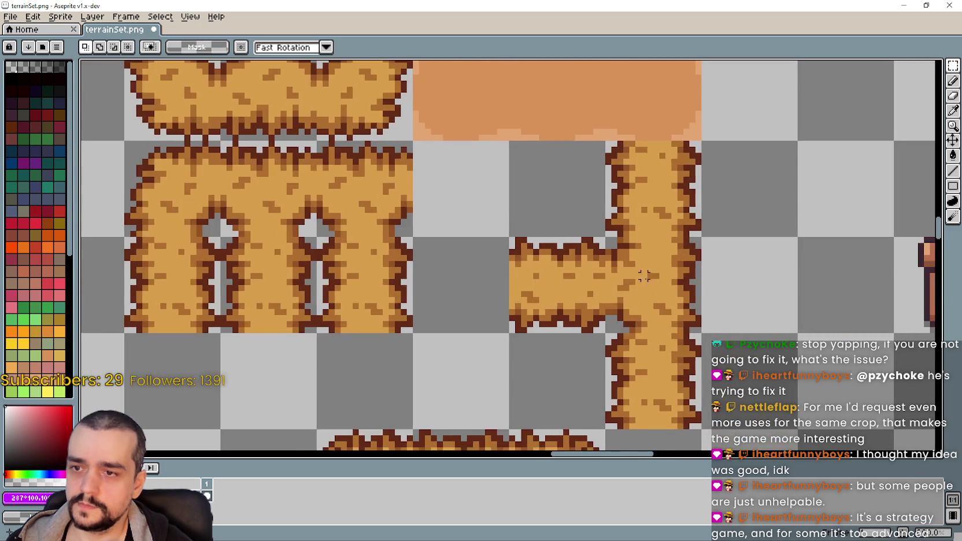
scroll(646, 274, "up", 1)
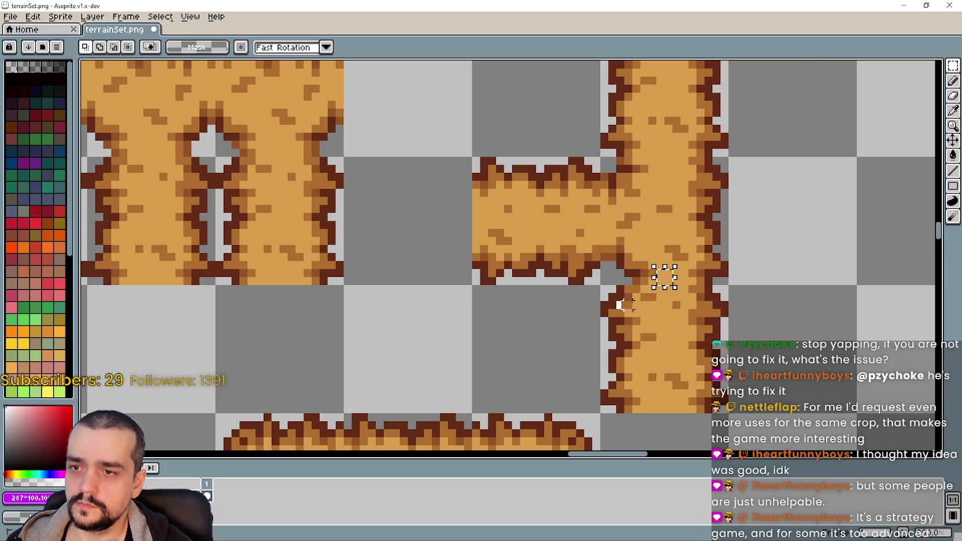
scroll(665, 277, "up", 2)
Nudge the small pixel strip one pixel left and confirm its position.
key("Left")
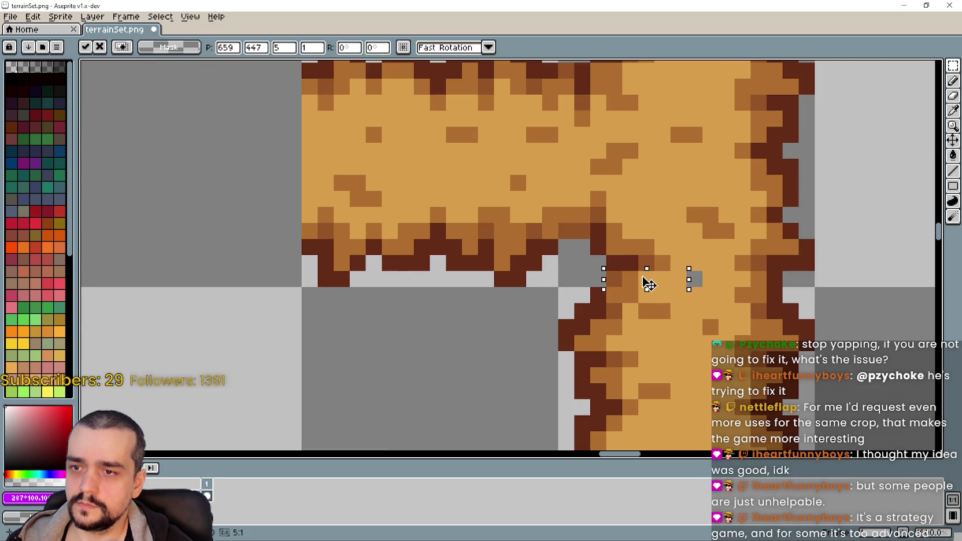
scroll(653, 305, "down", 2)
key("Return")
scroll(665, 298, "down", 1)
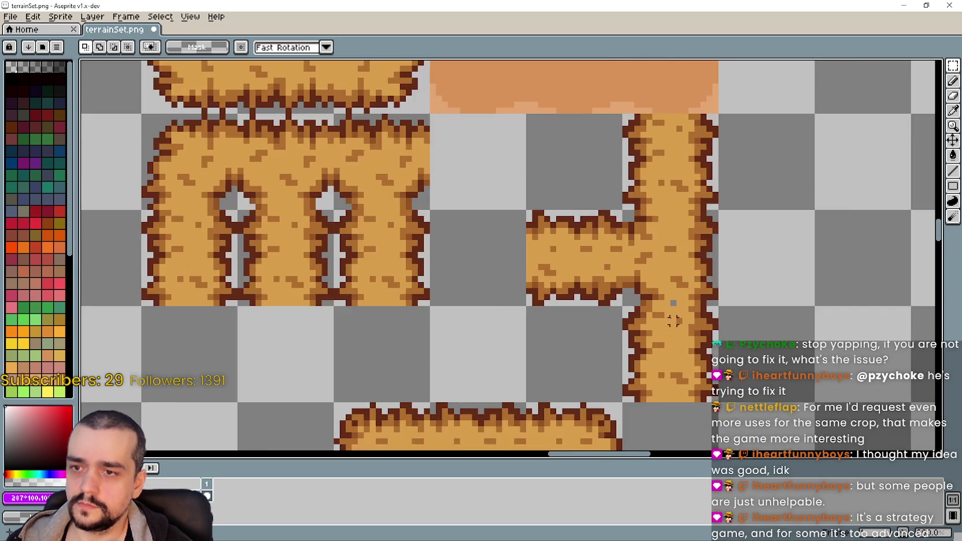
scroll(687, 294, "up", 3)
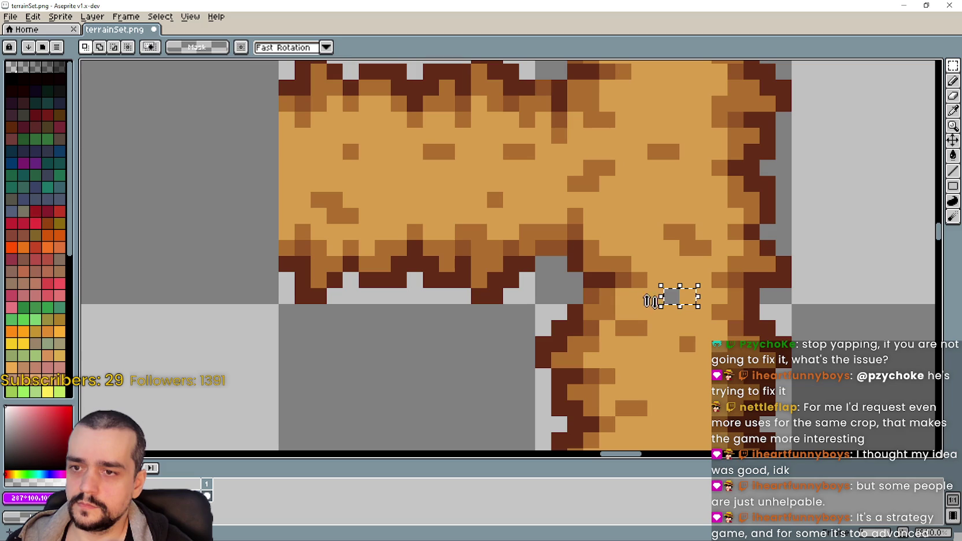
Move the chosen pixels a few pixels down, commit them, and select the junction tile.
left_click_drag(668, 295, 680, 344)
key("ctrl+d")
left_click(681, 301)
left_click(648, 296)
scroll(642, 324, "down", 2)
scroll(654, 323, "down", 1)
left_click_drag(620, 268, 687, 335)
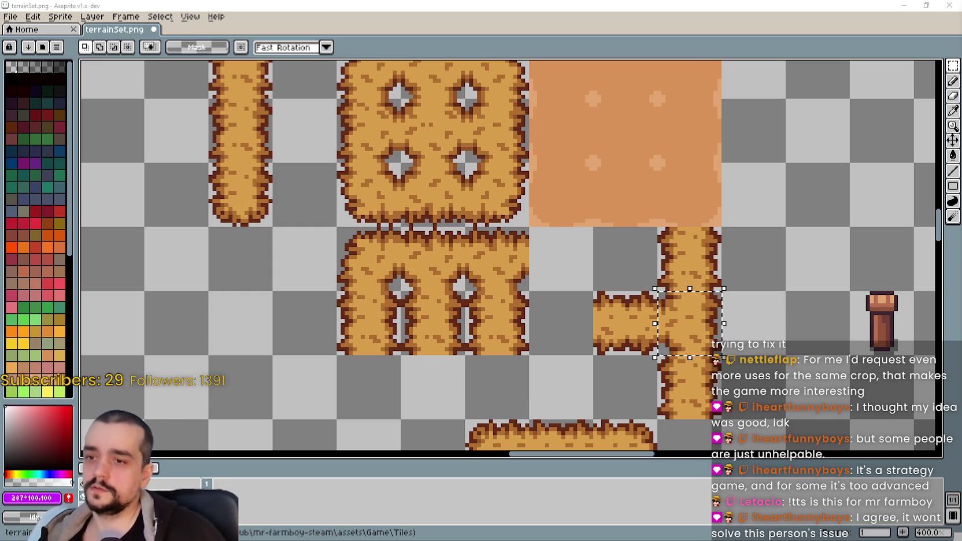
Select the short horizontal hay arm and settle it against the vertical bar.
scroll(591, 333, "up", 1)
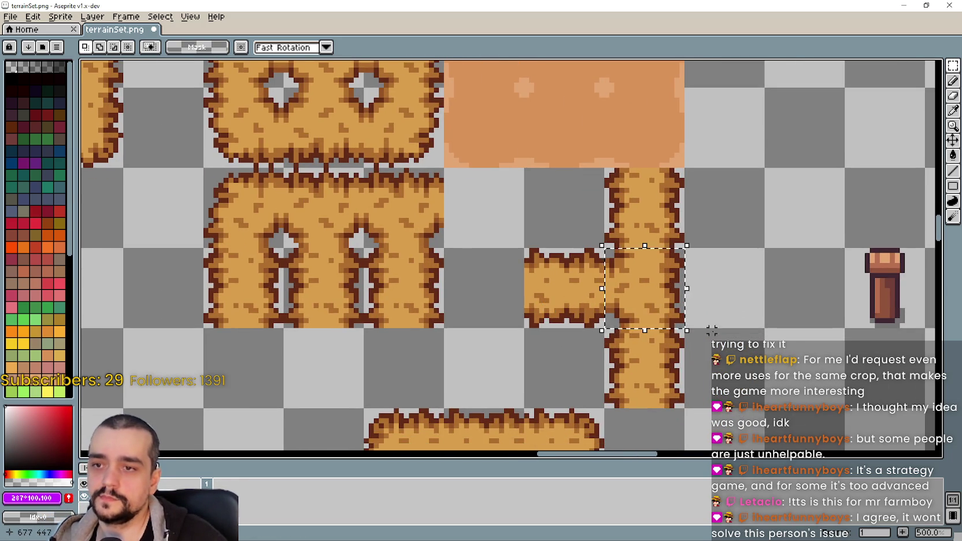
scroll(709, 318, "down", 2)
mouse_move(650, 284)
left_mouse_down()
mouse_move(596, 337)
mouse_move(656, 325)
left_mouse_up()
scroll(650, 325, "up", 2)
scroll(656, 325, "up", 1)
left_click(562, 299)
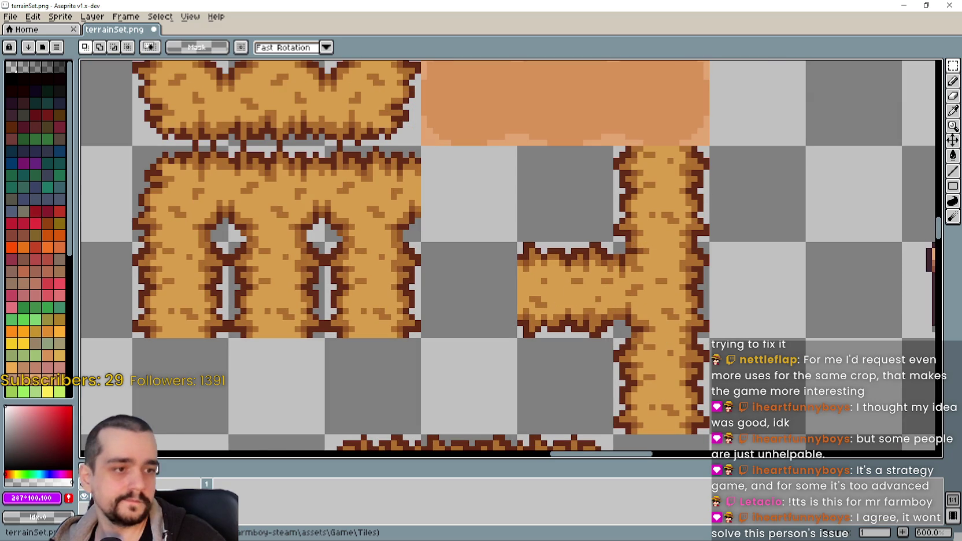
Select the arm-and-bar junction tile, then deselect it.
scroll(636, 316, "down", 1)
left_click_drag(631, 314, 641, 318)
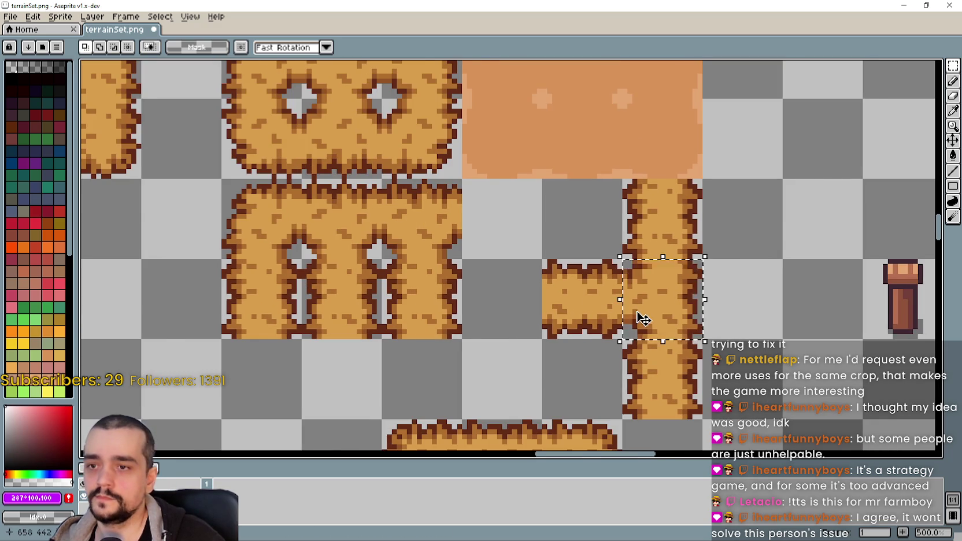
scroll(638, 318, "down", 2)
scroll(638, 318, "up", 1)
key("ctrl+d")
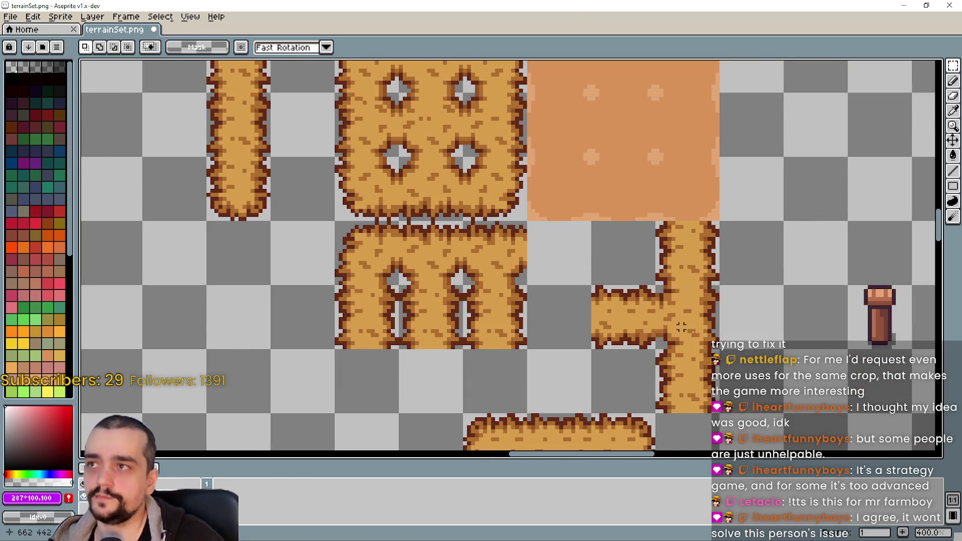
scroll(702, 334, "up", 1)
scroll(690, 325, "down", 1)
scroll(618, 305, "up", 1)
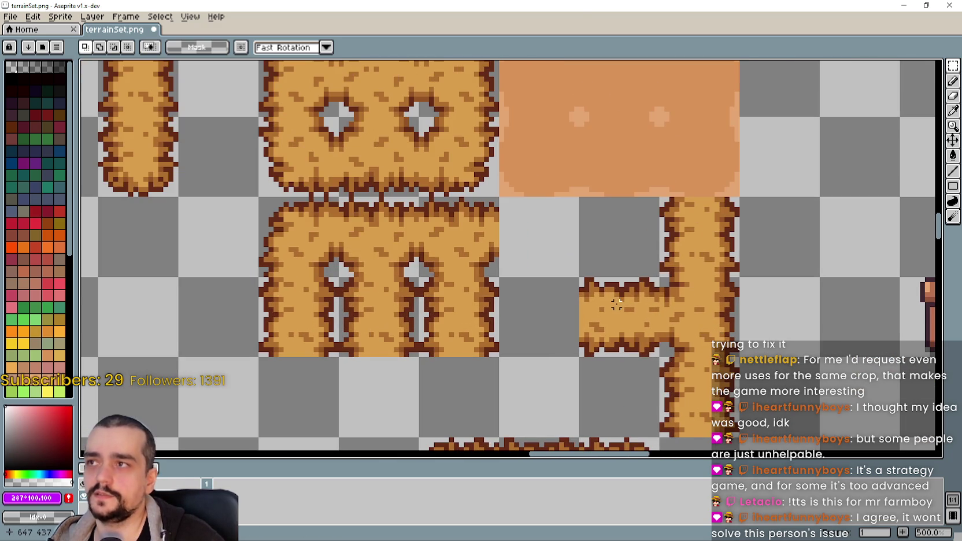
Marquee-select the left arm tile, then the vertical path tile.
left_click_drag(621, 303, 629, 303)
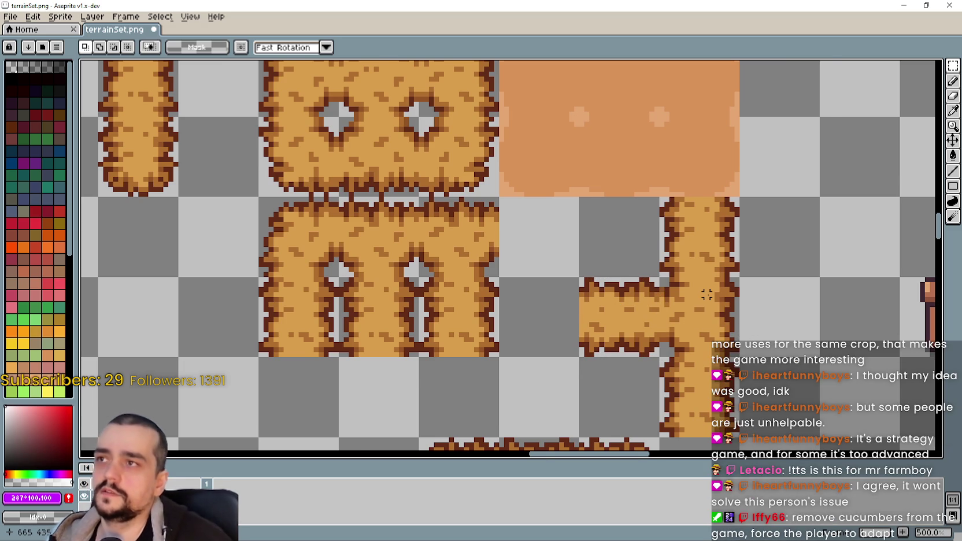
scroll(706, 295, "up", 1)
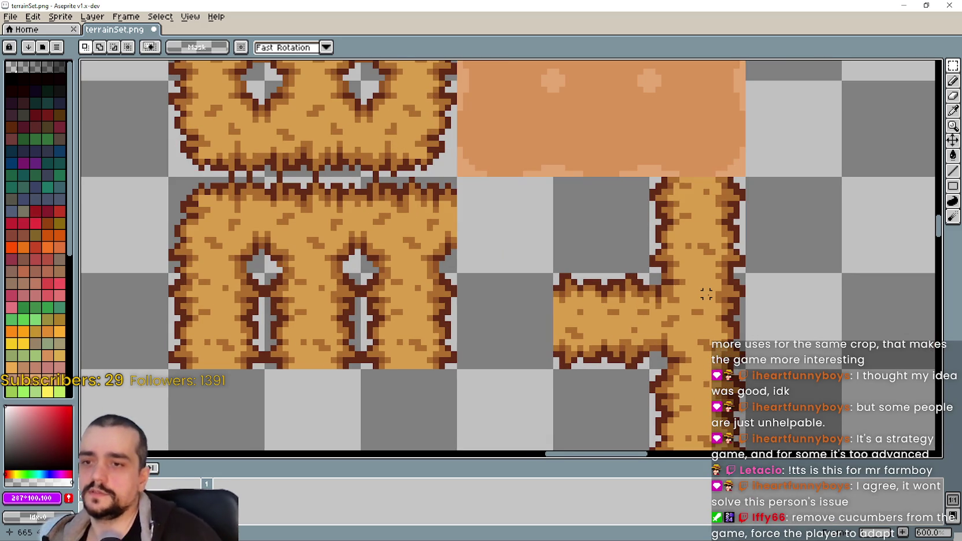
scroll(707, 295, "down", 1)
scroll(694, 300, "down", 1)
left_click_drag(681, 325, 692, 322)
scroll(685, 320, "down", 1)
scroll(678, 322, "up", 1)
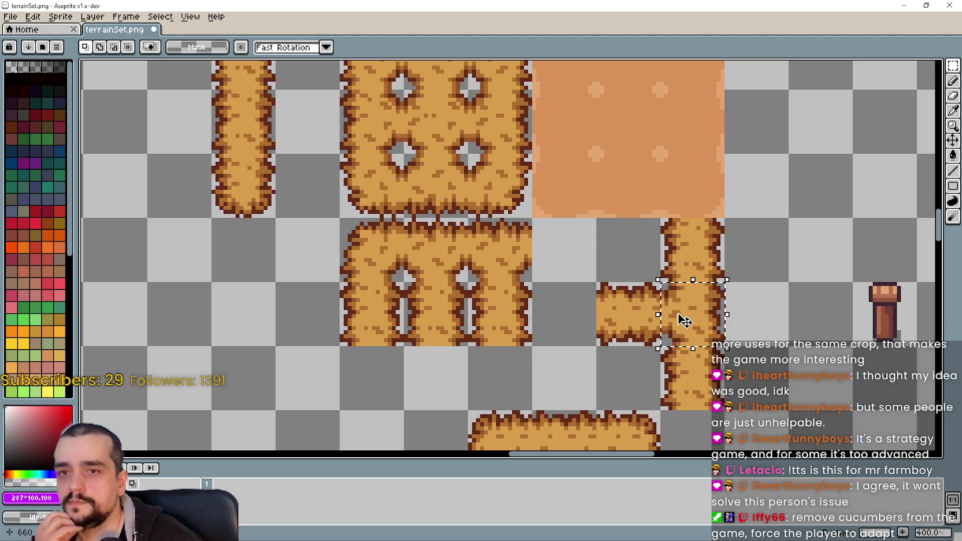
scroll(684, 321, "down", 2)
scroll(685, 321, "up", 3)
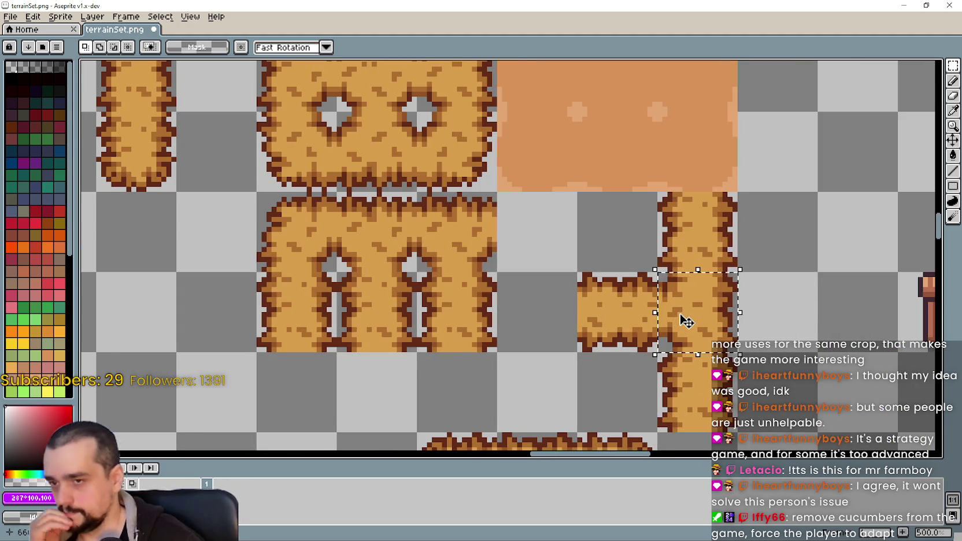
scroll(685, 321, "down", 2)
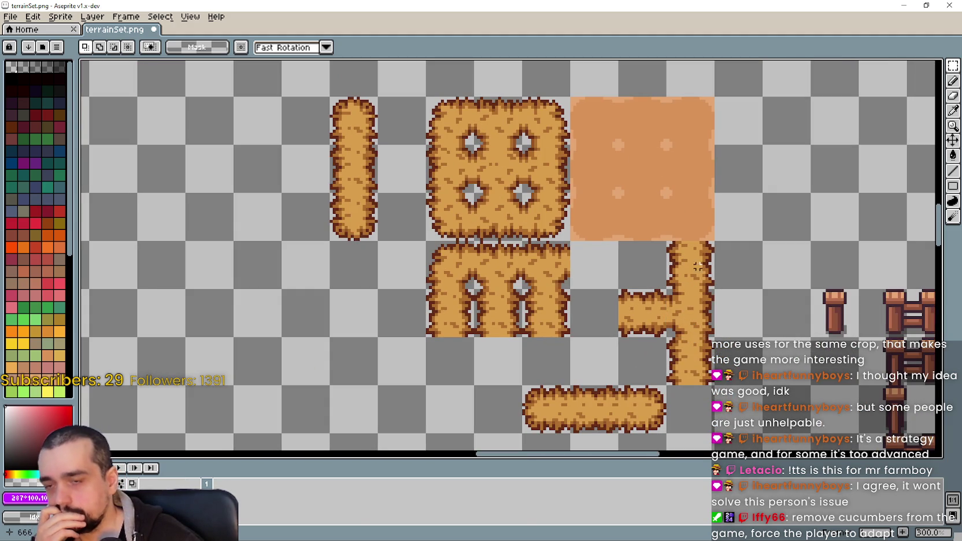
Position the selection box over the T-junction tile and zoom around to check it.
left_click_drag(689, 317, 707, 370)
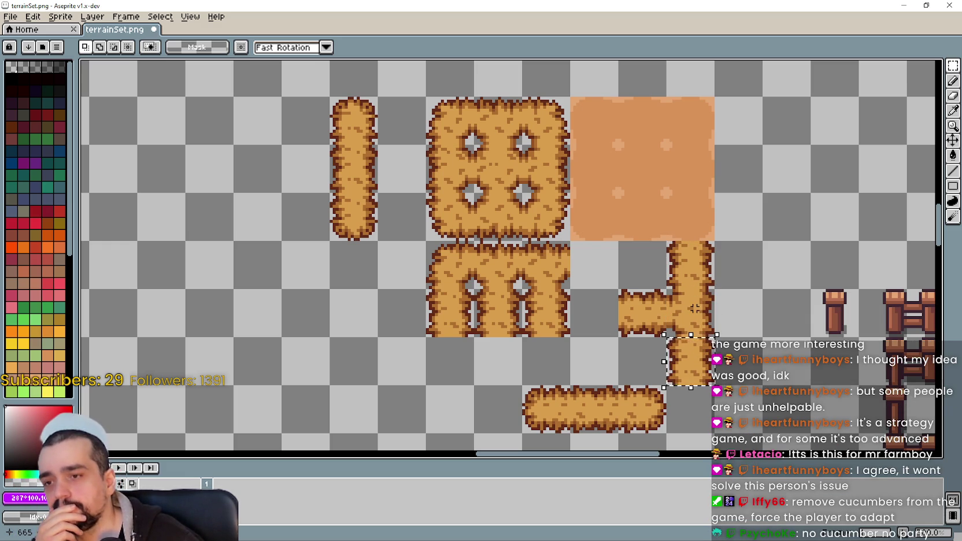
left_click_drag(691, 370, 694, 322)
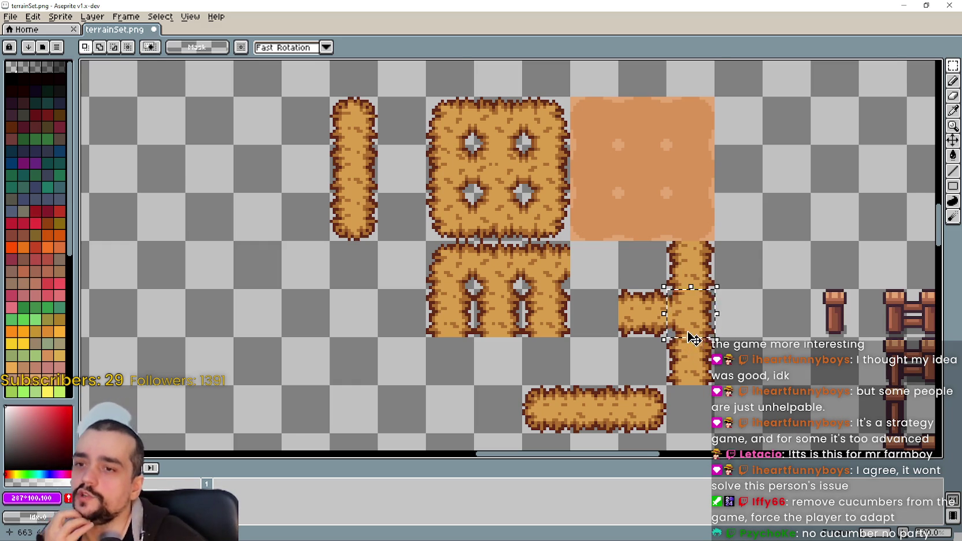
scroll(694, 340, "up", 2)
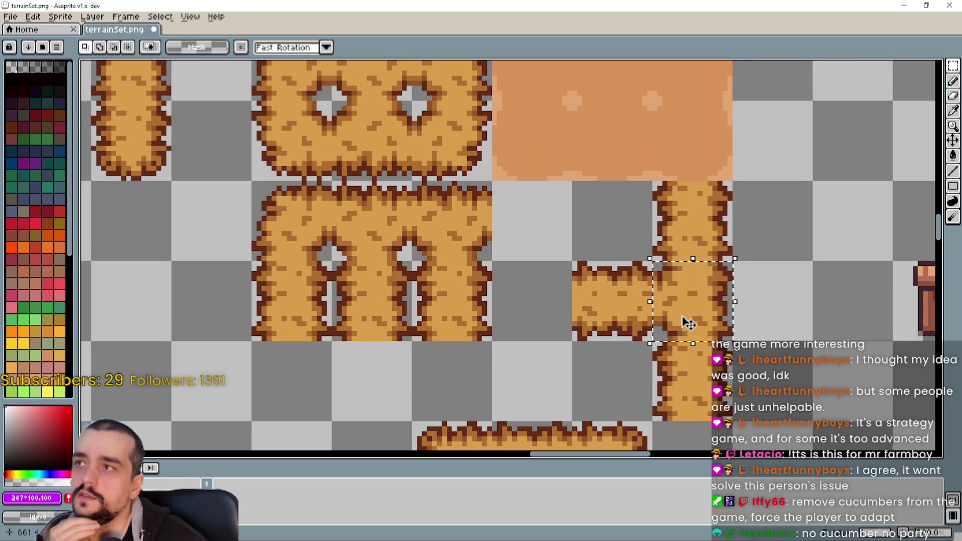
scroll(665, 299, "down", 1)
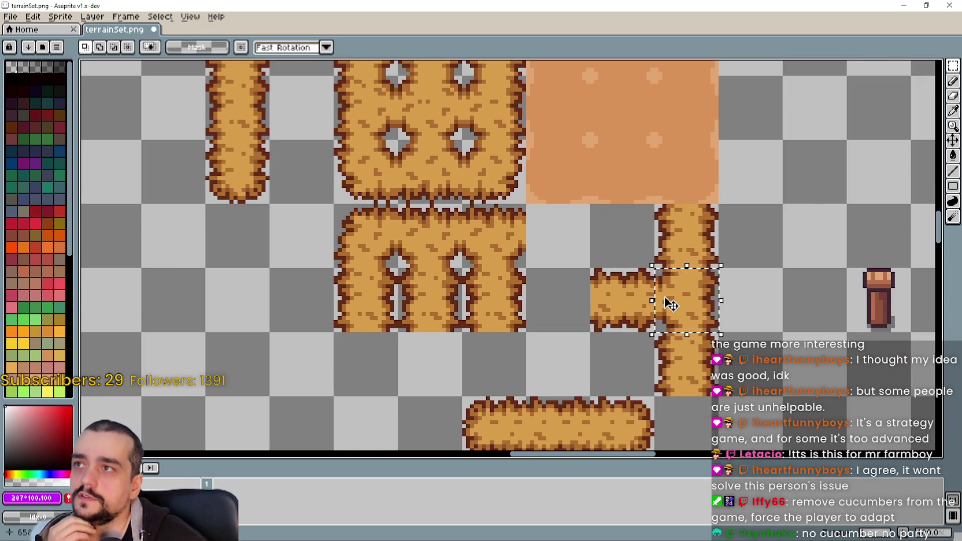
scroll(669, 303, "up", 1)
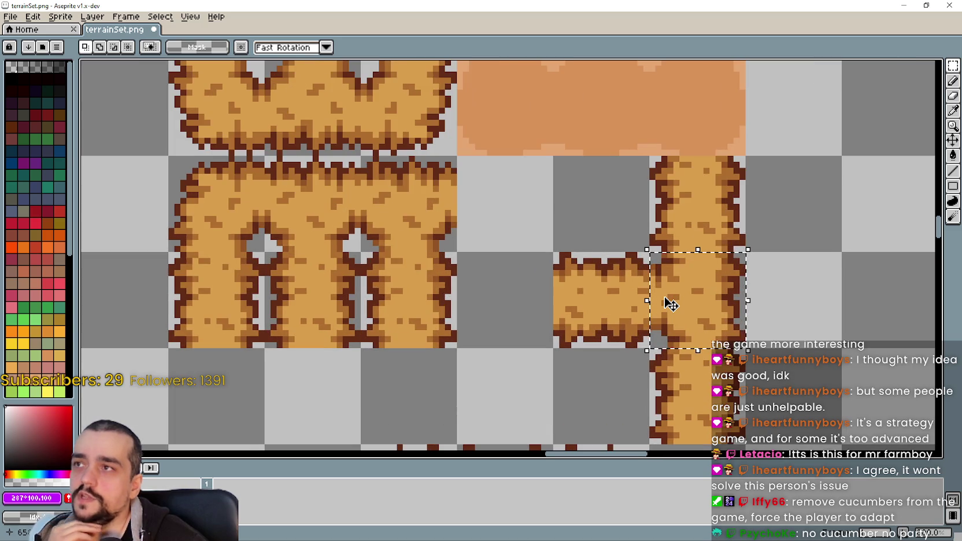
scroll(669, 302, "down", 1)
scroll(669, 301, "down", 1)
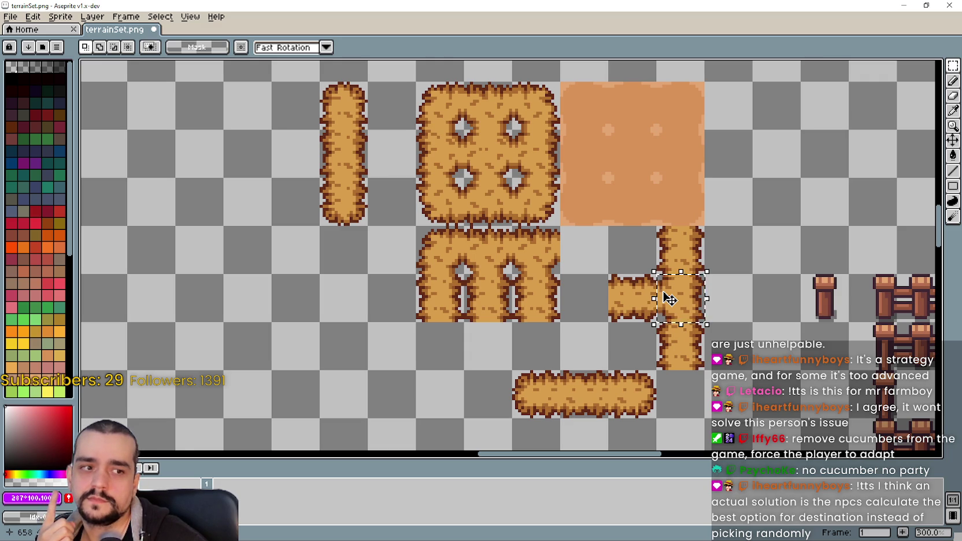
scroll(670, 299, "up", 2)
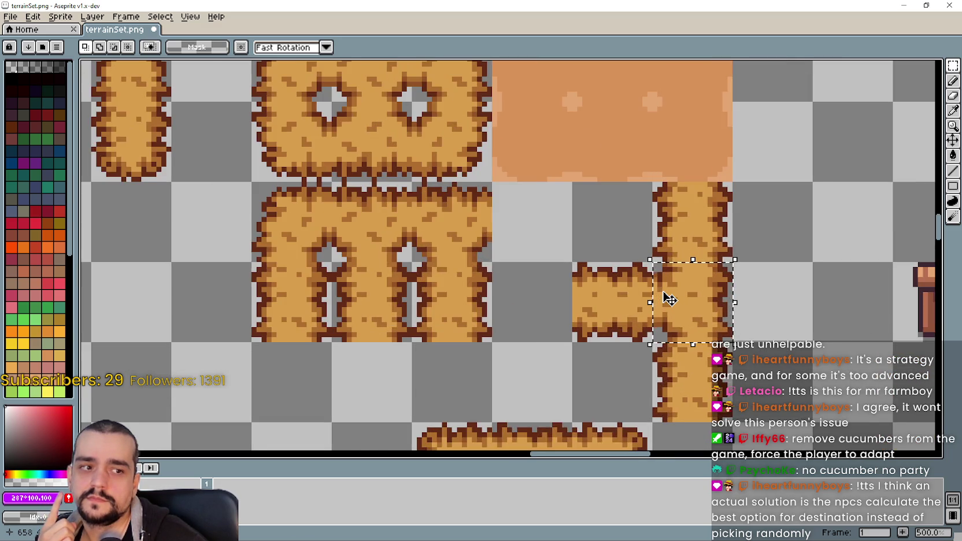
scroll(670, 299, "up", 2)
scroll(669, 298, "down", 3)
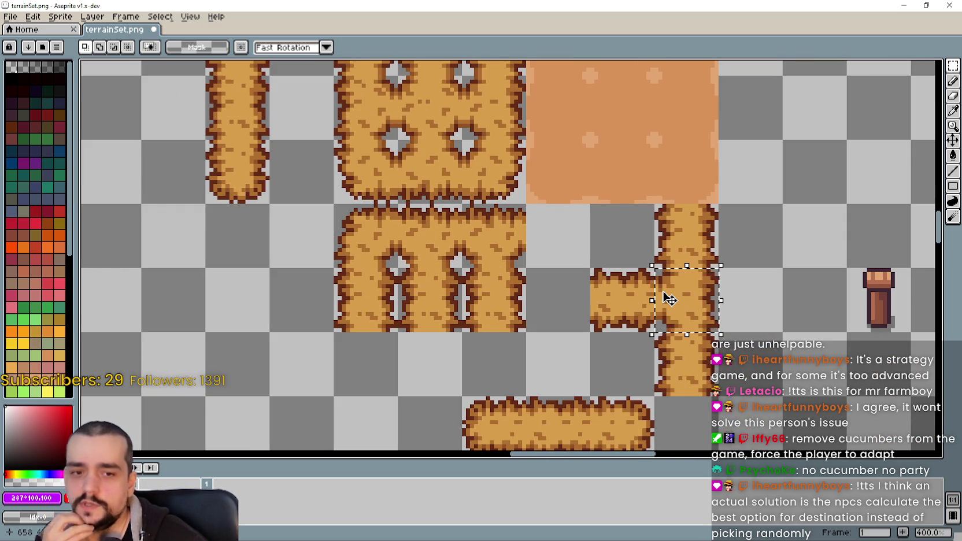
scroll(624, 294, "up", 1)
Select the horizontal hay tile left of the junction and shift the selection onto the horizontal piece.
scroll(655, 318, "up", 2)
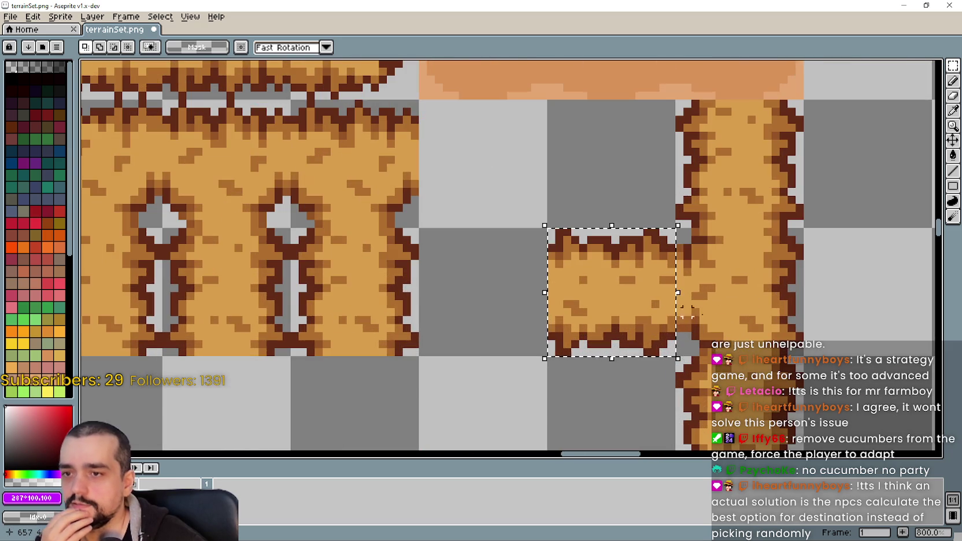
left_click_drag(624, 292, 753, 300)
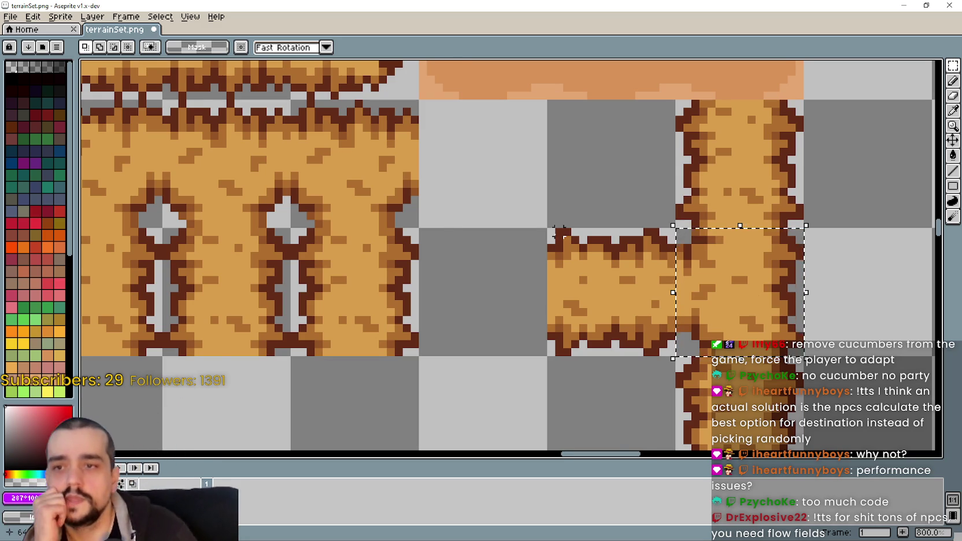
scroll(638, 318, "down", 1)
left_click_drag(552, 230, 646, 326)
scroll(723, 287, "up", 1)
Select the vertical path tile, then move the selection back onto the horizontal piece.
left_click_drag(714, 285, 723, 290)
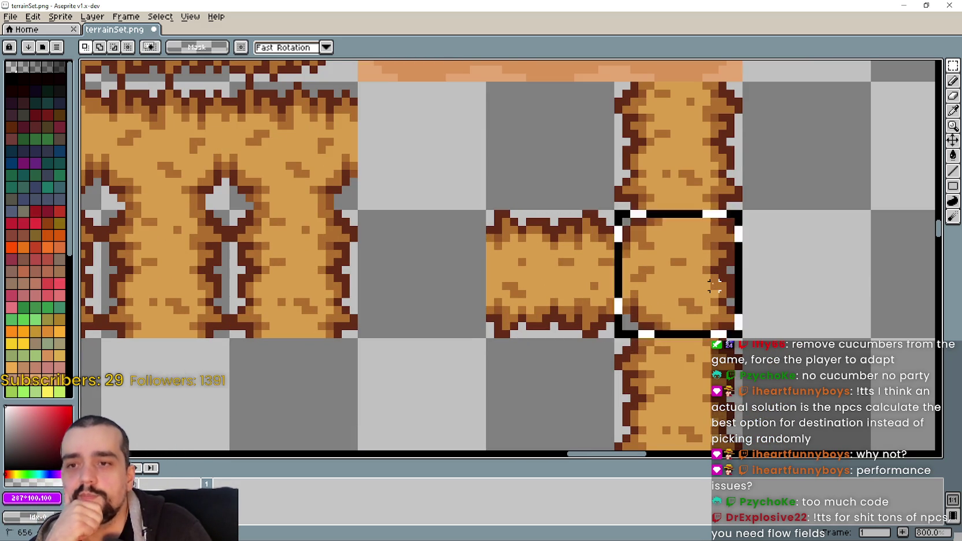
scroll(687, 279, "down", 1)
scroll(692, 284, "down", 1)
scroll(692, 284, "up", 2)
scroll(688, 280, "down", 2)
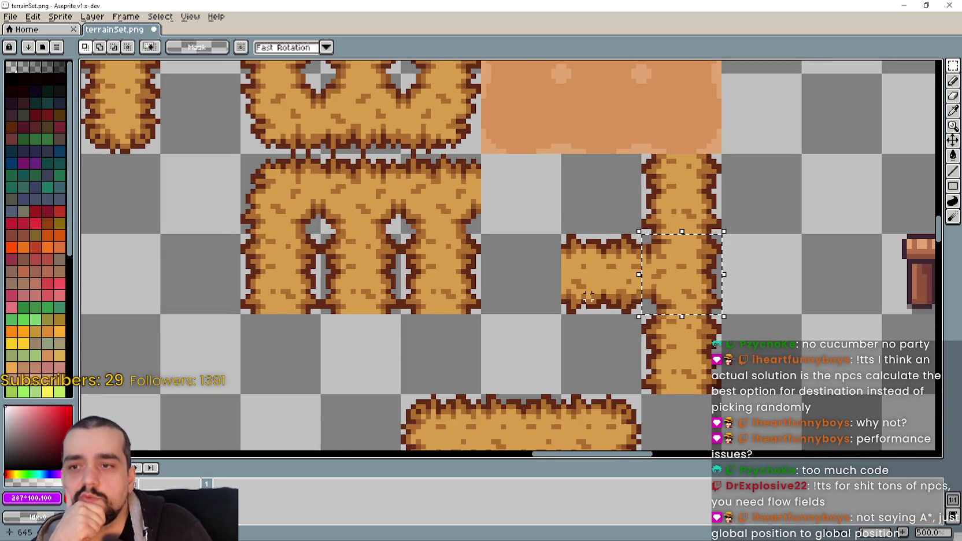
scroll(613, 293, "up", 1)
left_click(595, 280)
scroll(776, 287, "down", 1)
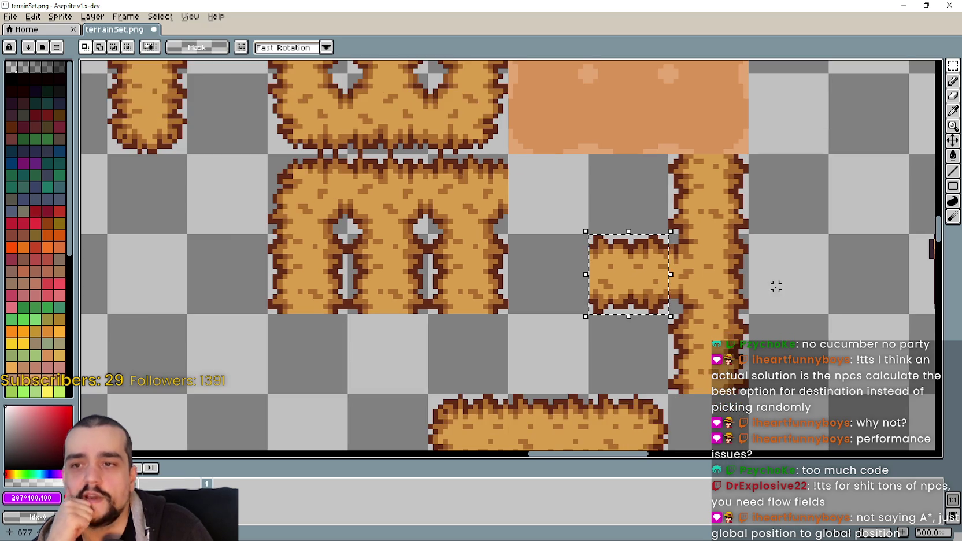
scroll(751, 281, "up", 1)
Select the vertical path tile and the tile below the junction, then clear that selection.
left_click(709, 283)
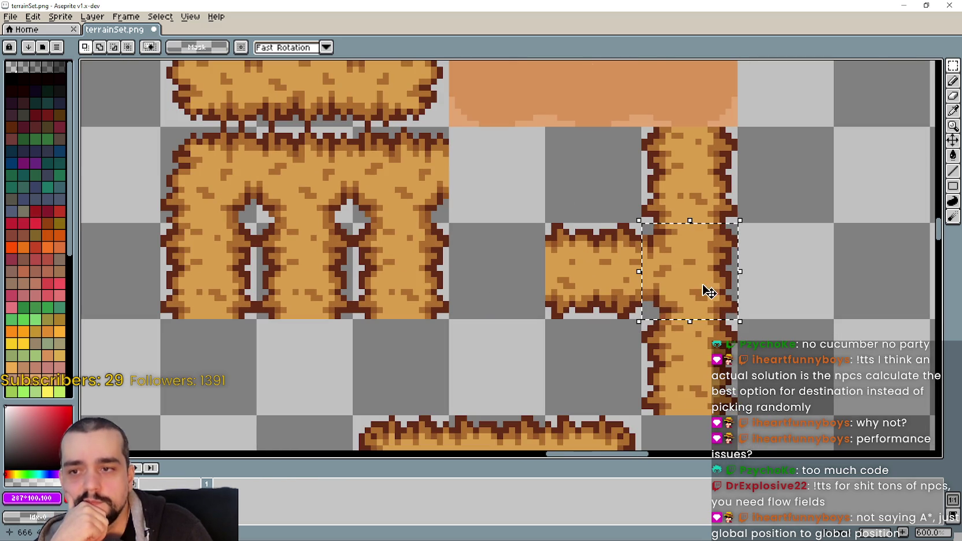
scroll(675, 352, "down", 1)
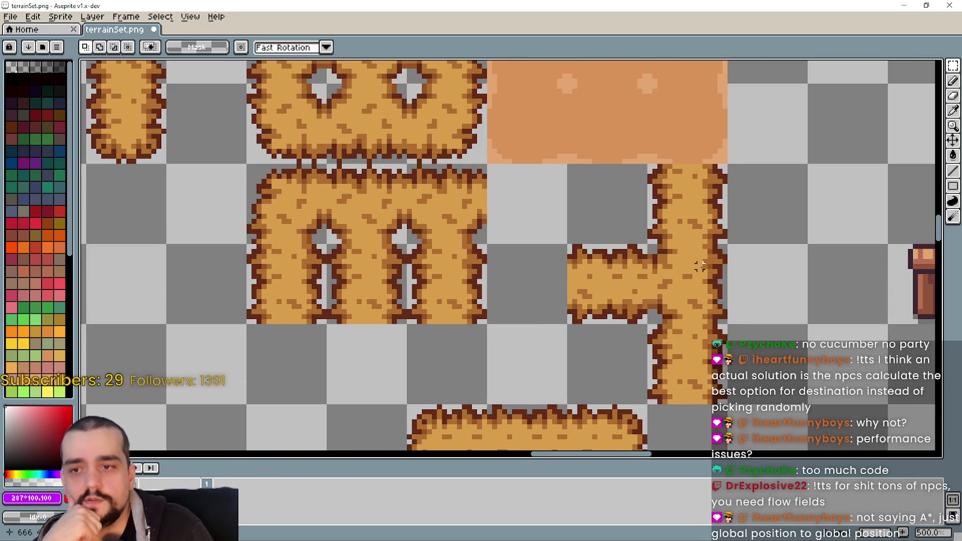
scroll(700, 266, "down", 1)
left_click(682, 364)
scroll(684, 286, "up", 2)
left_click(684, 287)
scroll(682, 290, "up", 2)
scroll(677, 296, "down", 3)
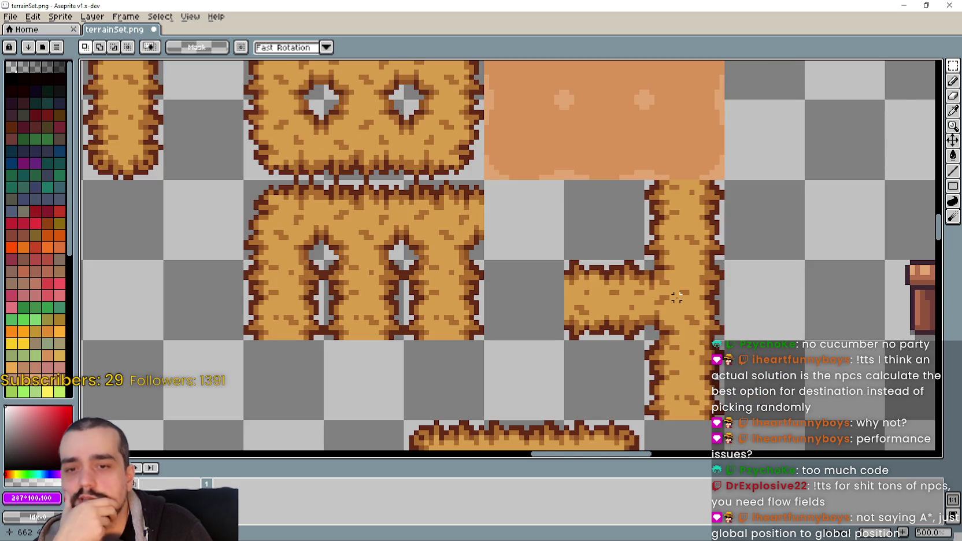
scroll(676, 297, "down", 2)
Alternate selecting the junction tile and the horizontal tile left of it, panning the junction into view.
left_click(682, 282)
scroll(682, 283, "up", 2)
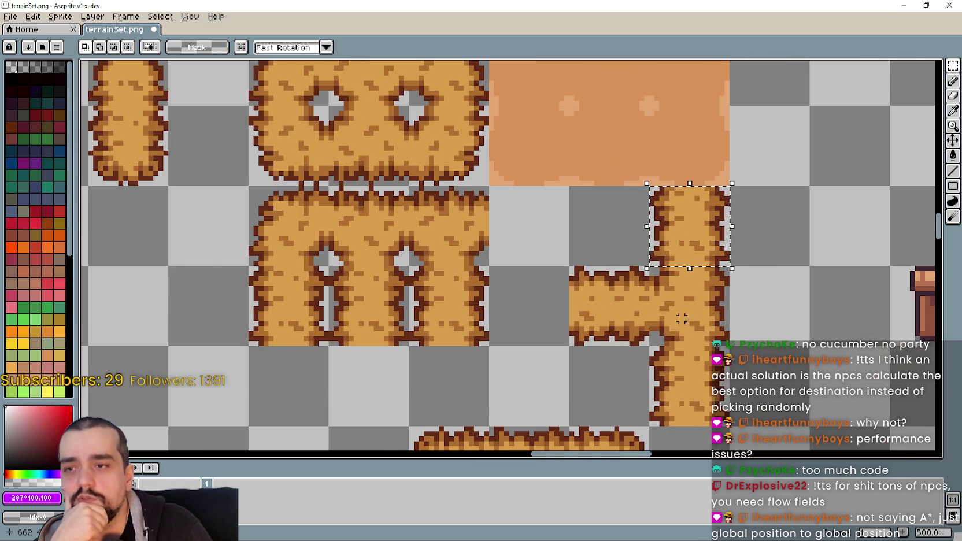
scroll(692, 327, "up", 1)
scroll(636, 312, "up", 1)
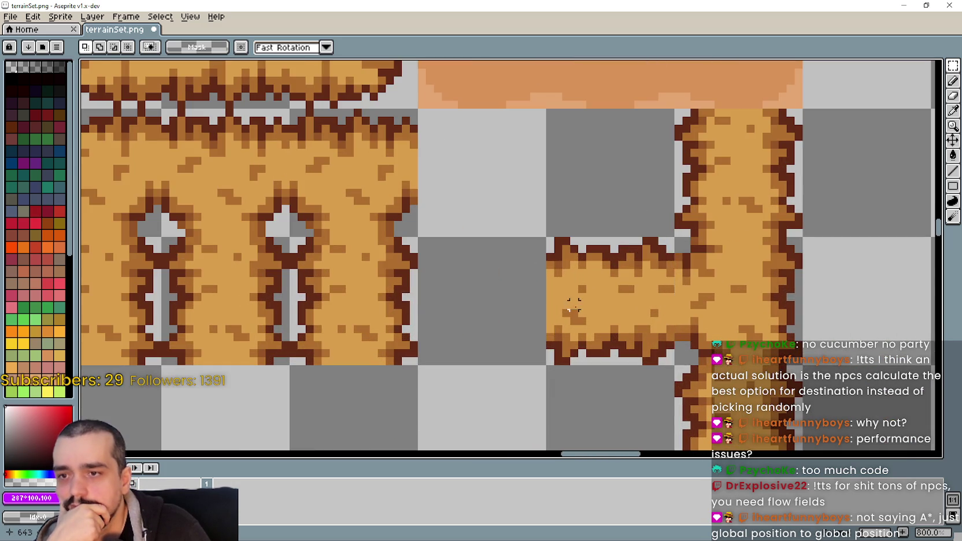
left_click(583, 312)
scroll(583, 311, "down", 3)
scroll(630, 303, "down", 1)
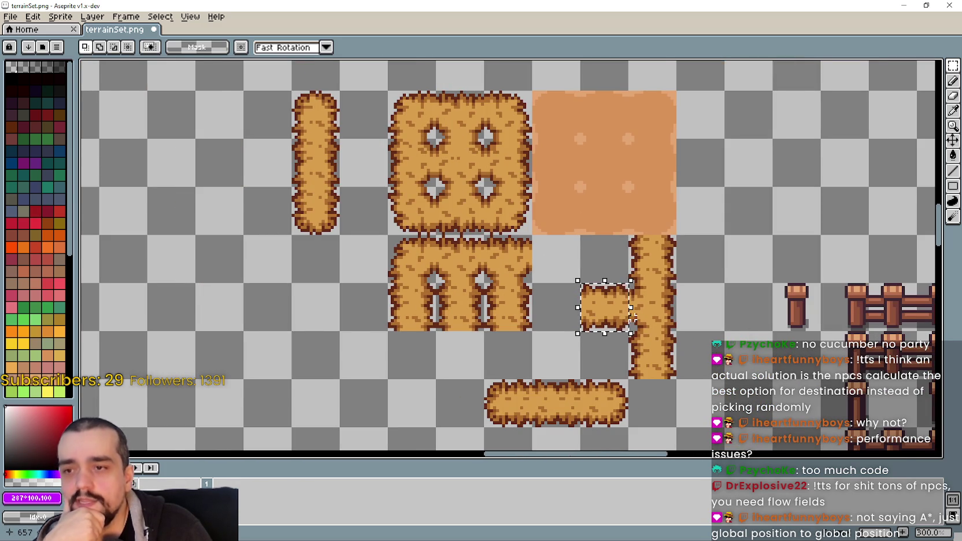
scroll(700, 289, "up", 1)
left_click(656, 312)
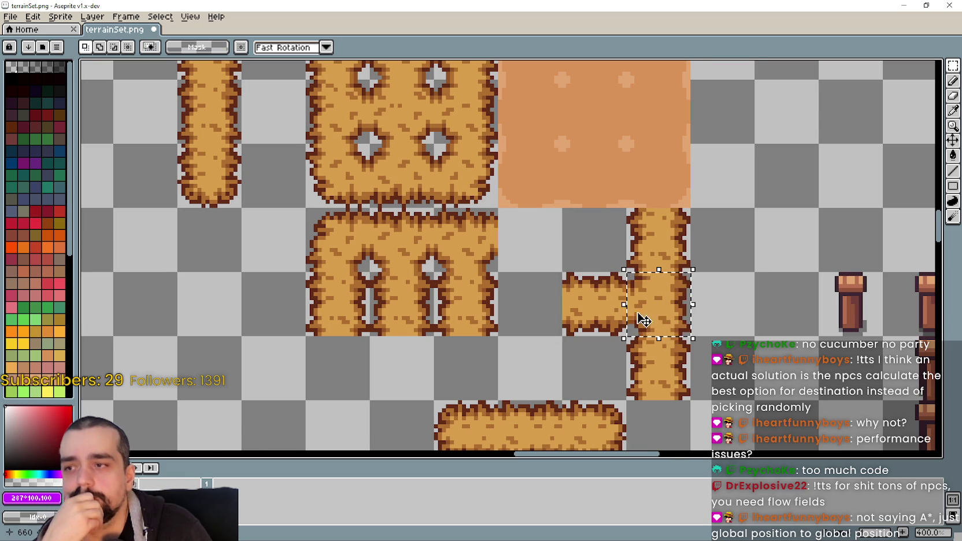
scroll(519, 317, "down", 1)
left_click_drag(519, 316, 619, 345)
Select the horizontal arm at the junction, zoom to check the joint, then select the tile below.
left_click(675, 342)
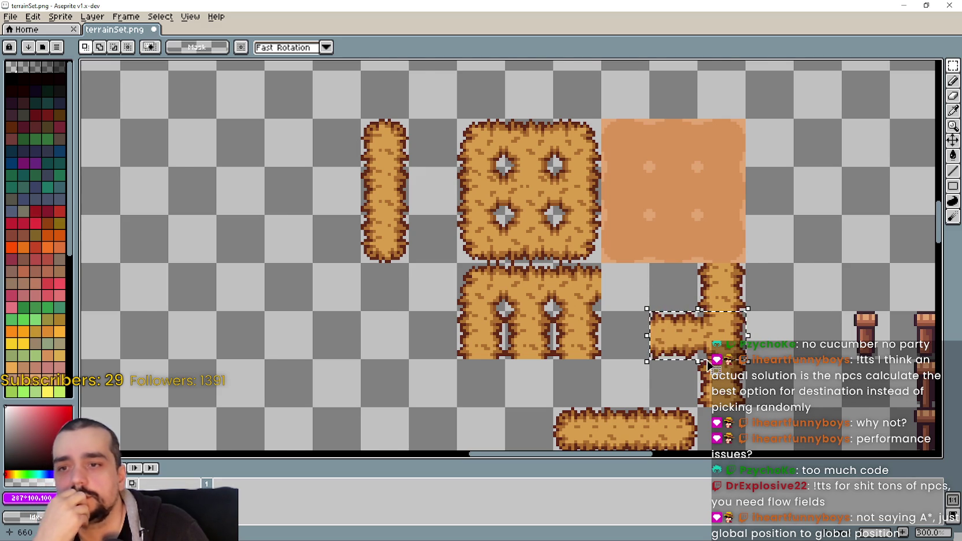
scroll(701, 354, "down", 1)
scroll(650, 330, "up", 1)
scroll(651, 330, "up", 1)
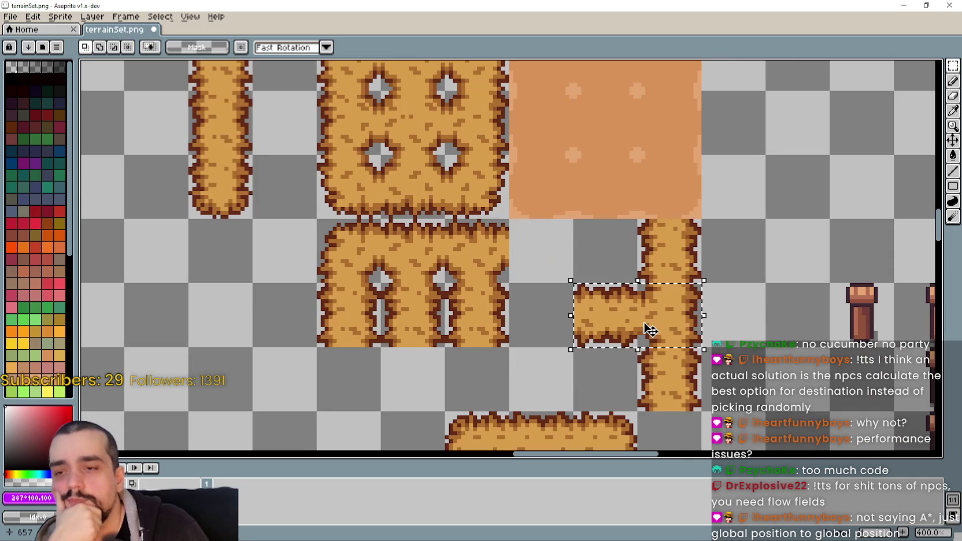
scroll(636, 327, "up", 3)
scroll(647, 336, "down", 1)
scroll(670, 347, "down", 1)
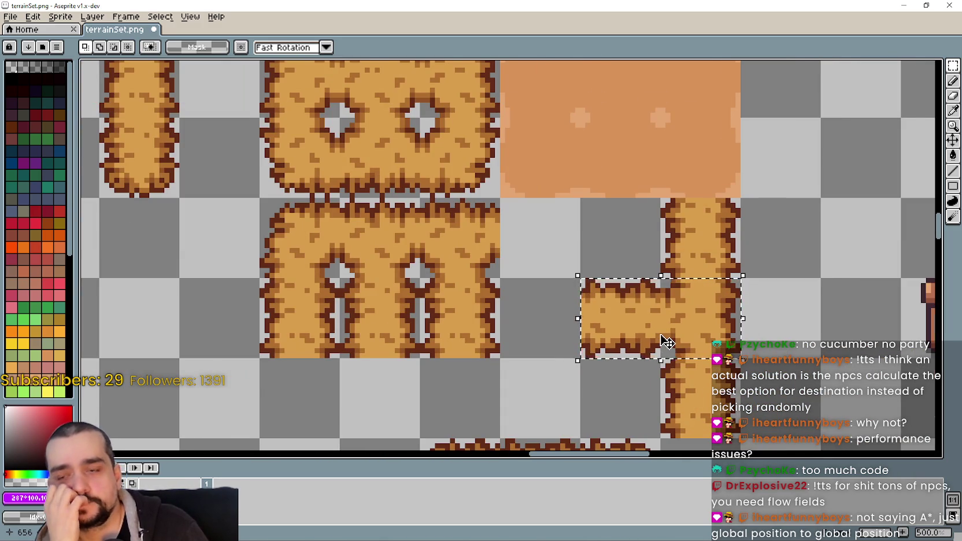
scroll(666, 342, "down", 2)
left_click_drag(675, 396, 677, 368)
Undo and redo the recent tile moves, ending back at the lower vertical tile selection.
key("ctrl+z")
key("ctrl+z")
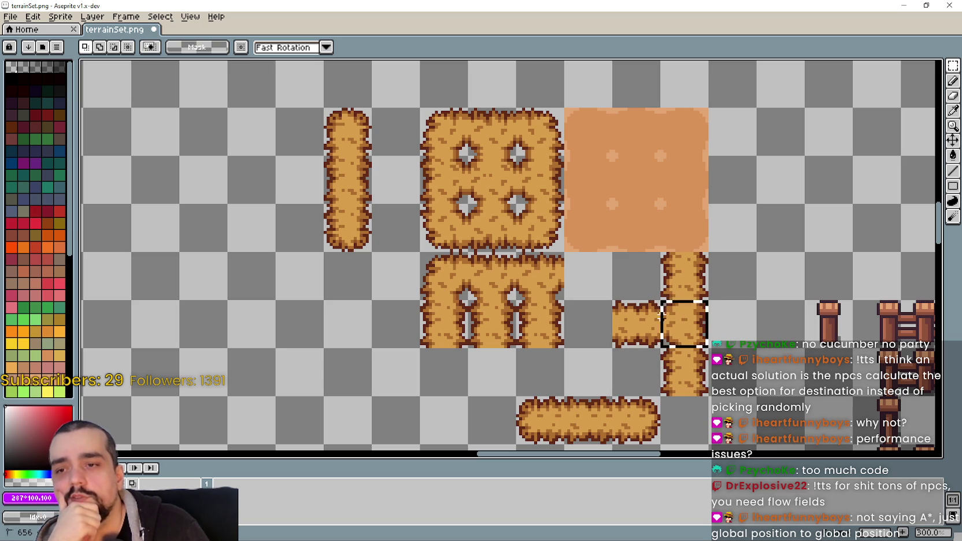
key("ctrl+z")
key("ctrl+z")
key("ctrl+y")
key("ctrl+y")
key("ctrl+z")
key("ctrl+y")
key("ctrl+z")
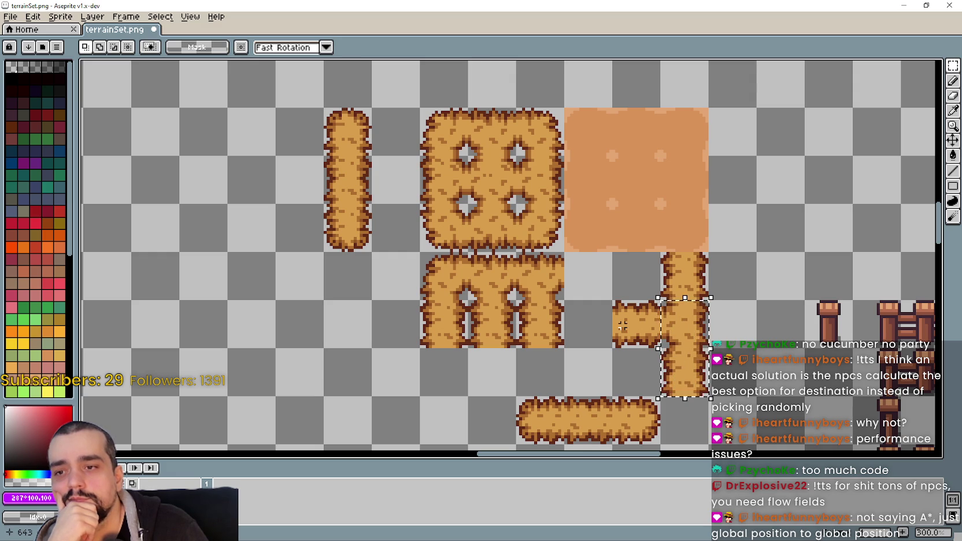
key("ctrl+z")
key("ctrl+y")
key("ctrl+z")
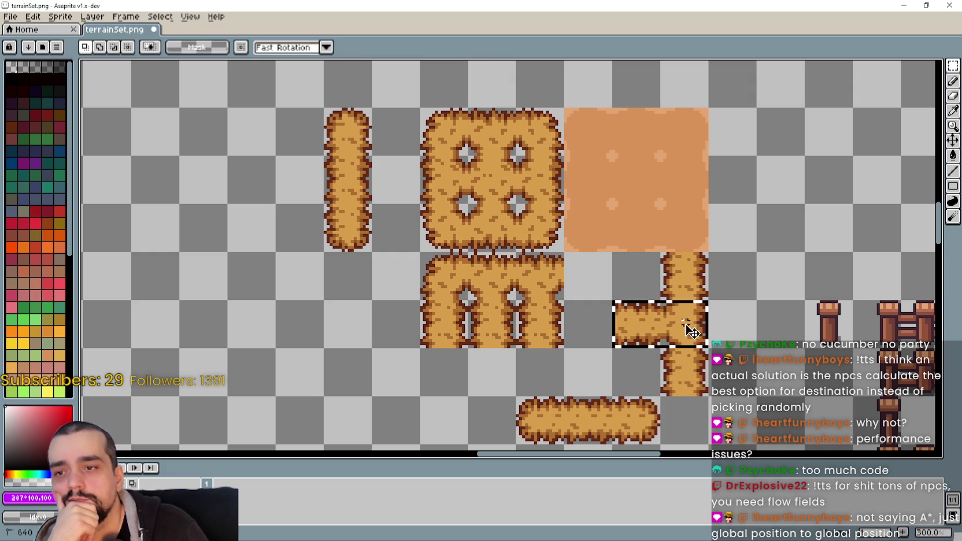
key("ctrl+z")
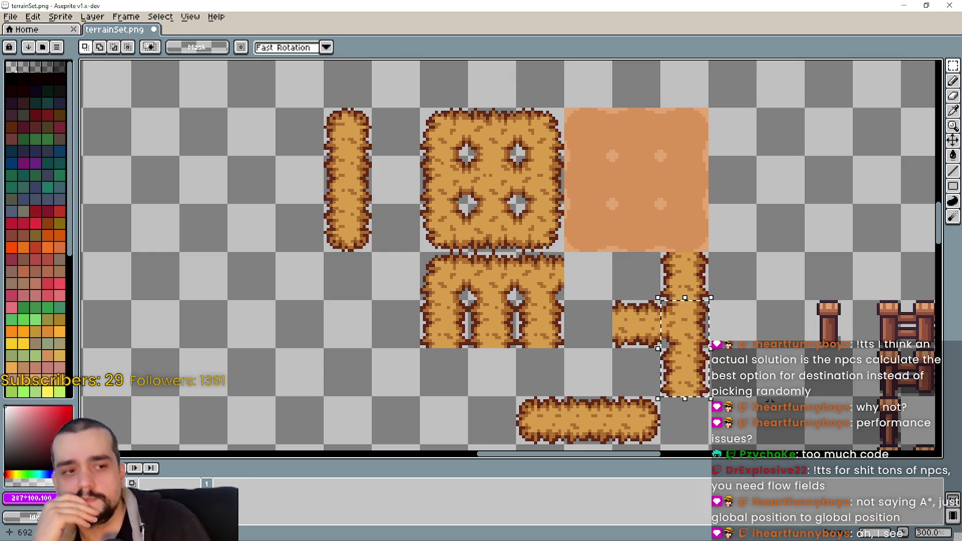
Try moving the short stub tile onto the vertical strip, then undo back to the intact column.
scroll(646, 322, "up", 1)
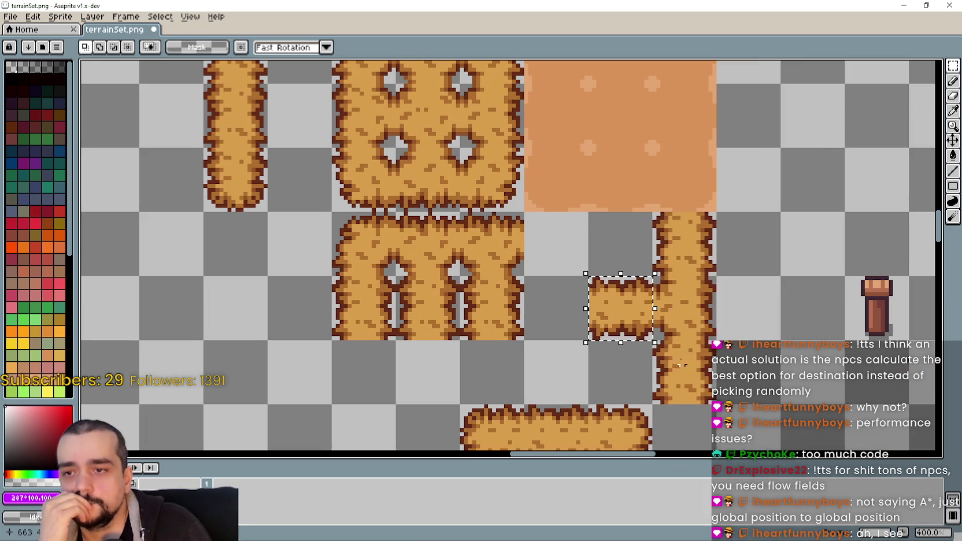
left_click_drag(656, 280, 601, 317)
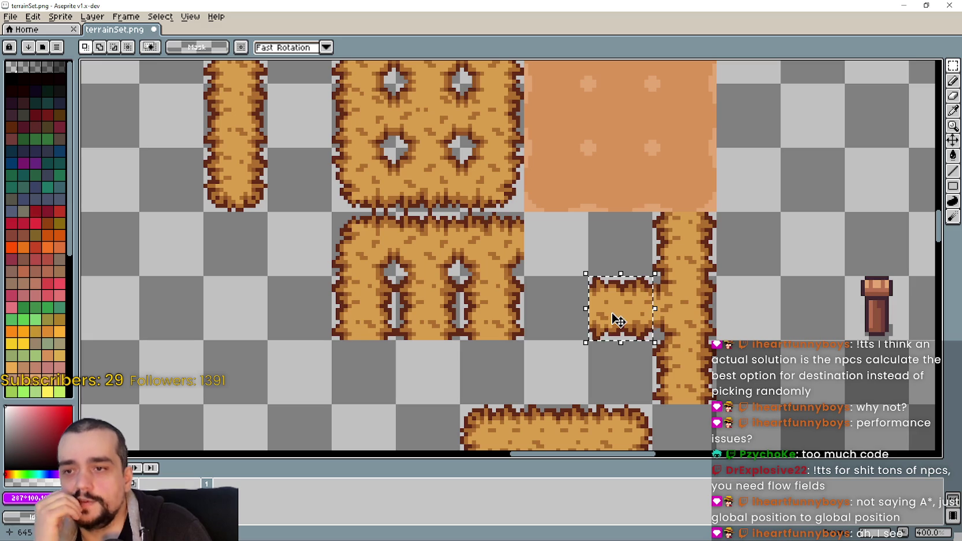
scroll(619, 316, "down", 2)
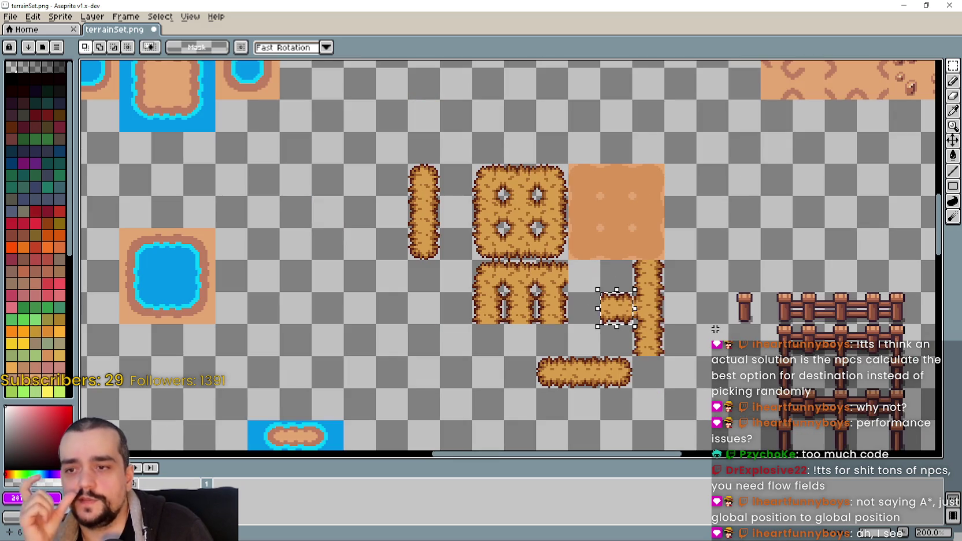
scroll(694, 310, "up", 1)
scroll(694, 309, "up", 1)
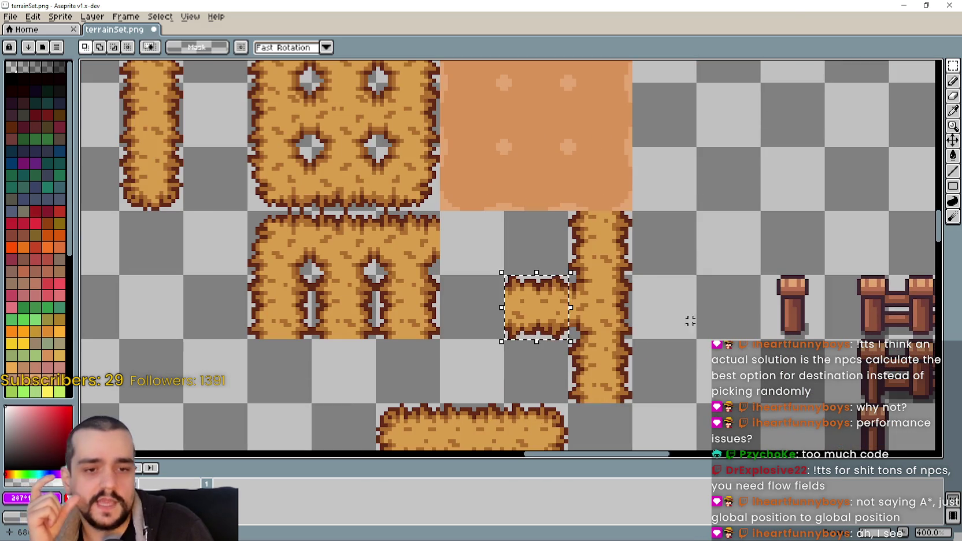
mouse_move(560, 308)
left_mouse_down()
mouse_move(623, 308)
mouse_move(619, 398)
left_mouse_up()
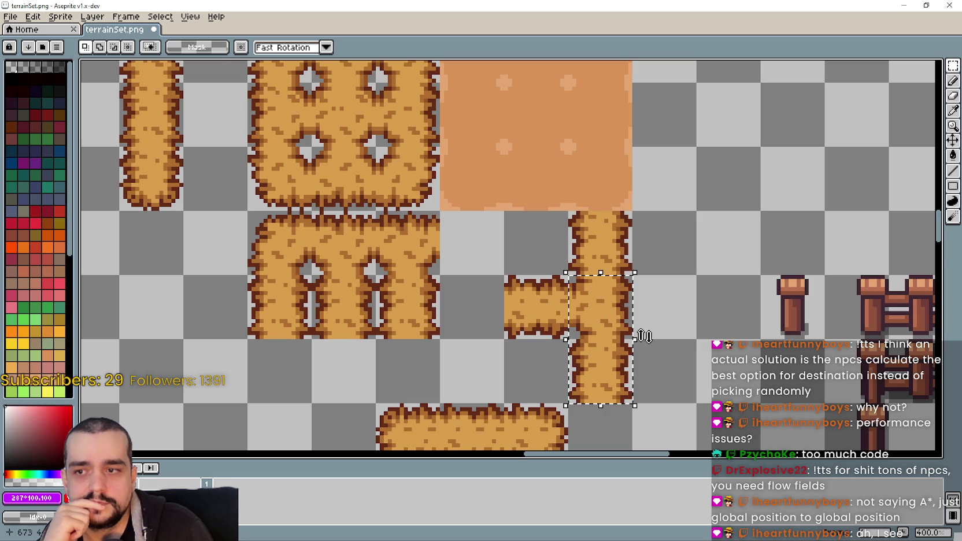
key("ctrl+z")
left_click_drag(618, 385, 601, 298)
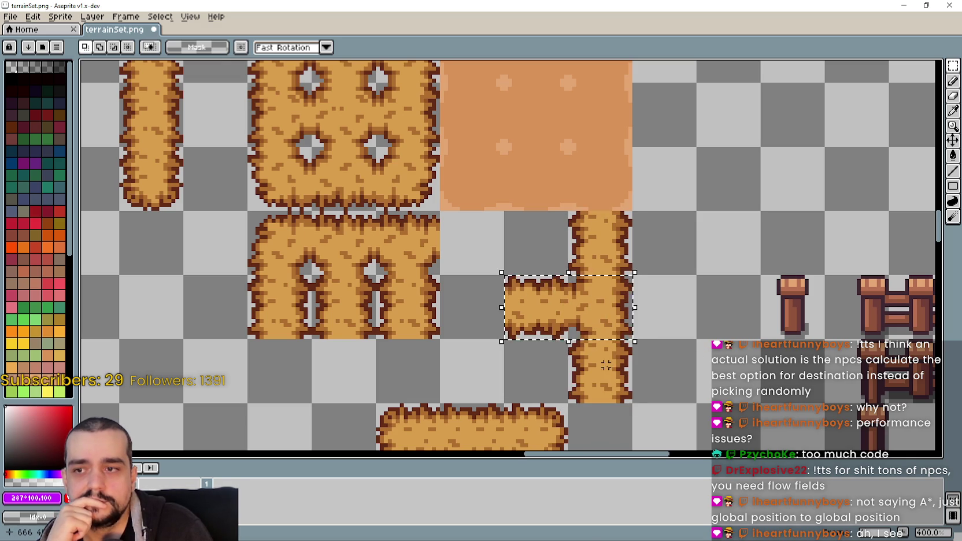
key("ctrl+z")
key("ctrl+z")
key("ctrl+z")
key("ctrl+z")
key("ctrl+z")
key("ctrl+z")
key("ctrl+z")
key("ctrl+z")
Deselect, then marquee-select the left arm tile and drag it right onto the vertical bar.
scroll(533, 316, "down", 1)
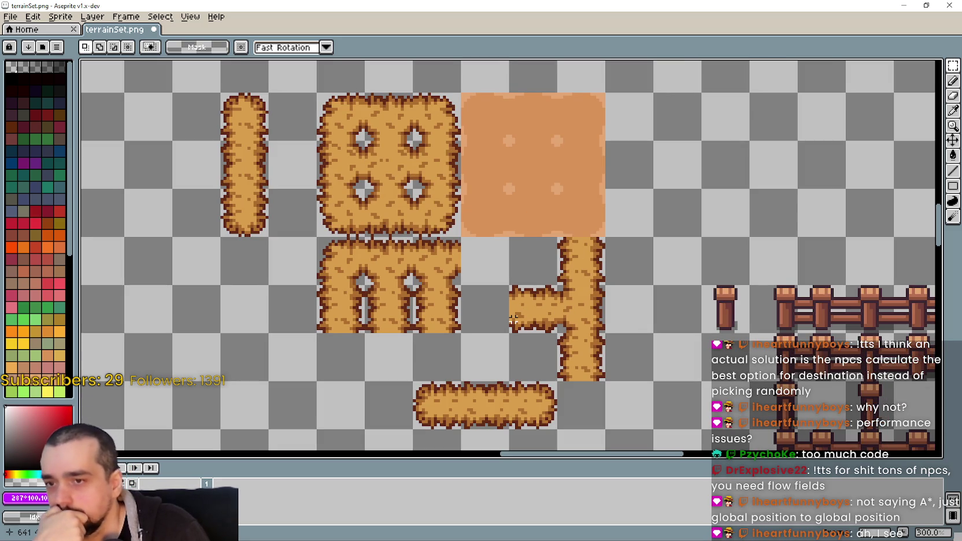
left_click_drag(549, 310, 607, 306)
scroll(582, 308, "up", 1)
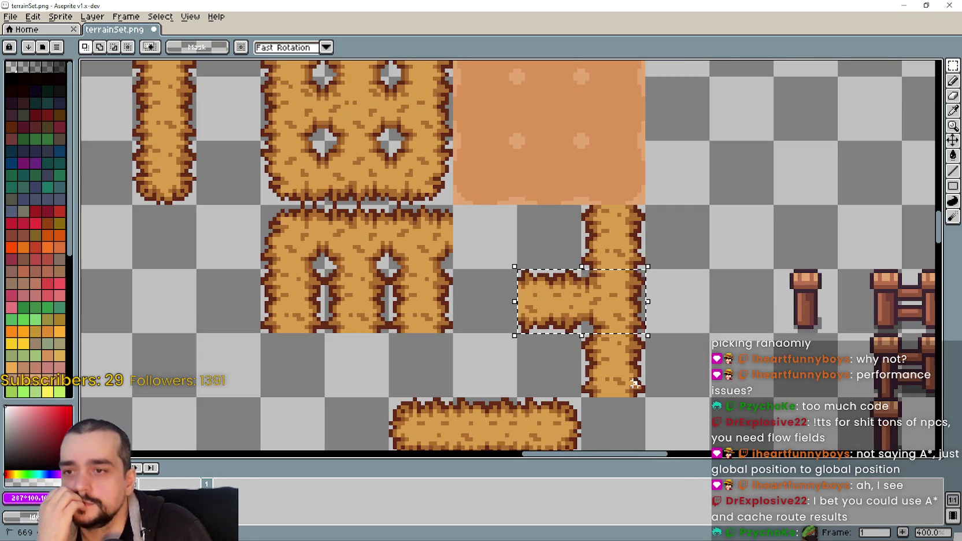
key("ctrl+d")
left_click_drag(516, 268, 583, 334)
scroll(528, 306, "up", 1)
scroll(551, 292, "down", 2)
left_click_drag(554, 297, 607, 296)
scroll(617, 272, "up", 3)
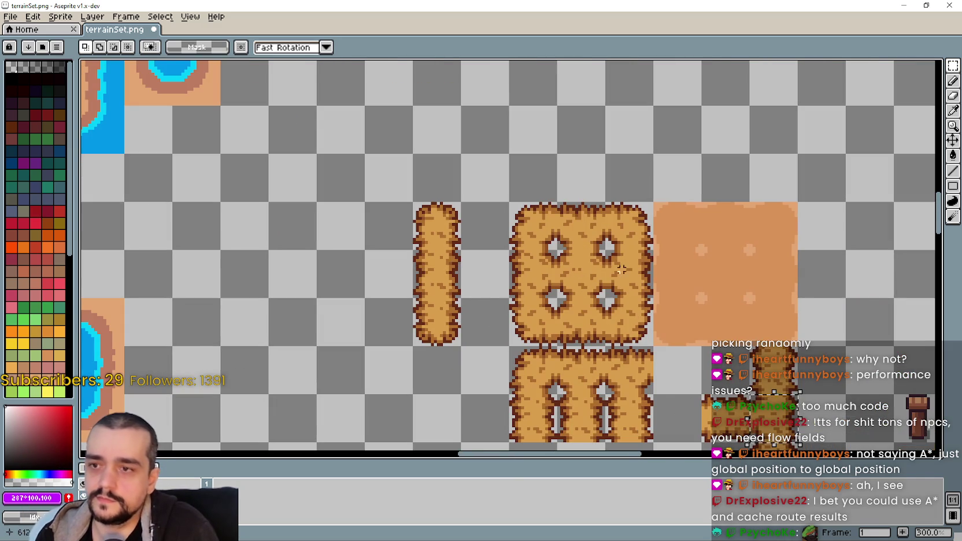
Erase one cell of the big hay tile and paste a 16x16 hay piece into the gap.
scroll(619, 283, "up", 1)
left_click(625, 286)
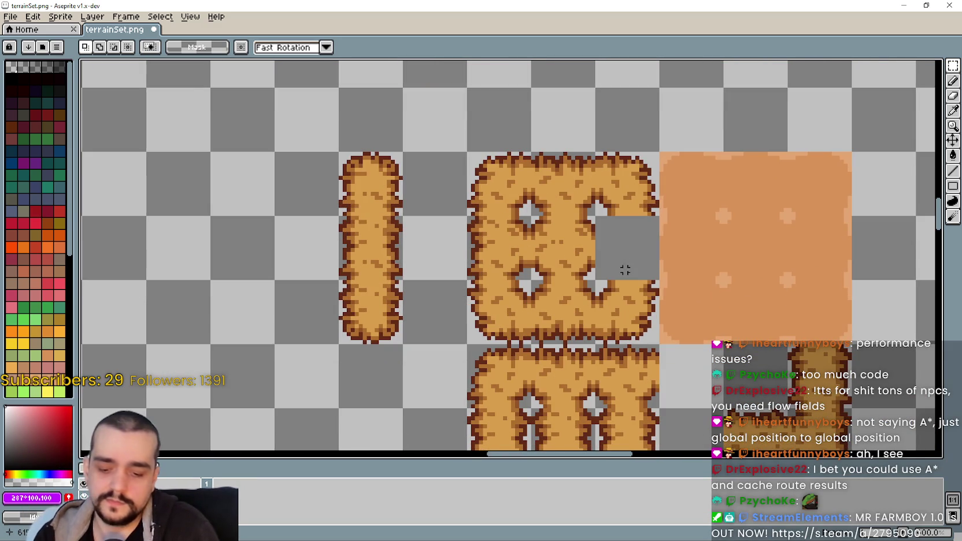
key("ctrl+v")
left_click_drag(744, 359, 631, 252)
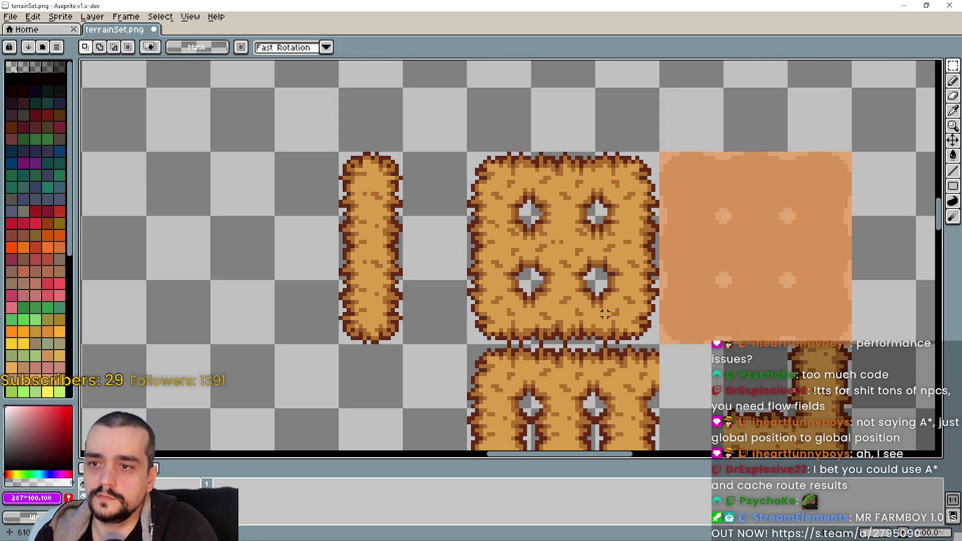
scroll(605, 322, "down", 1)
left_click_drag(492, 213, 500, 219)
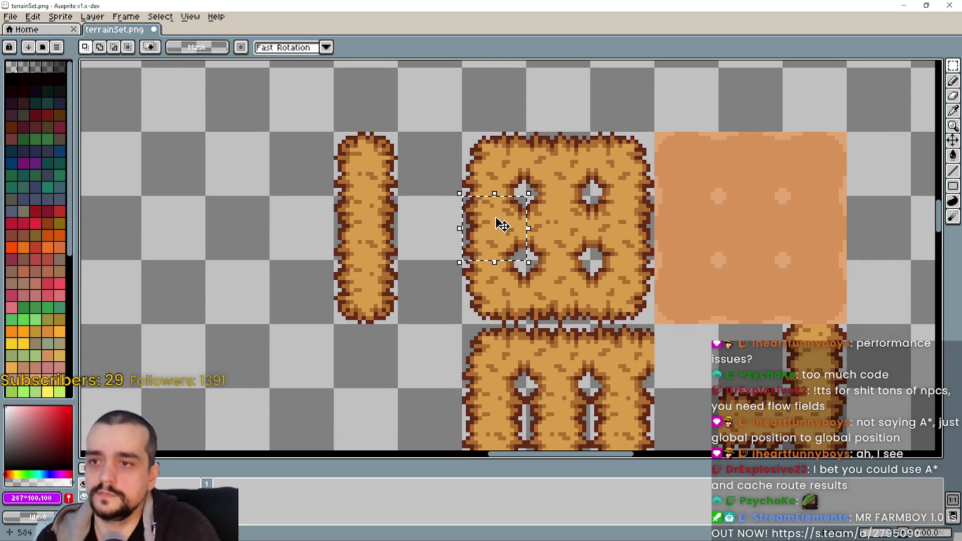
key("Delete")
key("ctrl+v")
mouse_move(797, 434)
left_mouse_down()
mouse_move(491, 263)
mouse_move(496, 241)
mouse_move(562, 229)
left_mouse_up()
key("Return")
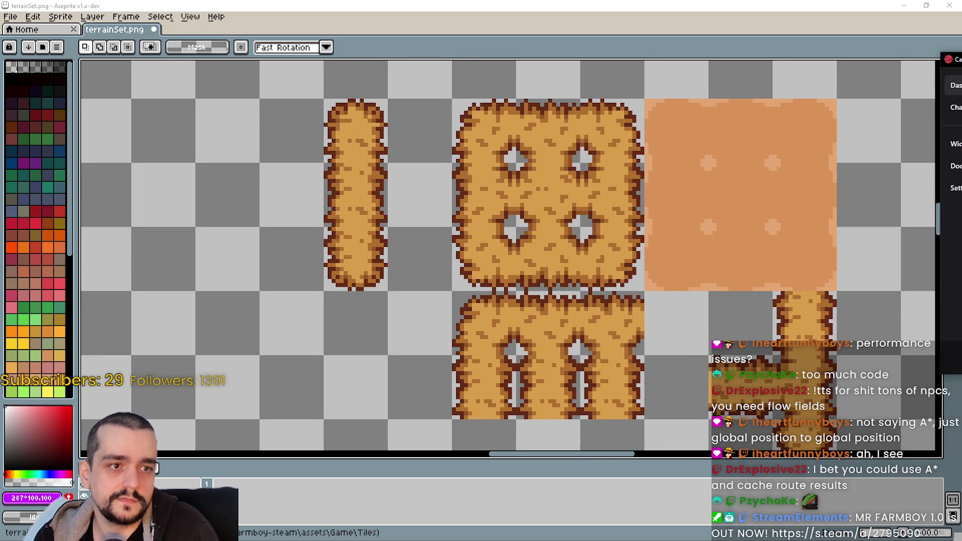
Move path tile selections onto the T-junction tile and the tile between the holes.
scroll(531, 223, "down", 2)
left_click_drag(530, 223, 569, 191)
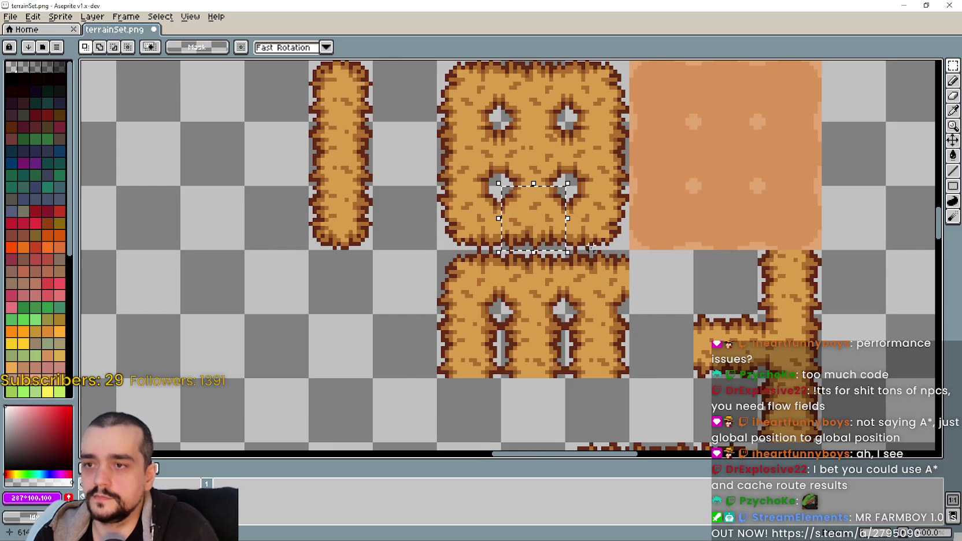
scroll(574, 186, "down", 1)
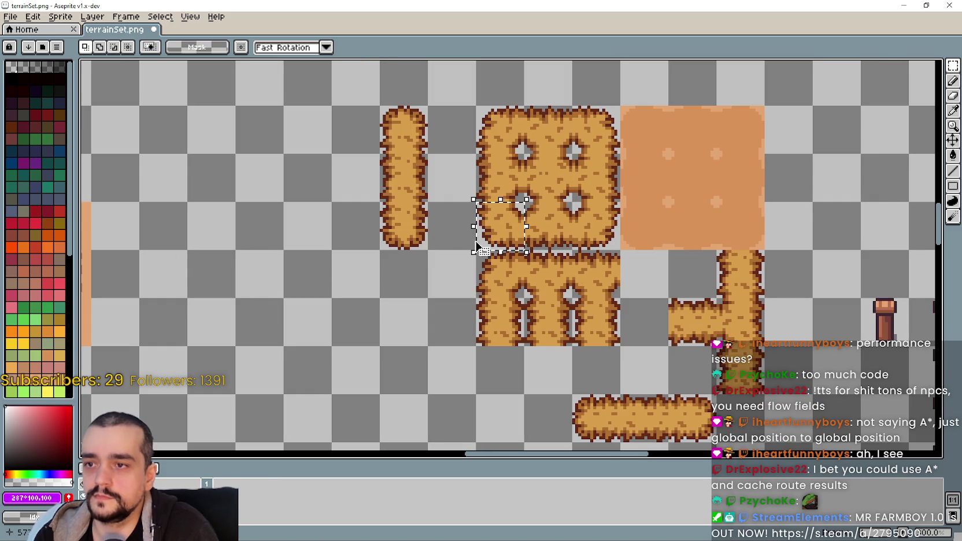
scroll(482, 205, "up", 1)
scroll(486, 153, "up", 1)
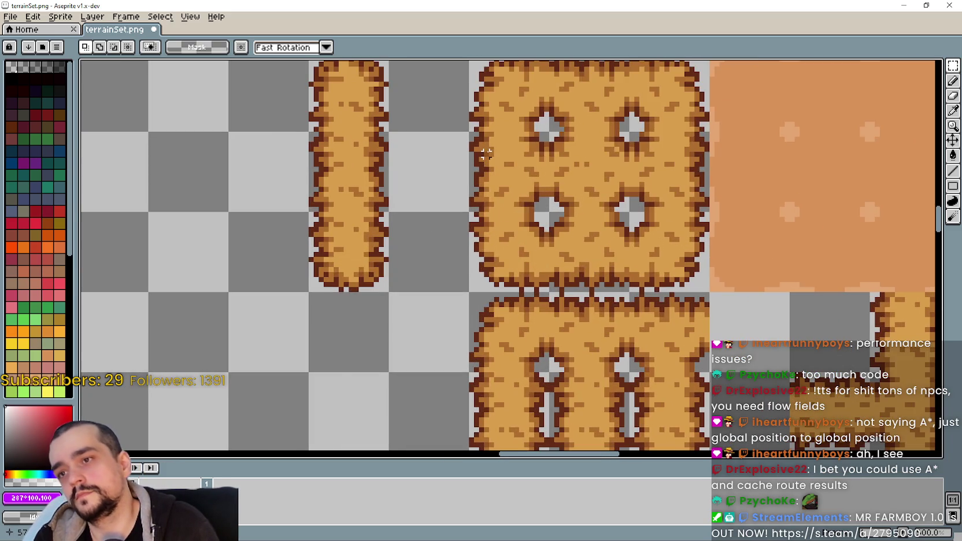
scroll(587, 199, "down", 1)
left_click_drag(556, 145, 624, 212)
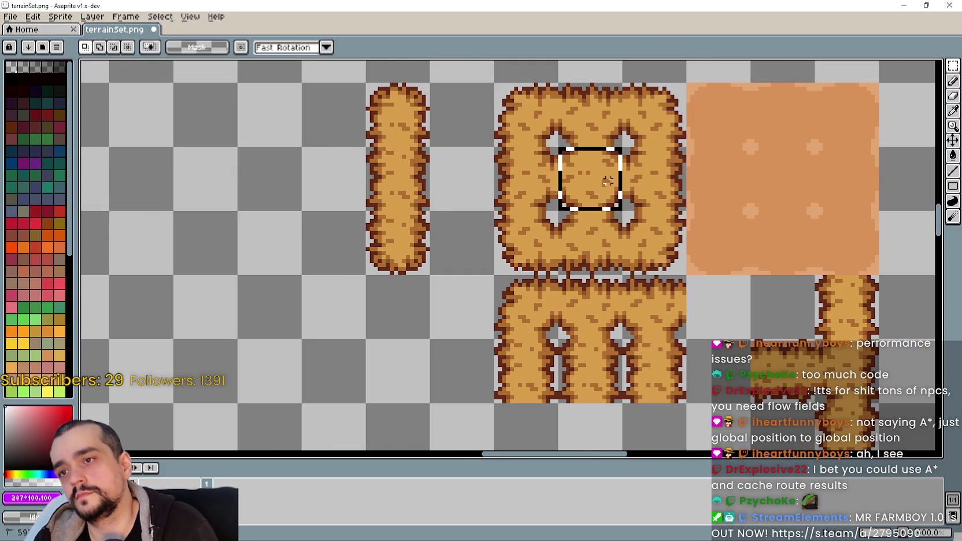
left_click_drag(829, 382, 635, 320)
left_click_drag(620, 276, 687, 344)
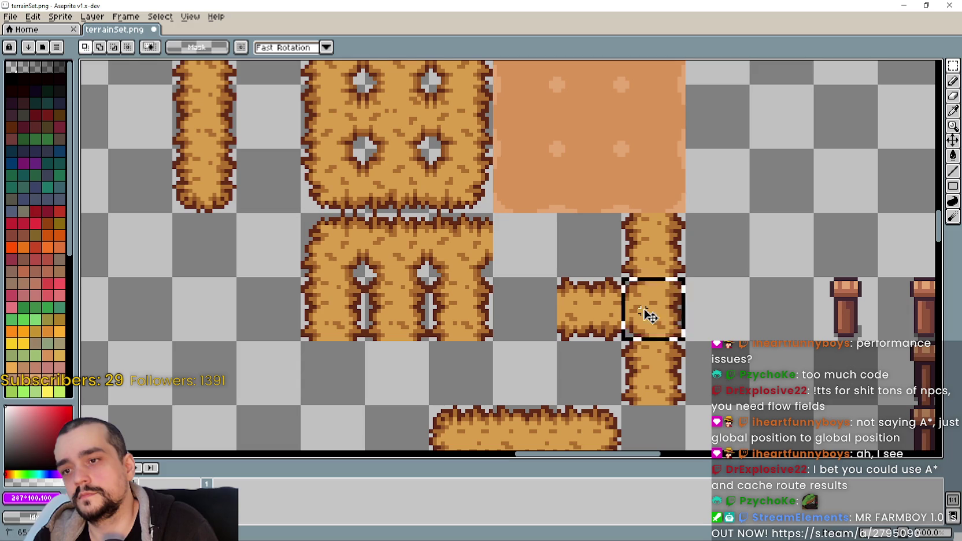
left_click_drag(534, 306, 560, 362)
left_click_drag(451, 139, 520, 207)
left_click_drag(387, 138, 457, 207)
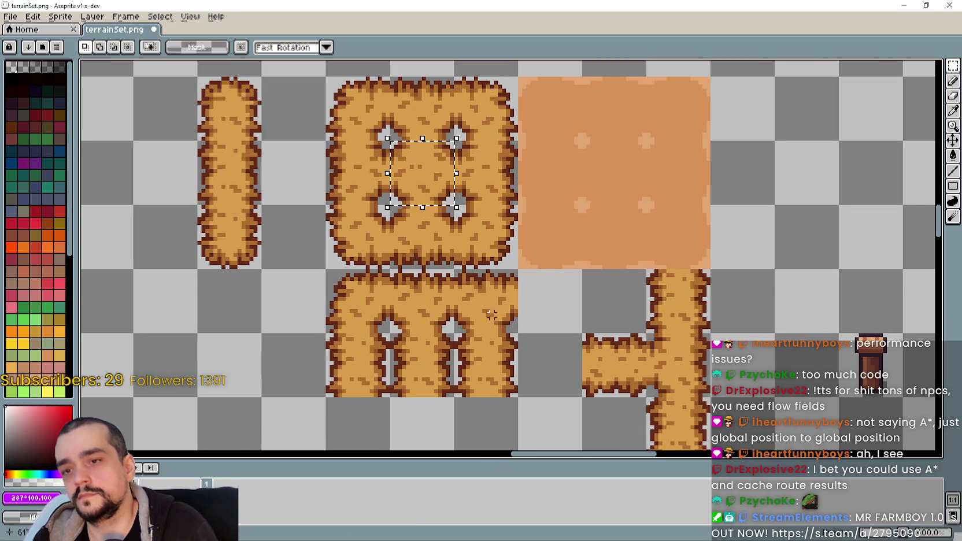
Paste a copy of the path tile at the lower left of the junction.
scroll(643, 363, "down", 1)
scroll(649, 435, "down", 1)
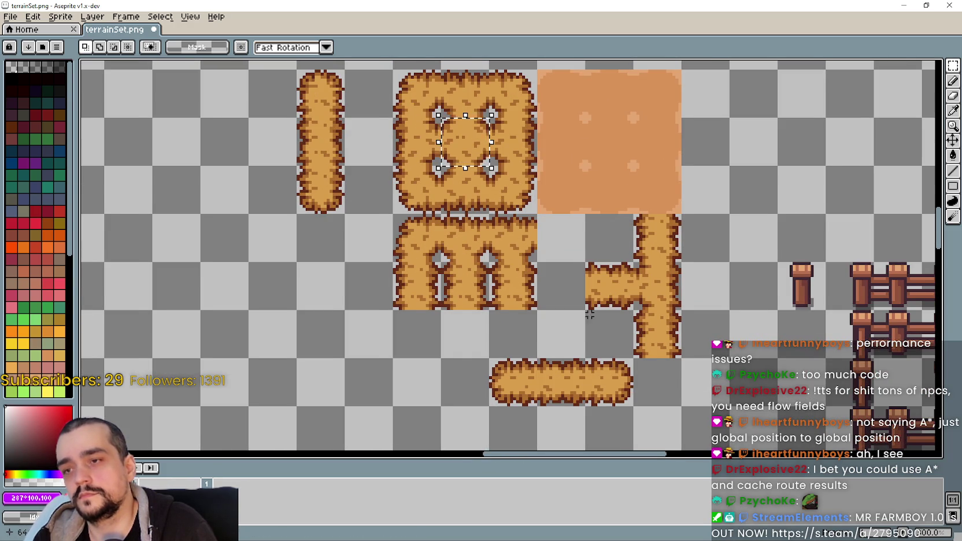
scroll(548, 288, "down", 1)
scroll(636, 277, "down", 2)
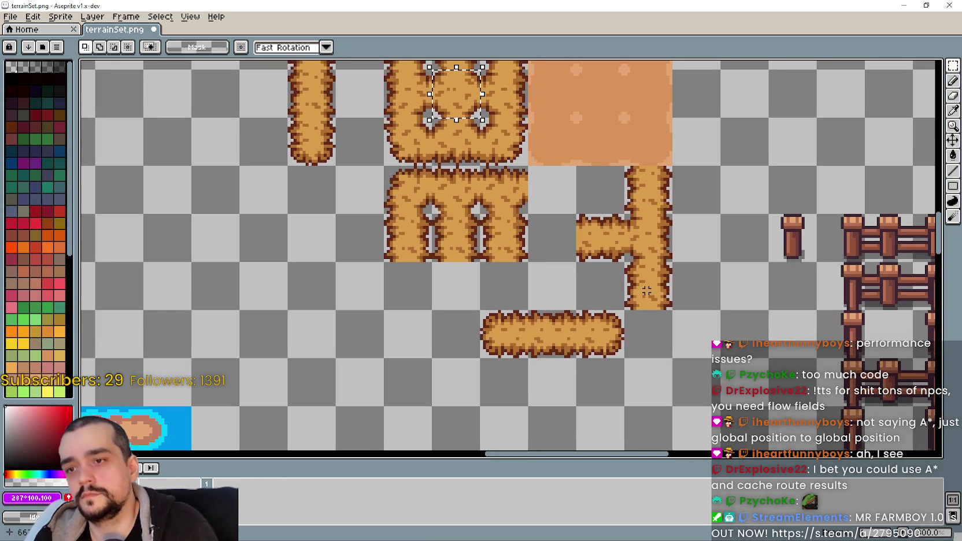
scroll(643, 215, "left", 3)
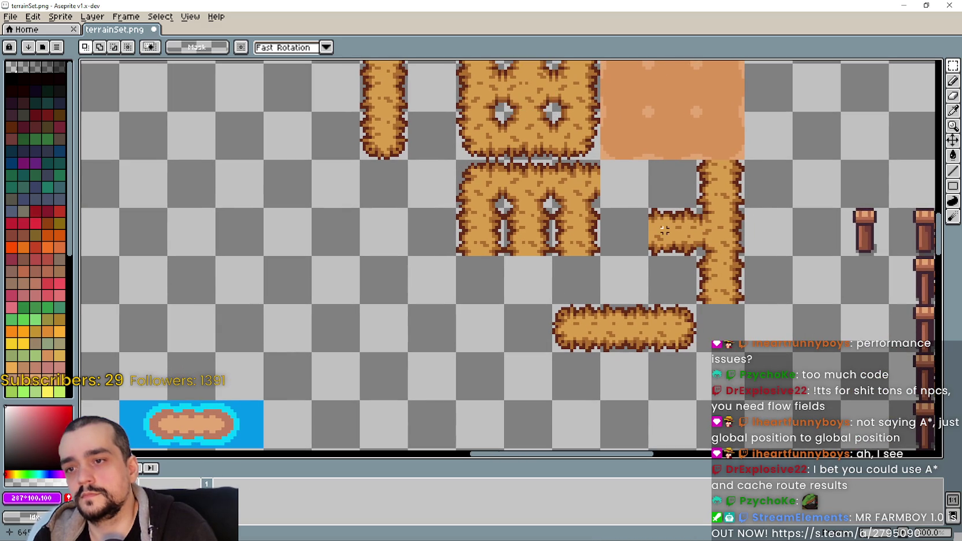
scroll(564, 260, "up", 3)
scroll(564, 260, "left", 1)
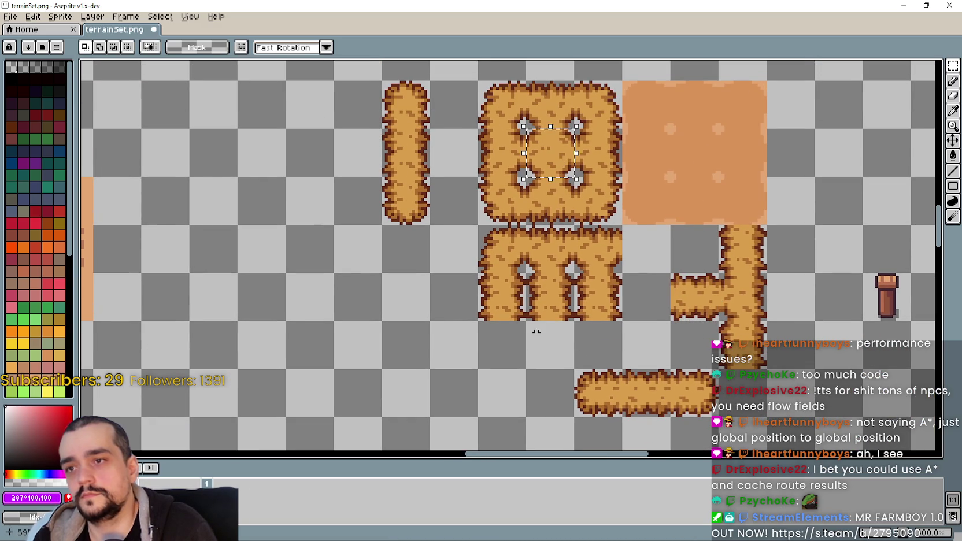
scroll(548, 122, "down", 1)
scroll(548, 123, "left", 2)
key("ctrl+v")
mouse_move(606, 155)
left_mouse_down()
mouse_move(522, 335)
mouse_move(459, 344)
left_mouse_up()
key("Return")
Move a path tile beside the vertical path to complete the cross junction.
scroll(440, 312, "up", 2)
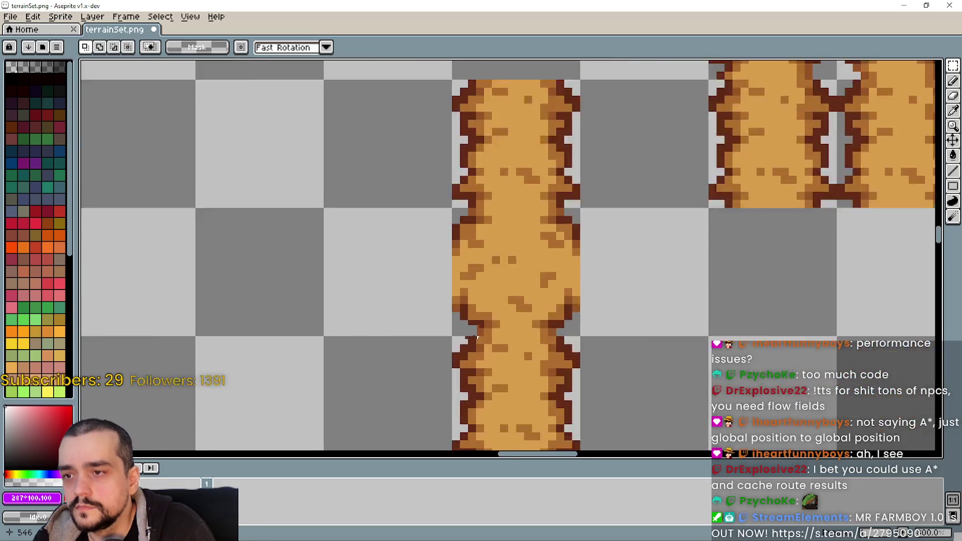
scroll(519, 329, "up", 1)
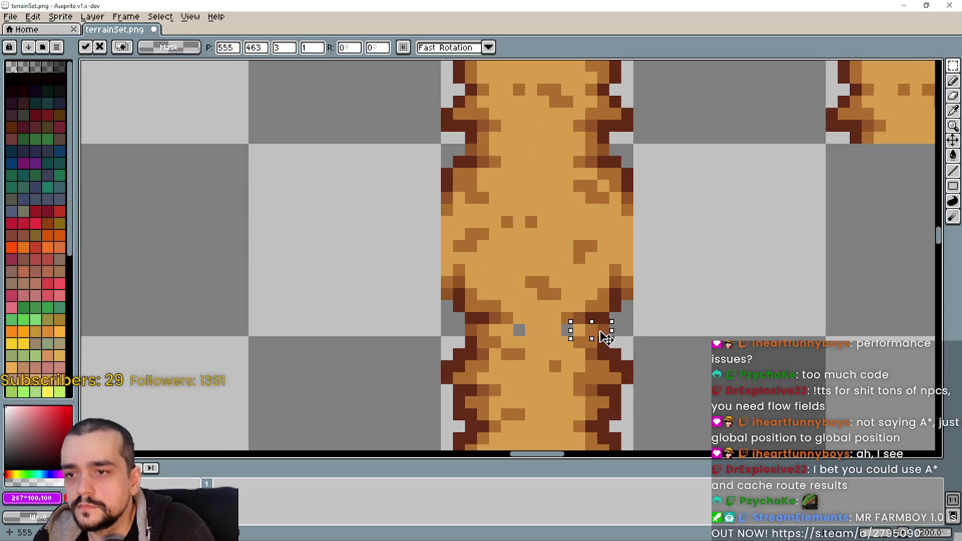
scroll(642, 346, "down", 2)
scroll(627, 322, "down", 2)
scroll(697, 290, "down", 2)
left_click(733, 370)
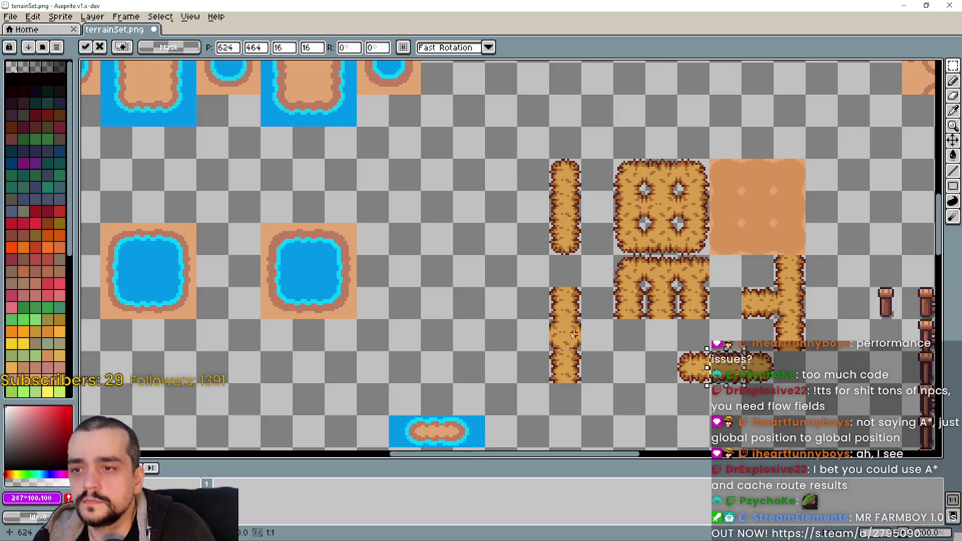
scroll(733, 370, "up", 2)
mouse_move(792, 346)
left_mouse_down()
mouse_move(341, 301)
mouse_move(497, 279)
mouse_move(488, 295)
left_mouse_up()
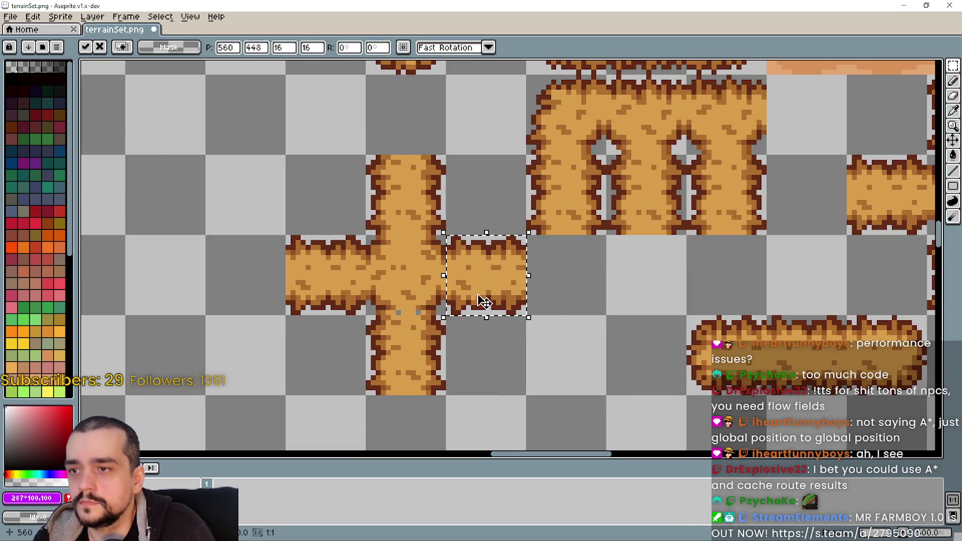
left_click(373, 301)
Fix the edge at the path junction by stretching a single pixel.
scroll(373, 301, "up", 1)
scroll(432, 279, "up", 2)
scroll(520, 335, "down", 2)
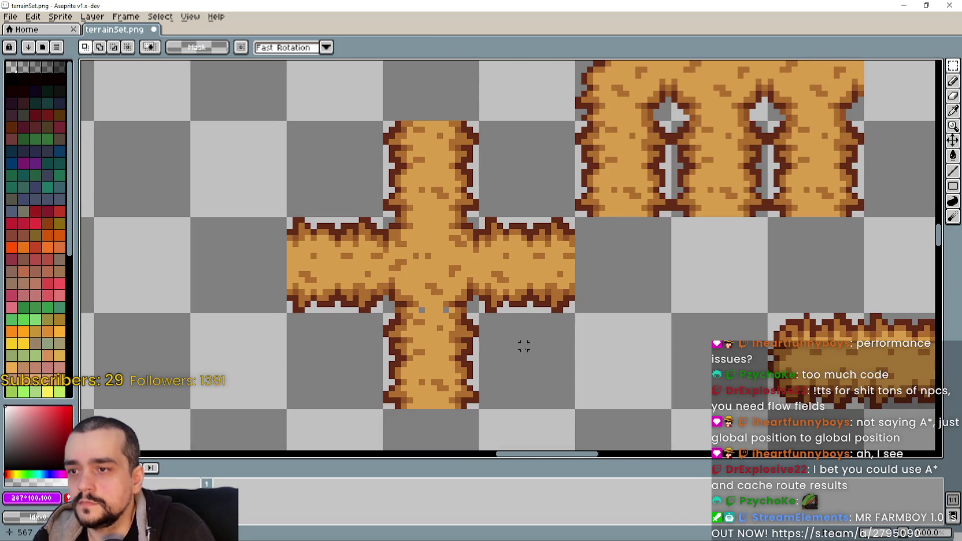
scroll(498, 355, "up", 3)
scroll(499, 356, "up", 2)
mouse_move(477, 304)
left_mouse_down()
mouse_move(500, 327)
mouse_move(407, 317)
left_mouse_up()
left_click(321, 317)
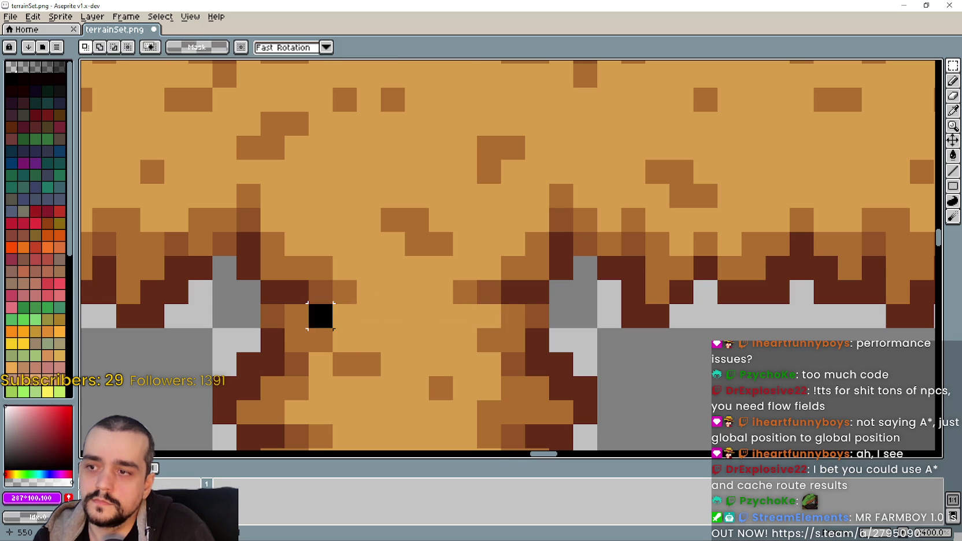
Clear the centre tile between the four holes and paste a hay tile in its place.
scroll(338, 290, "down", 4)
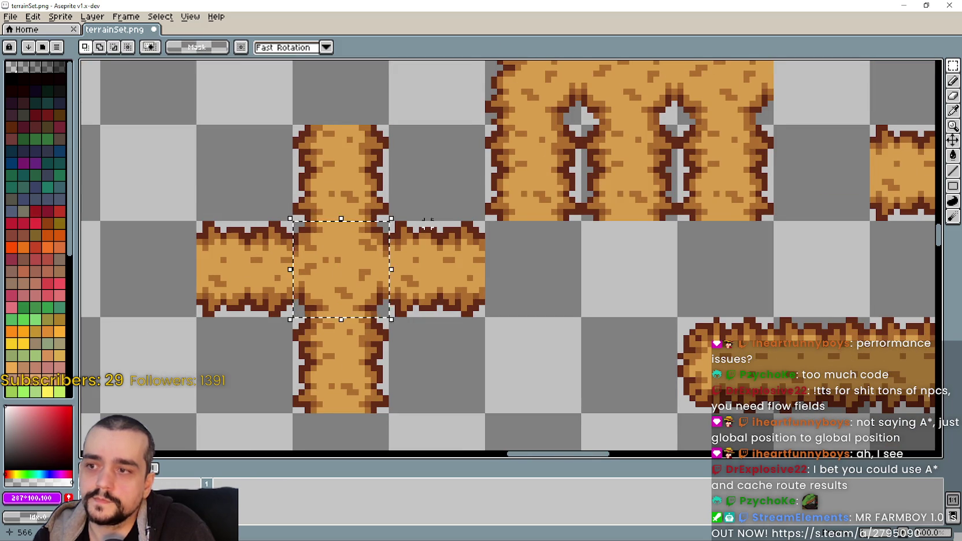
scroll(344, 272, "up", 3)
scroll(478, 242, "up", 3)
left_click_drag(445, 133, 541, 227)
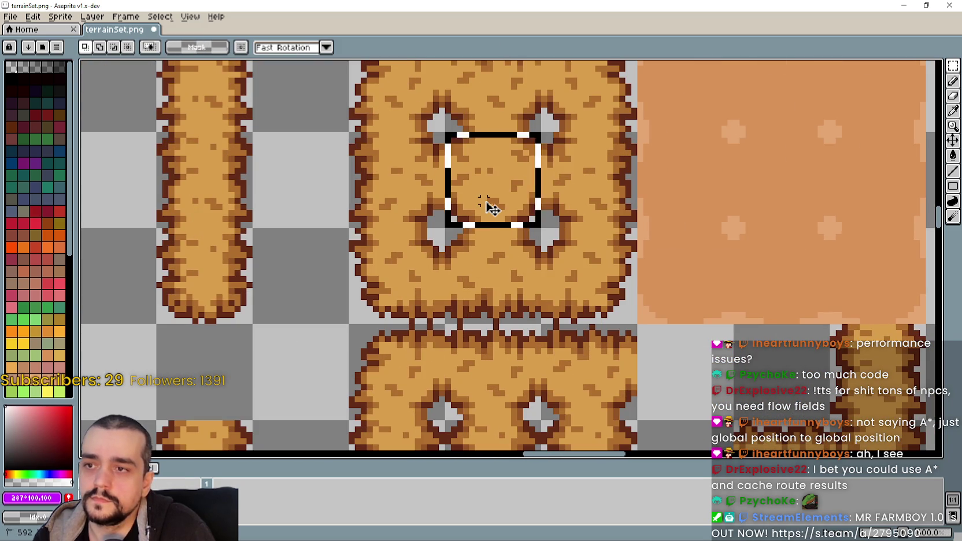
key("Delete")
scroll(485, 204, "down", 1)
scroll(484, 205, "left", 2)
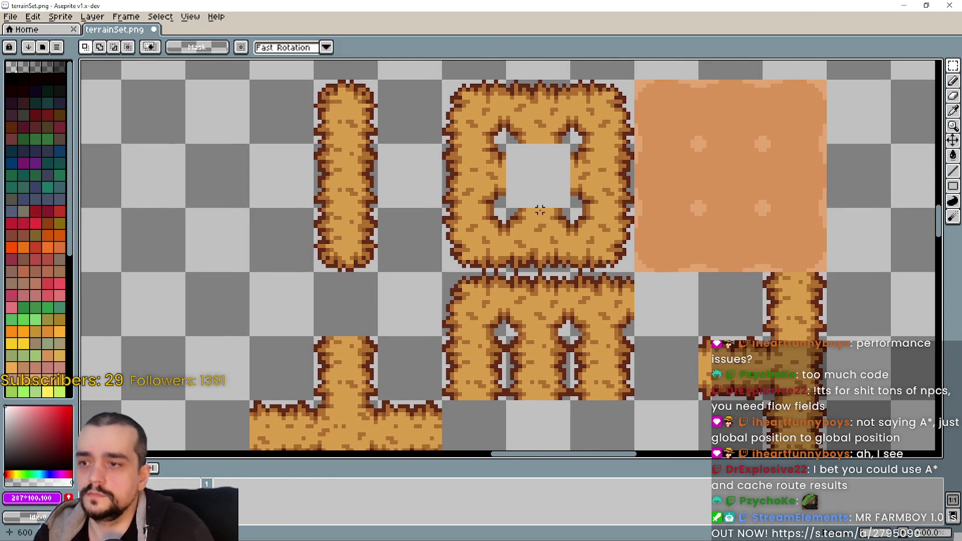
key("ctrl+v")
mouse_move(373, 418)
left_mouse_down()
mouse_move(569, 193)
mouse_move(567, 163)
left_mouse_up()
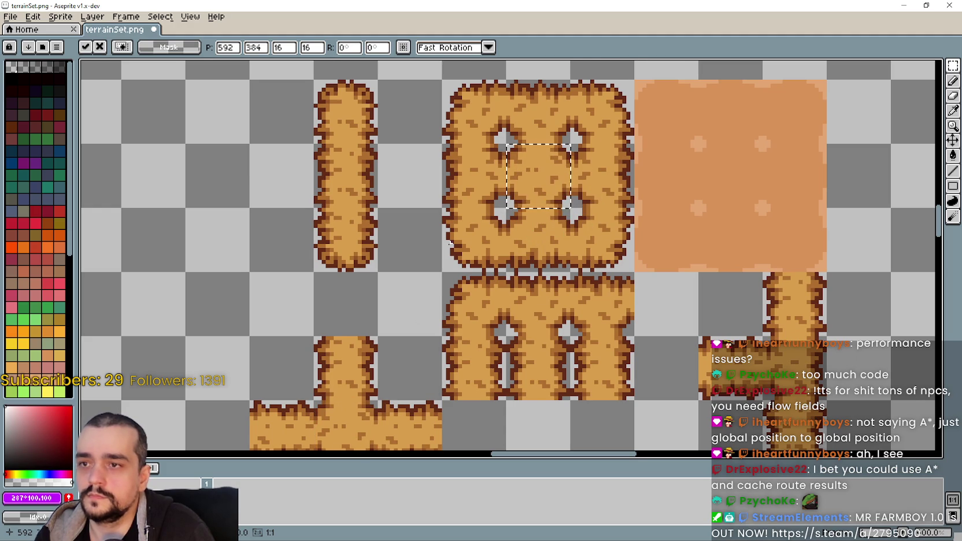
key("Return")
Drag a copy of the four-hole hay block onto the orange square.
scroll(552, 207, "up", 1)
scroll(550, 219, "down", 1)
scroll(538, 272, "down", 1)
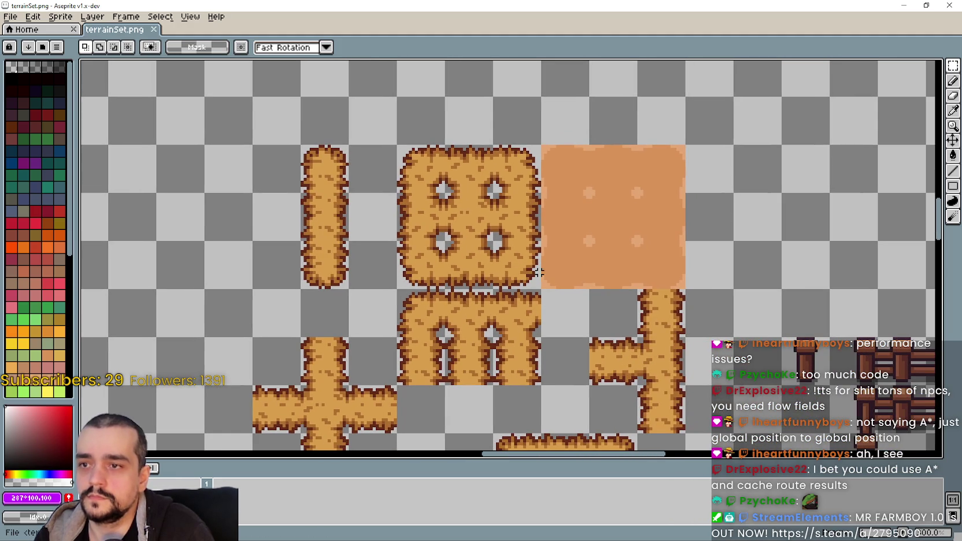
left_click_drag(421, 152, 538, 286)
mouse_move(507, 240)
left_mouse_down()
mouse_move(741, 322)
mouse_move(625, 234)
left_mouse_up()
Cancel the orange-square placement and paste the four-hole block beside the hay square.
scroll(625, 234, "up", 2)
scroll(621, 221, "up", 2)
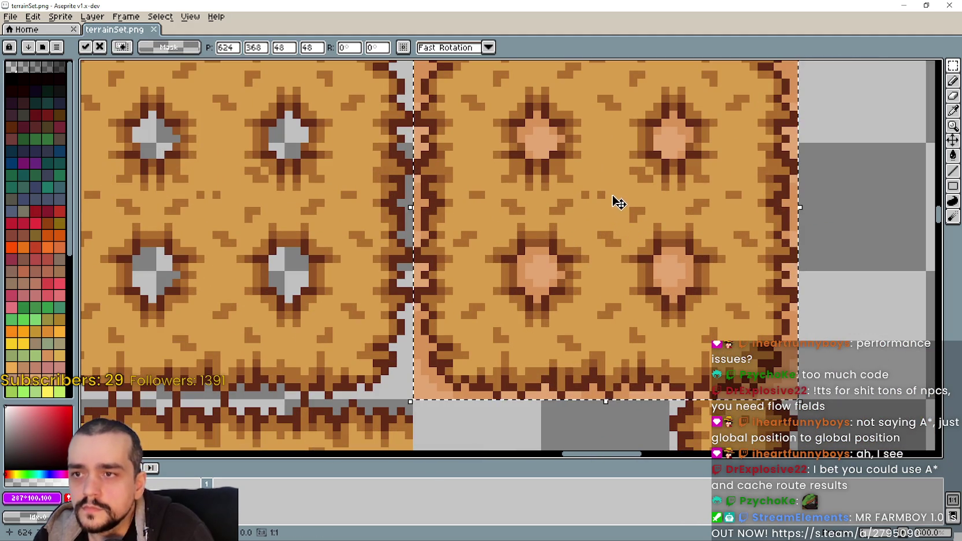
scroll(617, 200, "down", 2)
scroll(616, 202, "down", 1)
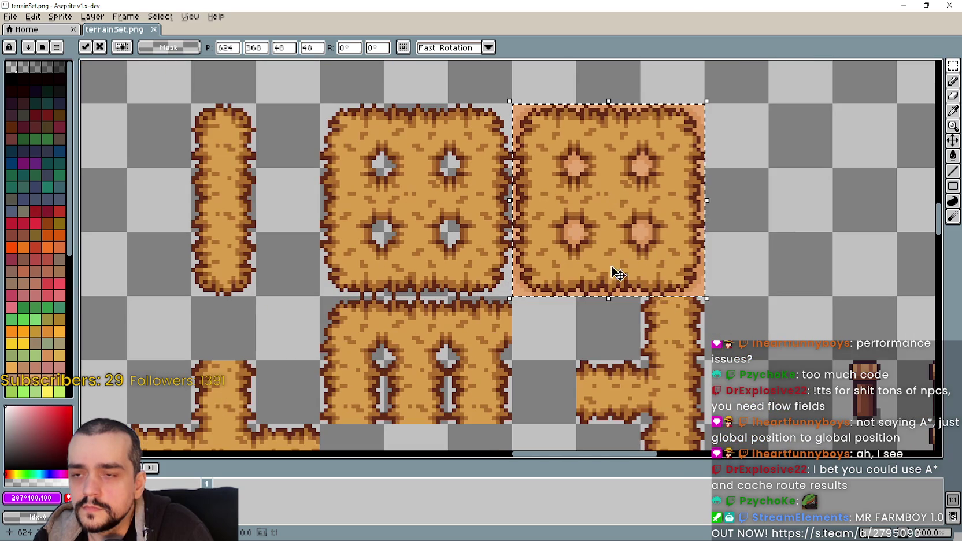
scroll(650, 329, "down", 1)
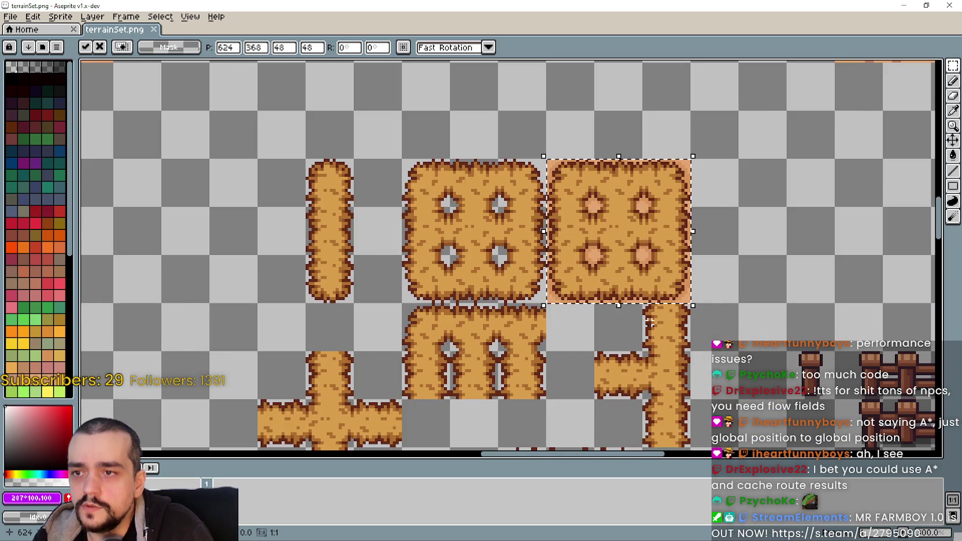
key("Escape")
scroll(453, 276, "down", 3)
scroll(455, 246, "up", 1)
scroll(455, 246, "up", 1)
scroll(455, 246, "up", 1)
key("ctrl+v")
left_click_drag(519, 272, 466, 275)
left_click_drag(446, 357, 472, 307)
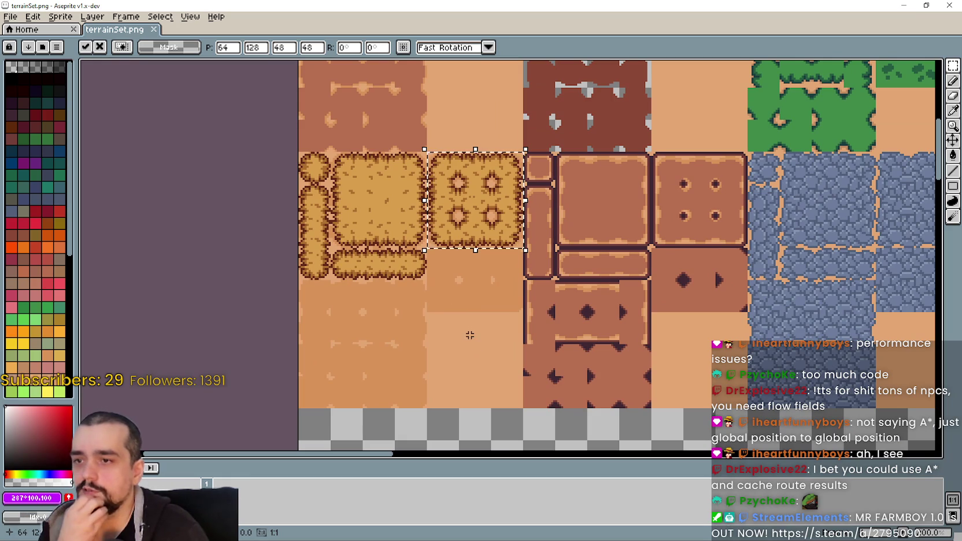
key("Return")
Move the empty-tile selection below the hay tiles onto the plain hay square.
scroll(452, 226, "up", 3)
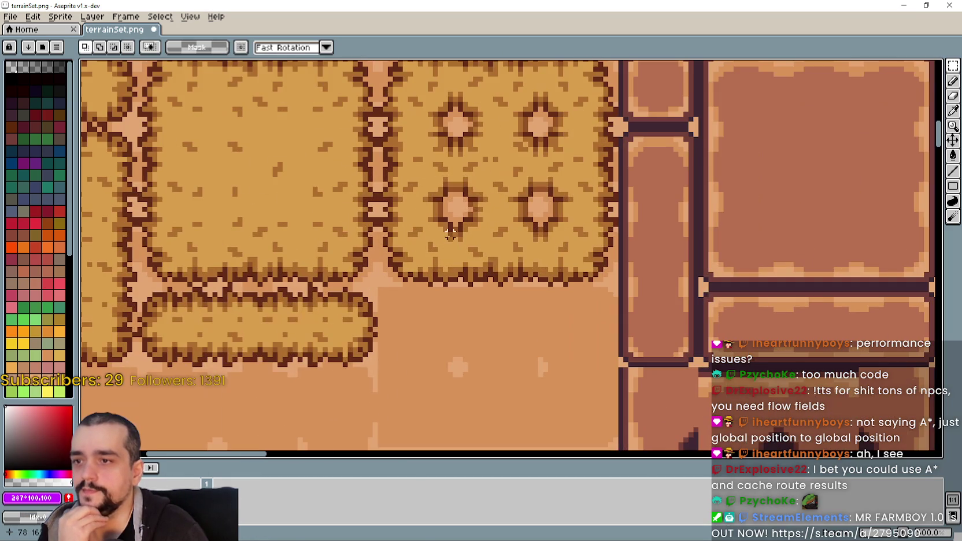
left_click_drag(377, 286, 455, 384)
scroll(451, 373, "down", 1)
scroll(450, 370, "down", 1)
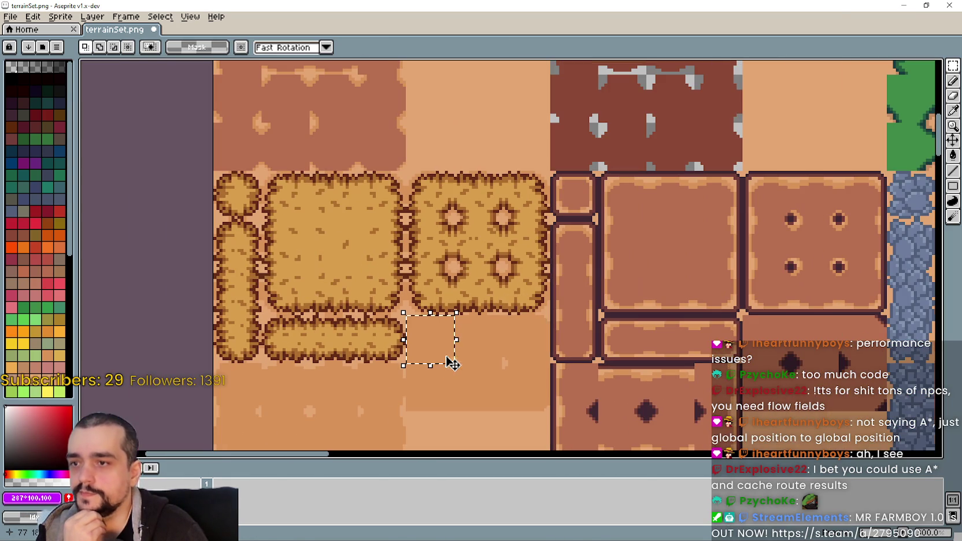
scroll(522, 386, "down", 2)
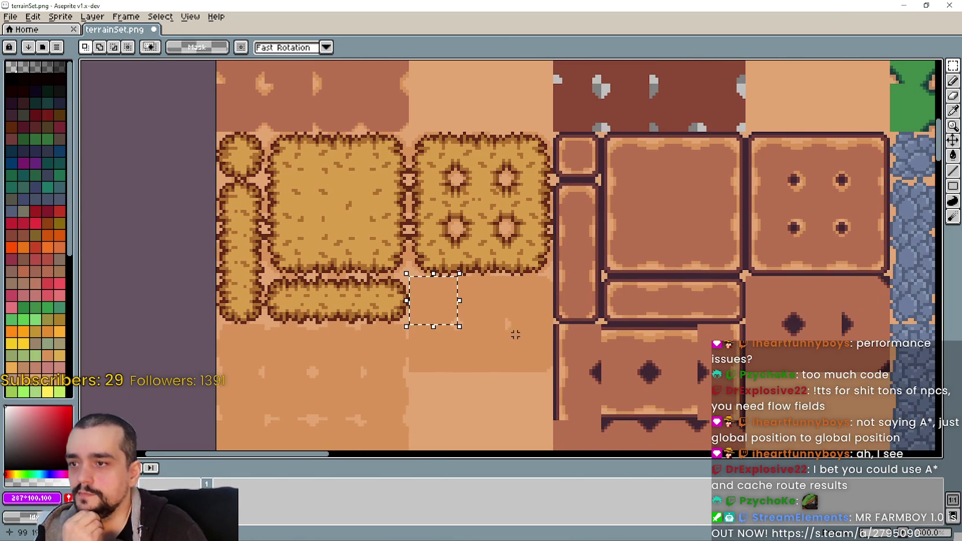
scroll(353, 210, "up", 1)
left_click_drag(460, 329, 266, 193)
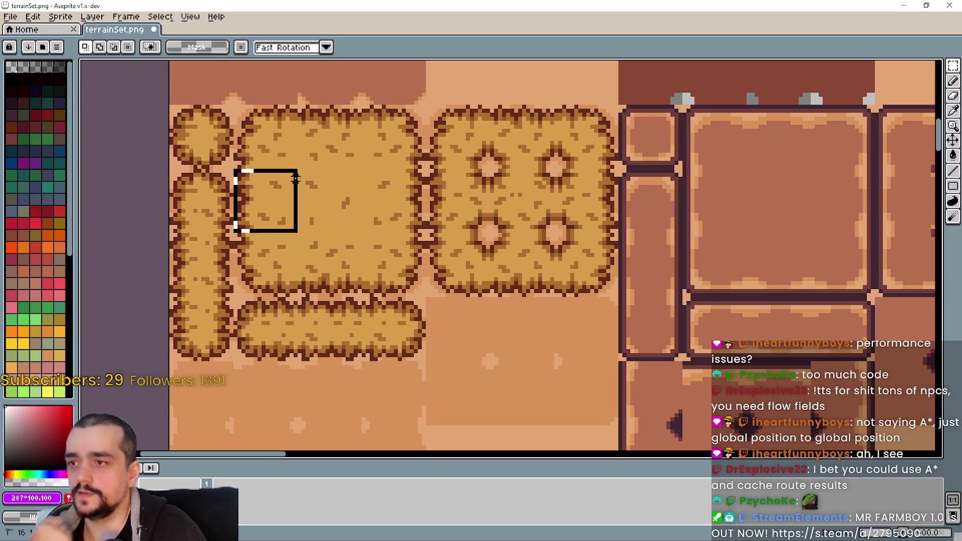
scroll(344, 221, "down", 2)
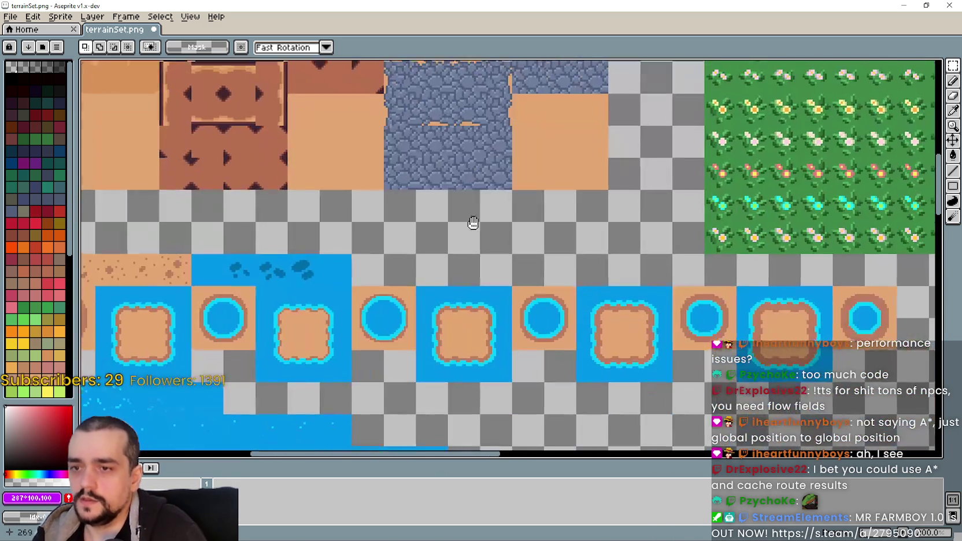
scroll(636, 361, "down", 3)
Bring the Barn tileset's brown, hay and stone tiles into view and trial-select a hay tile.
scroll(649, 359, "up", 2)
scroll(649, 359, "down", 3)
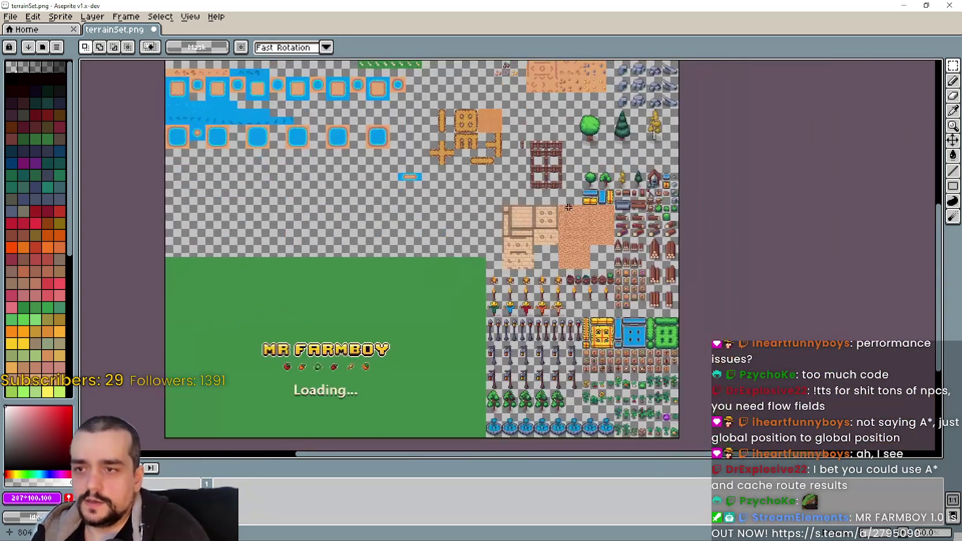
scroll(409, 125, "up", 2)
scroll(408, 125, "up", 2)
scroll(568, 272, "down", 1)
left_click_drag(341, 200, 628, 310)
scroll(365, 173, "up", 2)
scroll(405, 185, "down", 2)
left_click_drag(439, 190, 267, 1)
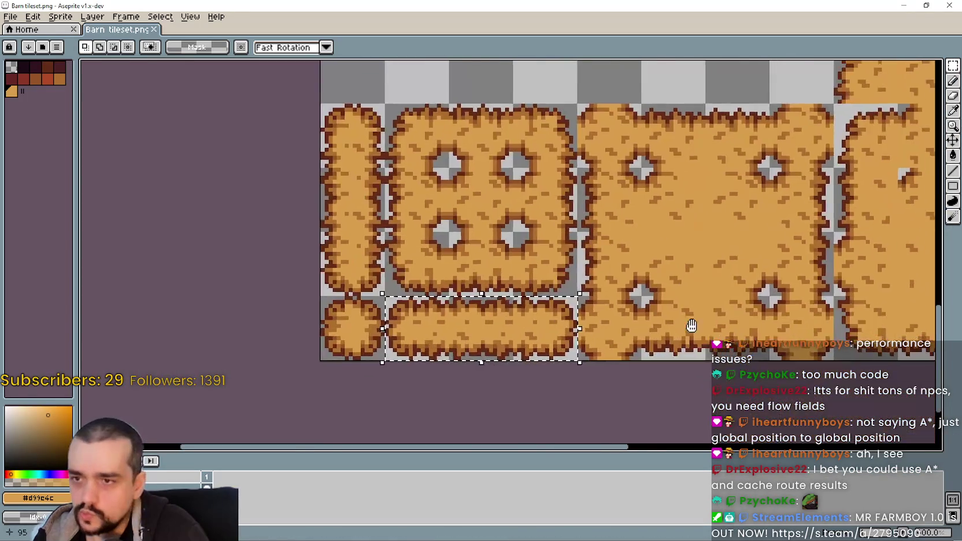
scroll(736, 269, "right", 10)
left_click_drag(529, 171, 596, 237)
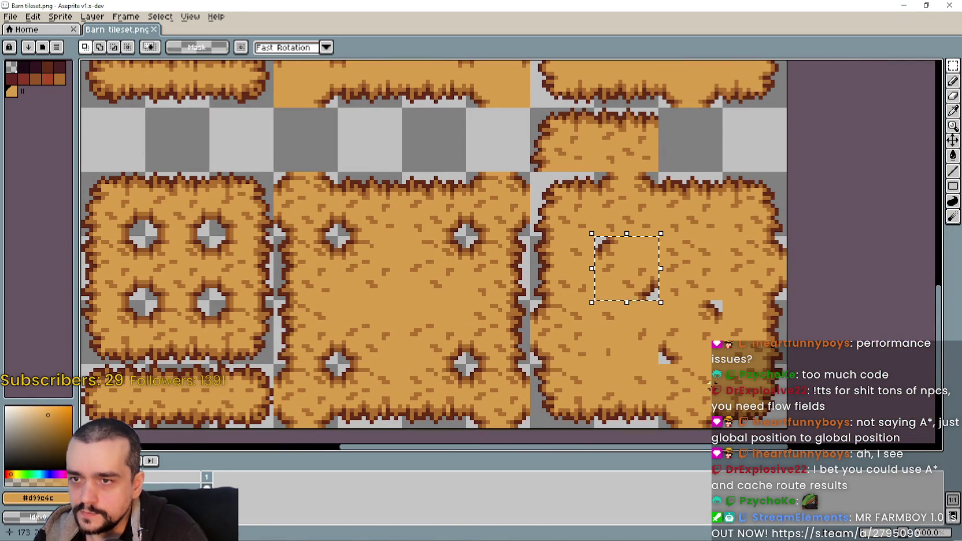
left_click_drag(611, 270, 739, 333)
left_click(620, 270)
scroll(577, 346, "down", 1)
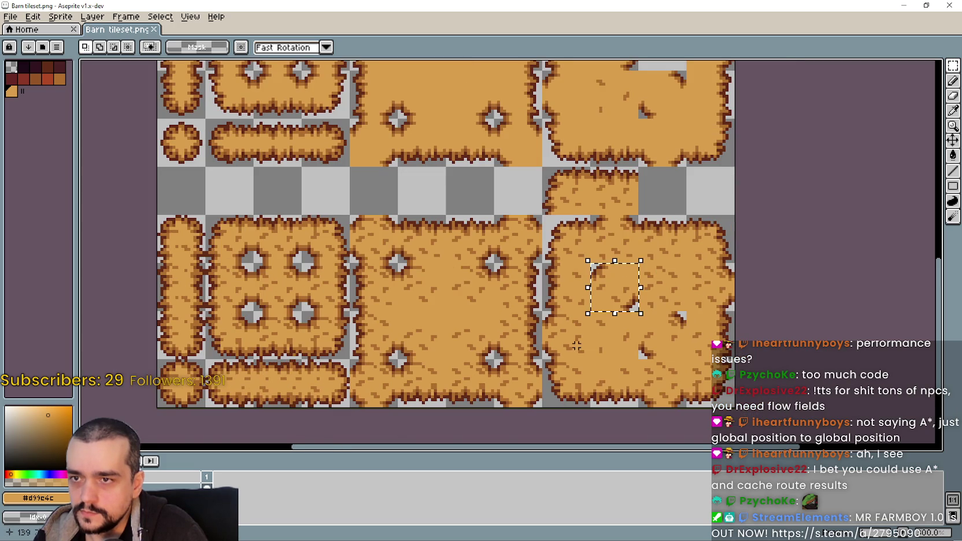
Select a plain hay tile and shift the selection right, then up-left.
left_click_drag(446, 261, 494, 311)
scroll(471, 294, "up", 1)
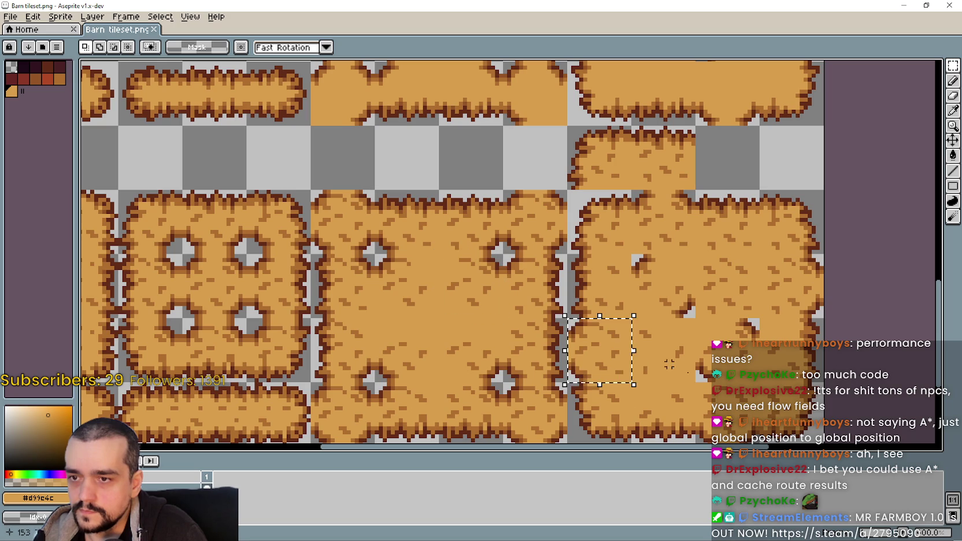
scroll(697, 389, "down", 1)
mouse_move(607, 370)
left_mouse_down()
mouse_move(702, 370)
mouse_move(654, 322)
left_mouse_up()
scroll(555, 269, "down", 1)
mouse_move(511, 259)
left_mouse_down()
mouse_move(526, 305)
mouse_move(549, 278)
left_mouse_up()
scroll(613, 304, "down", 2)
scroll(636, 307, "up", 2)
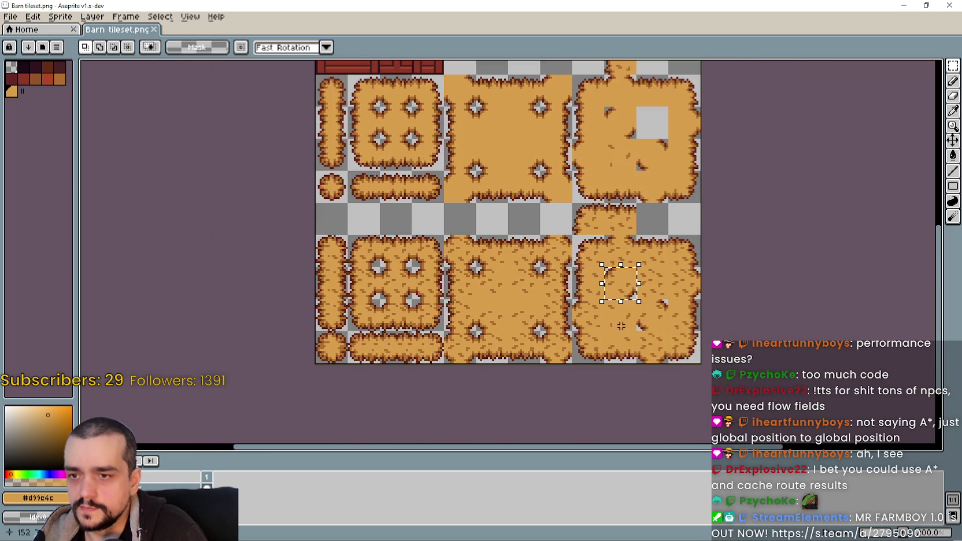
scroll(596, 305, "up", 2)
scroll(595, 305, "up", 1)
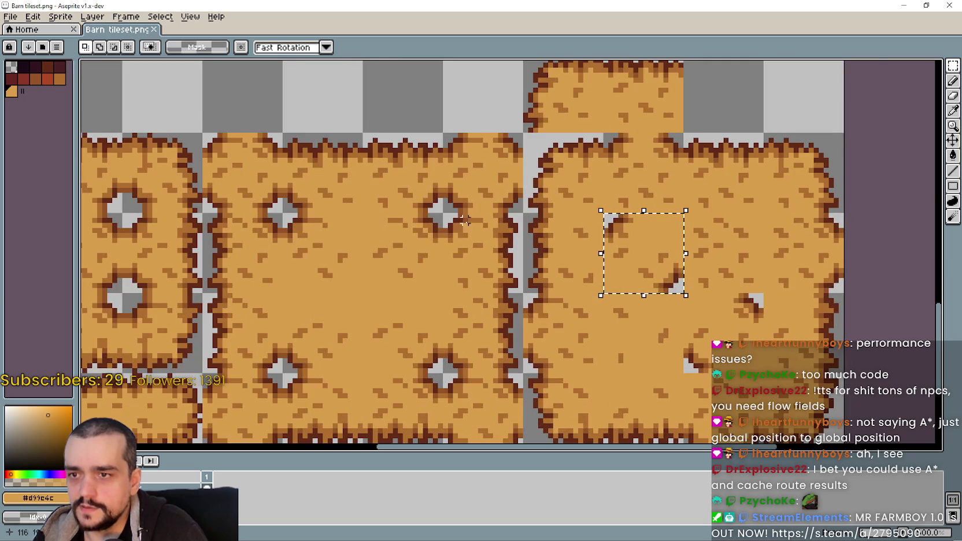
scroll(503, 269, "up", 1)
Bring the right-hand hay block into view and move the selection one tile up-left.
left_click_drag(599, 249, 623, 274)
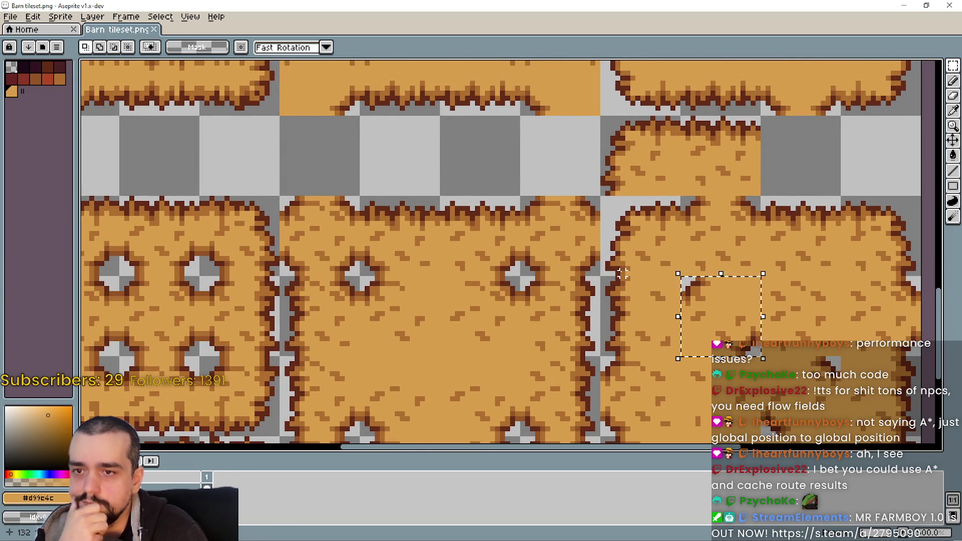
scroll(673, 279, "down", 1)
scroll(665, 277, "down", 1)
scroll(683, 258, "up", 1)
left_click_drag(683, 258, 648, 230)
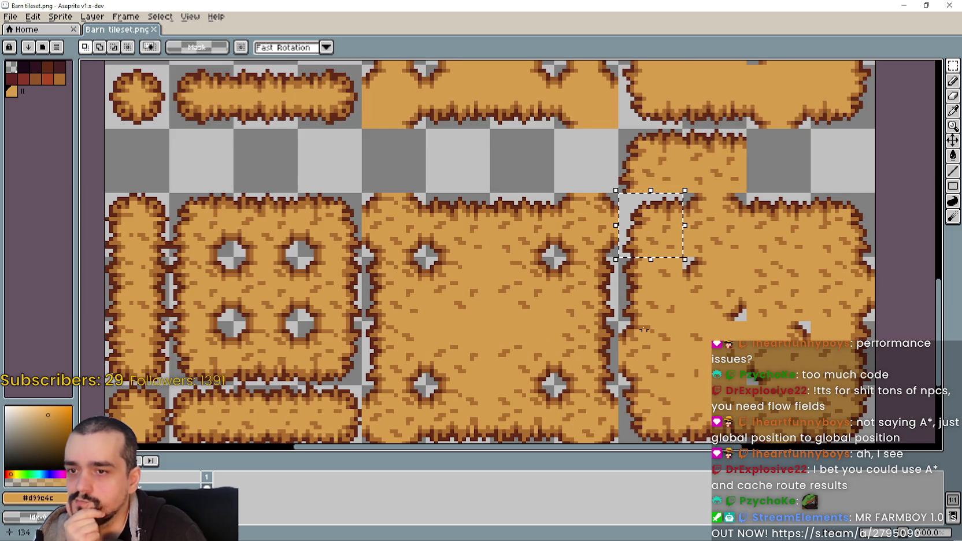
scroll(644, 326, "down", 1)
Select a plain hay tile beside the block's holes, then return to terrainSet.png.
left_click_drag(641, 327, 707, 315)
mouse_move(506, 362)
left_mouse_down()
mouse_move(539, 373)
mouse_move(524, 202)
left_mouse_up()
scroll(522, 390, "up", 1)
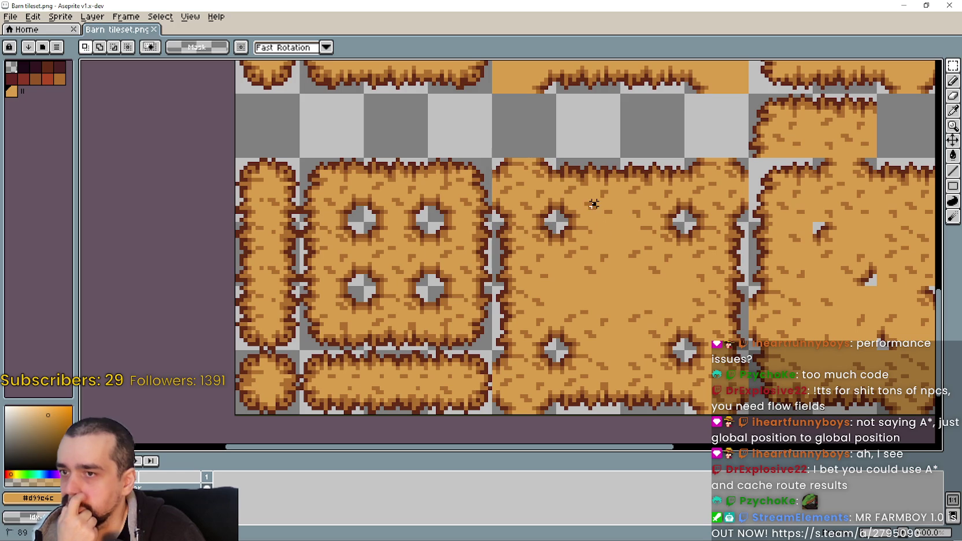
left_click_drag(598, 207, 604, 199)
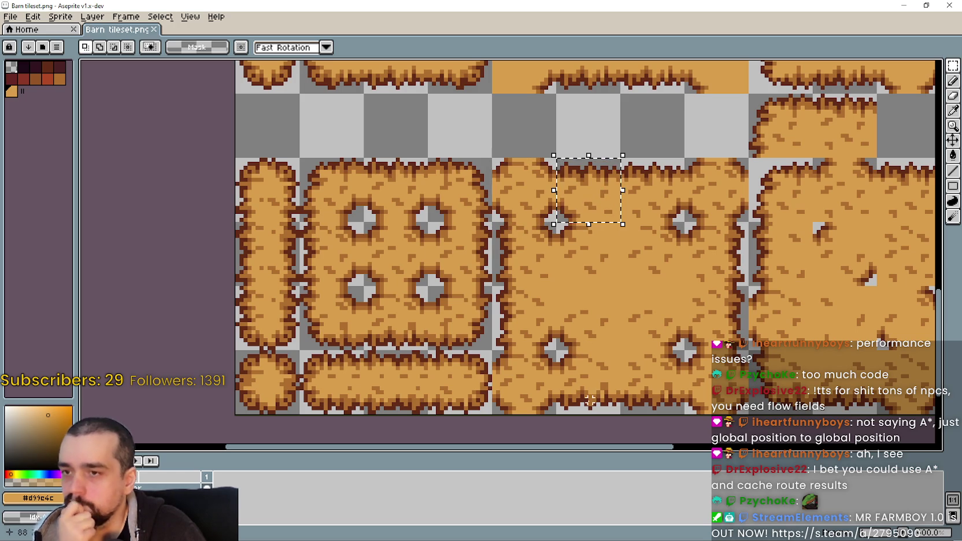
left_click_drag(520, 250, 526, 255)
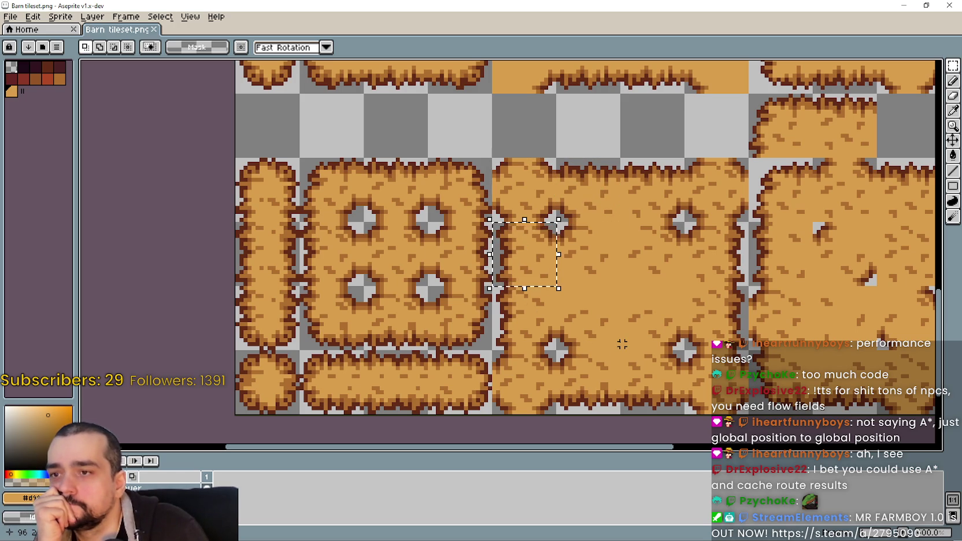
left_click_drag(650, 319, 645, 327)
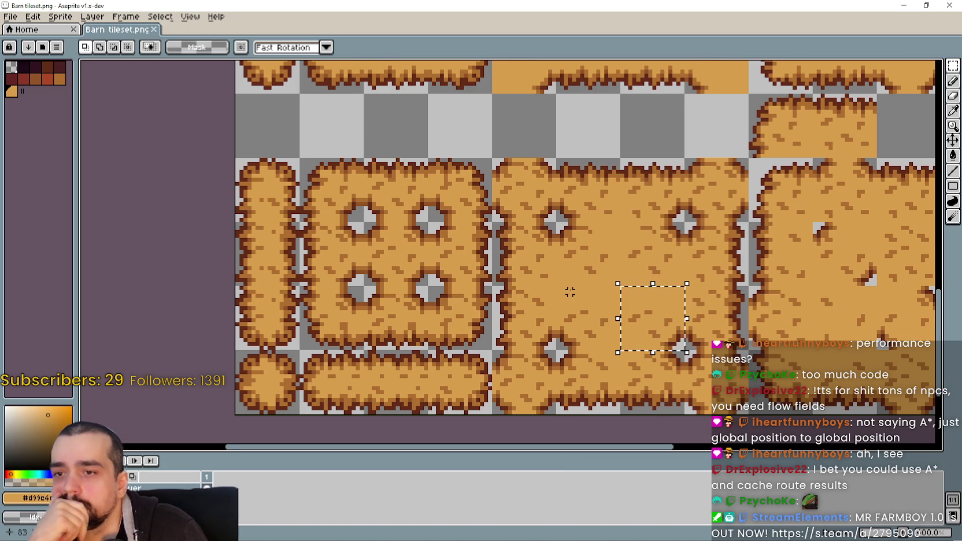
scroll(571, 291, "down", 1)
left_click_drag(571, 291, 563, 273)
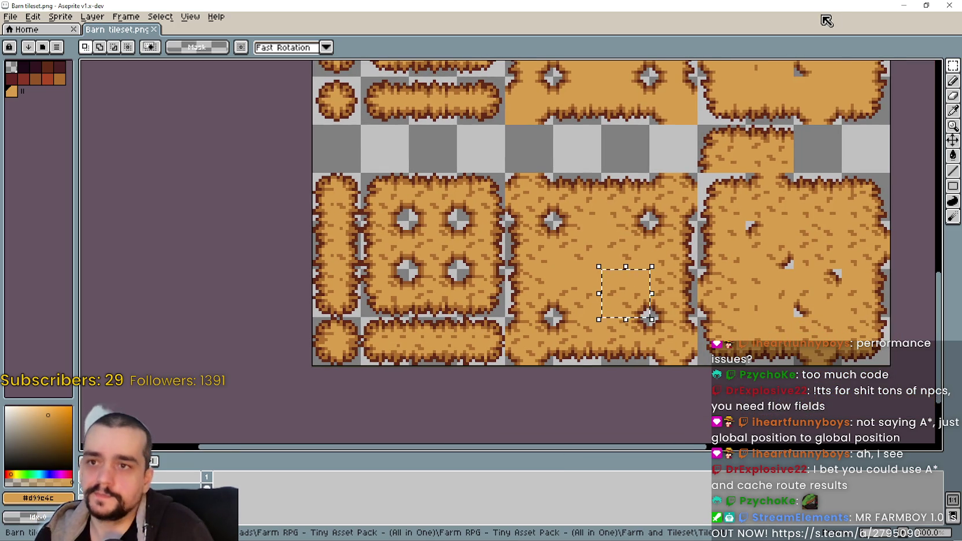
left_click(920, 4)
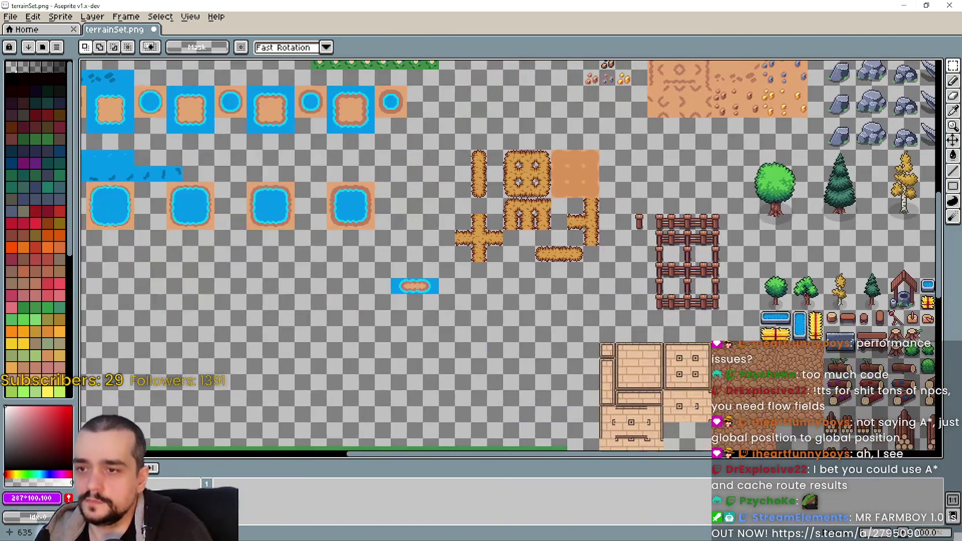
Paste the copied hay tile into terrainSet and move it up and left.
scroll(552, 272, "up", 3)
key("ctrl+v")
left_click_drag(507, 262, 444, 229)
scroll(444, 229, "down", 3)
scroll(468, 262, "up", 1)
scroll(465, 252, "up", 1)
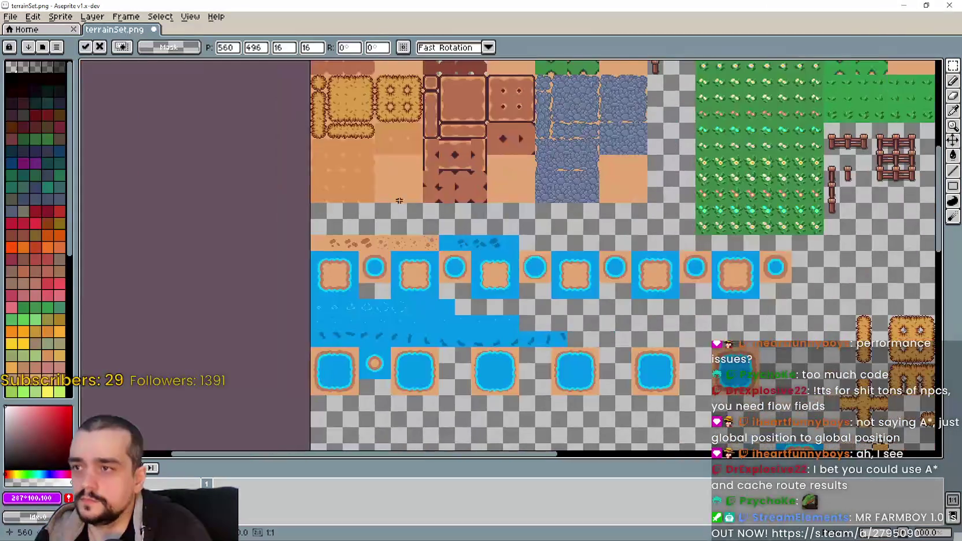
scroll(464, 242, "up", 1)
scroll(393, 266, "up", 1)
scroll(418, 245, "up", 1)
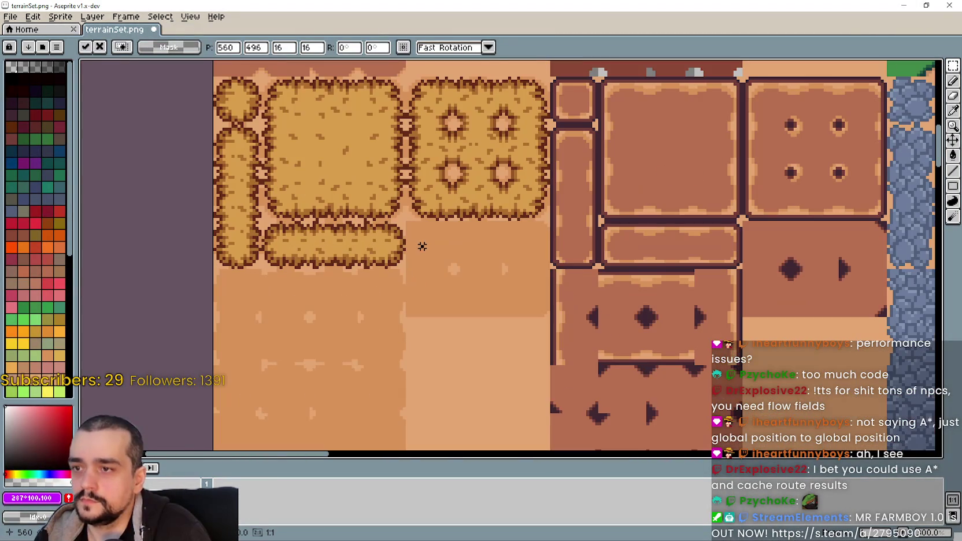
Copy the region below the golden hay tiles and place the duplicate down and right.
key("Return")
left_click_drag(409, 225, 547, 316)
scroll(516, 294, "down", 1)
key("ctrl+c")
scroll(547, 266, "up", 2)
key("ctrl+v")
mouse_move(547, 265)
left_mouse_down()
mouse_move(628, 380)
mouse_move(606, 333)
mouse_move(629, 294)
left_mouse_up()
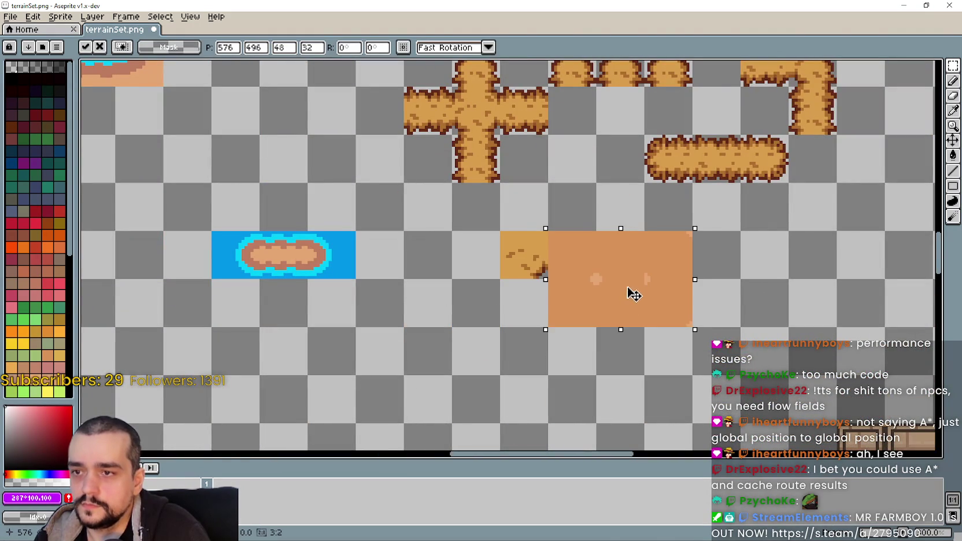
key("Return")
Shift the hay tile one tile to the right.
scroll(531, 265, "up", 2)
mouse_move(535, 273)
left_mouse_down()
mouse_move(595, 324)
mouse_move(640, 261)
left_mouse_up()
scroll(624, 272, "down", 2)
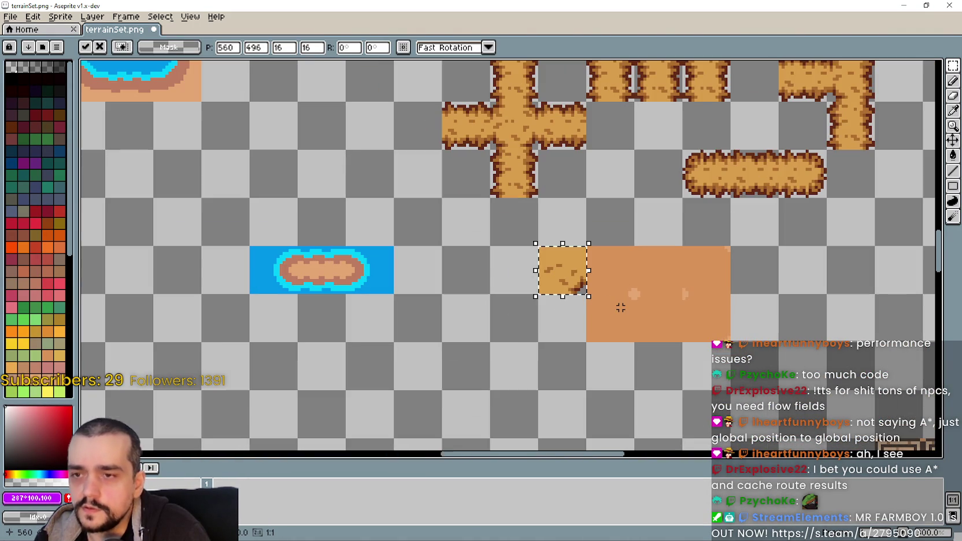
key("Return")
scroll(619, 302, "down", 2)
left_click_drag(660, 189, 631, 286)
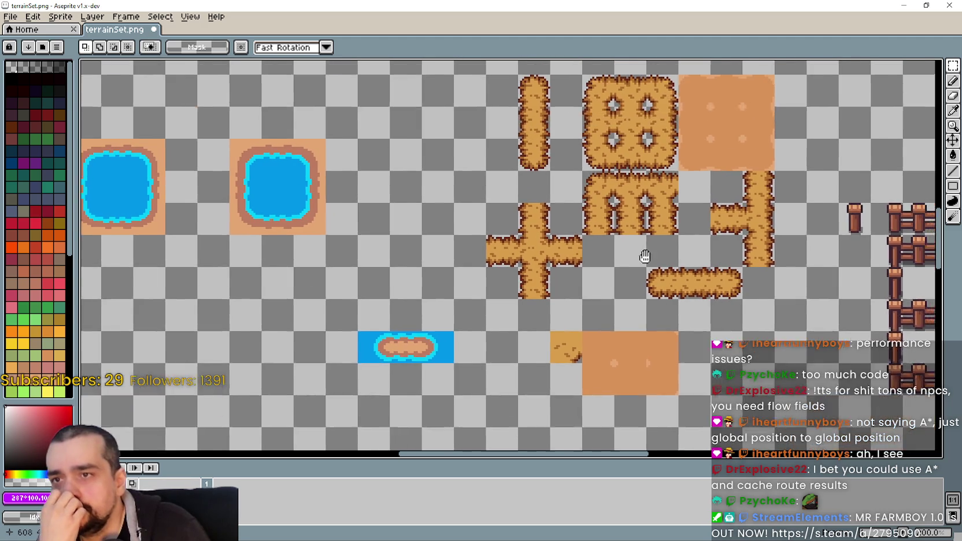
Place the holed hay tile on the orange block's corner, one tile further left.
scroll(573, 132, "up", 1)
scroll(580, 140, "up", 1)
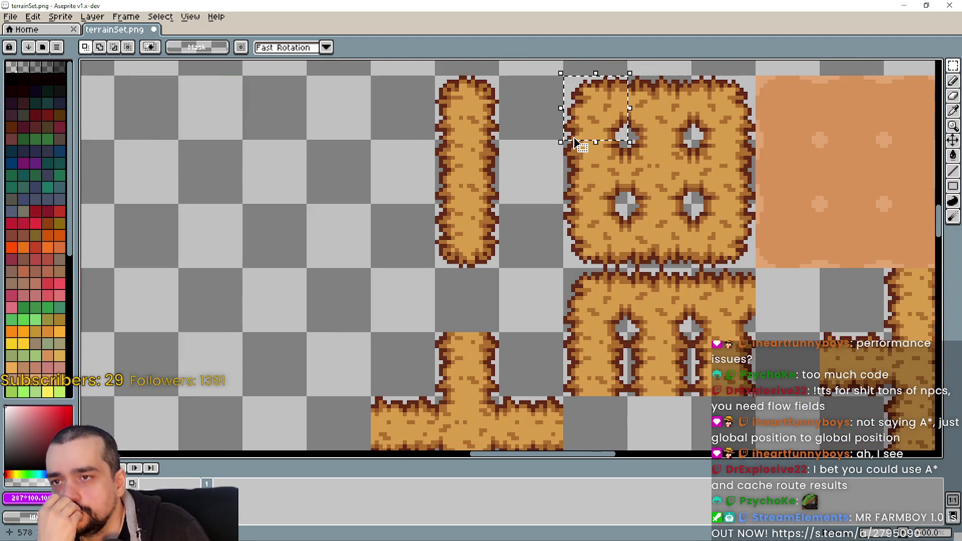
mouse_move(662, 177)
left_mouse_down()
mouse_move(658, 124)
mouse_move(637, 358)
left_mouse_up()
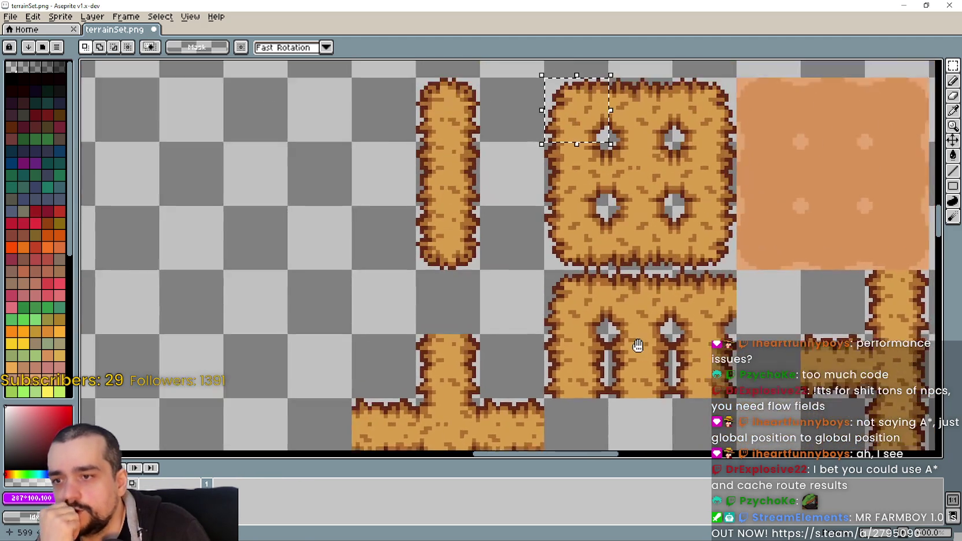
mouse_move(632, 171)
left_mouse_down()
mouse_move(627, 94)
mouse_move(622, 254)
left_mouse_up()
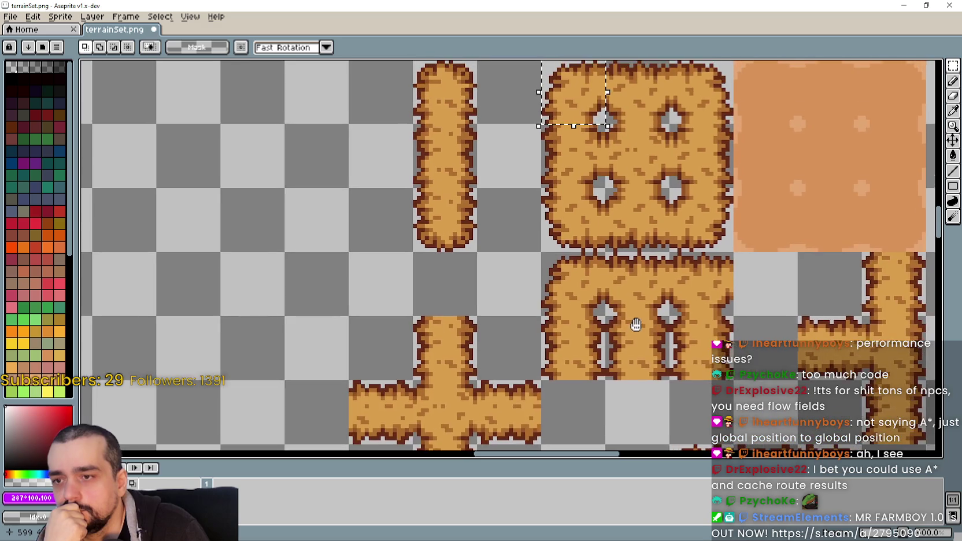
scroll(626, 286, "down", 1)
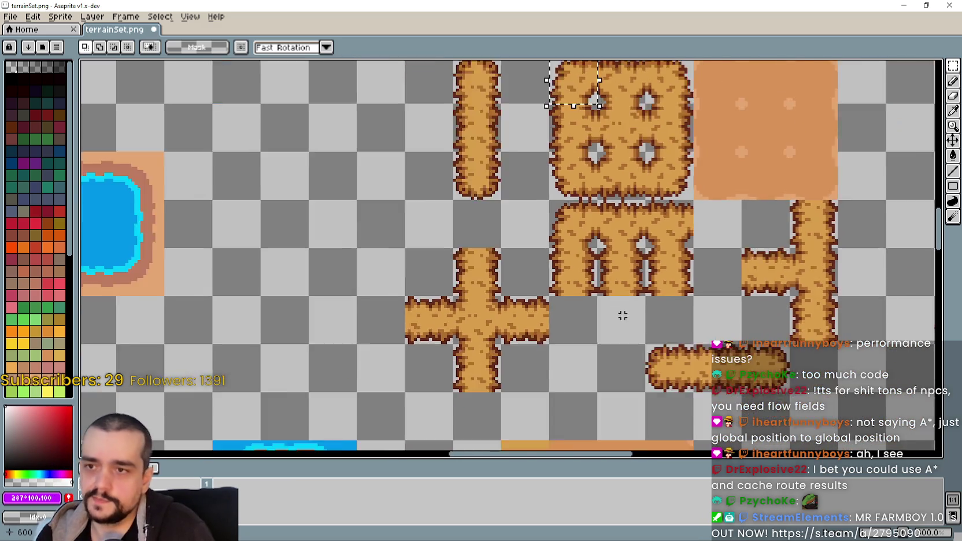
scroll(622, 307, "down", 1)
mouse_move(541, 338)
left_mouse_down()
mouse_move(569, 343)
mouse_move(476, 302)
left_mouse_up()
scroll(569, 342, "up", 2)
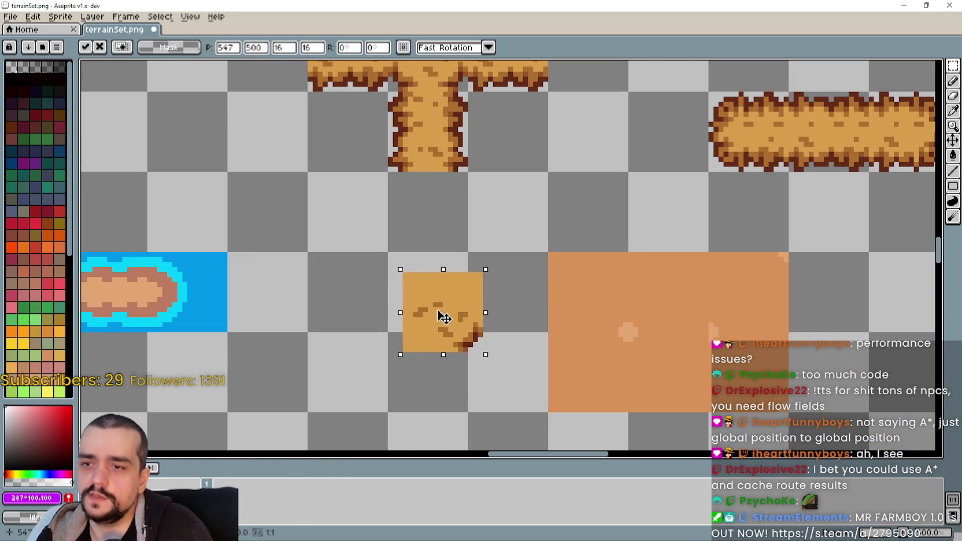
key("Return")
scroll(513, 350, "down", 1)
scroll(515, 369, "down", 1)
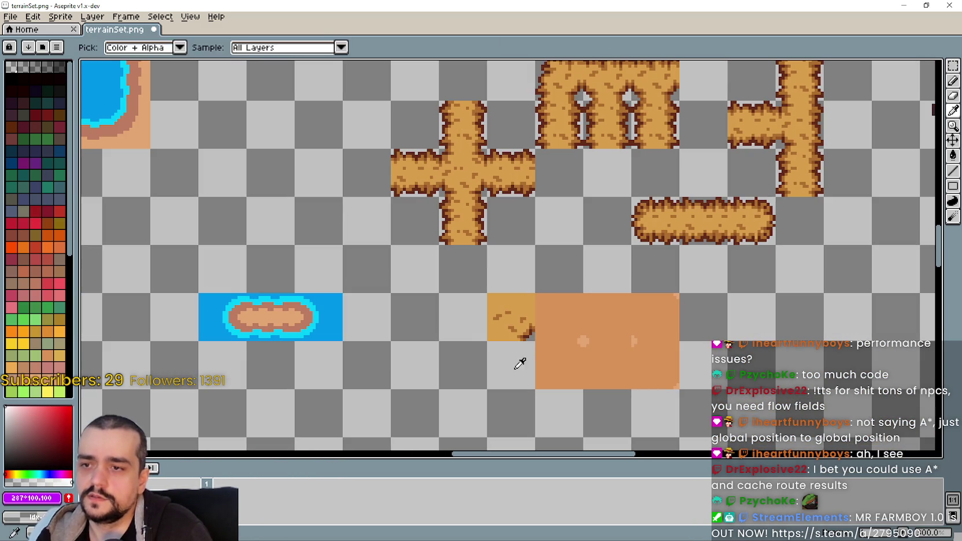
Marquee-select the pasted hay tile in terrainSet.
key("i")
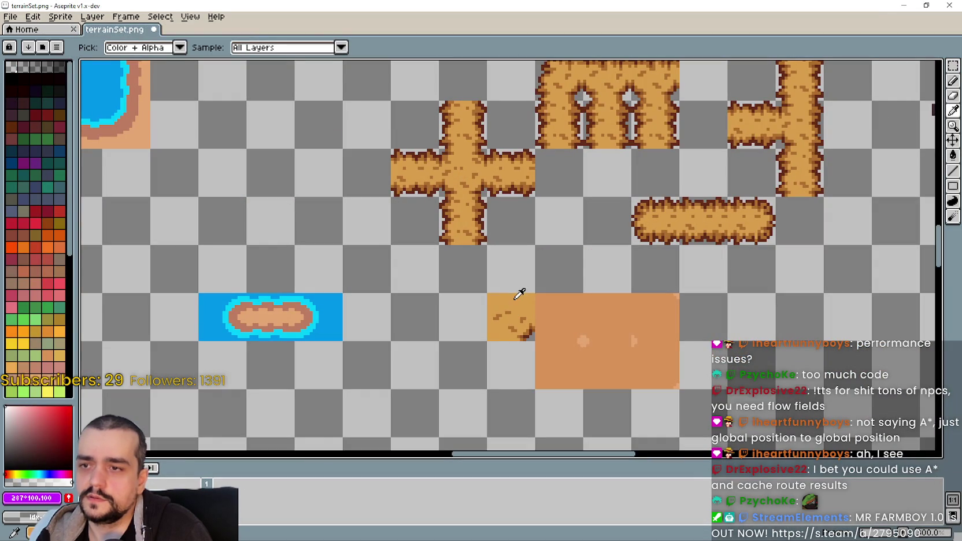
key("m")
mouse_move(488, 295)
left_mouse_down()
mouse_move(533, 340)
mouse_move(455, 315)
left_mouse_up()
key("i")
Copy the Barn tileset hay tile one row up and paste it below the existing tile.
key("ctrl+Tab")
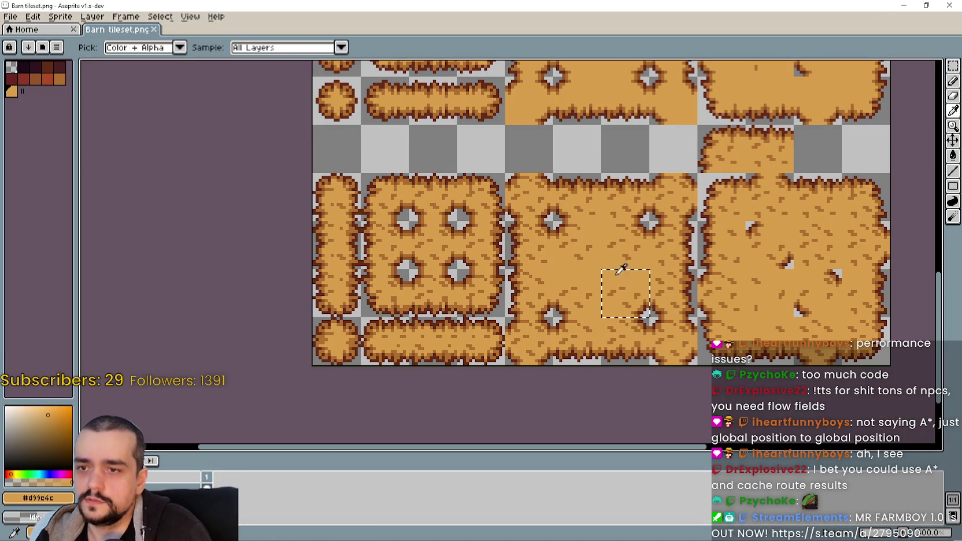
left_click(953, 65)
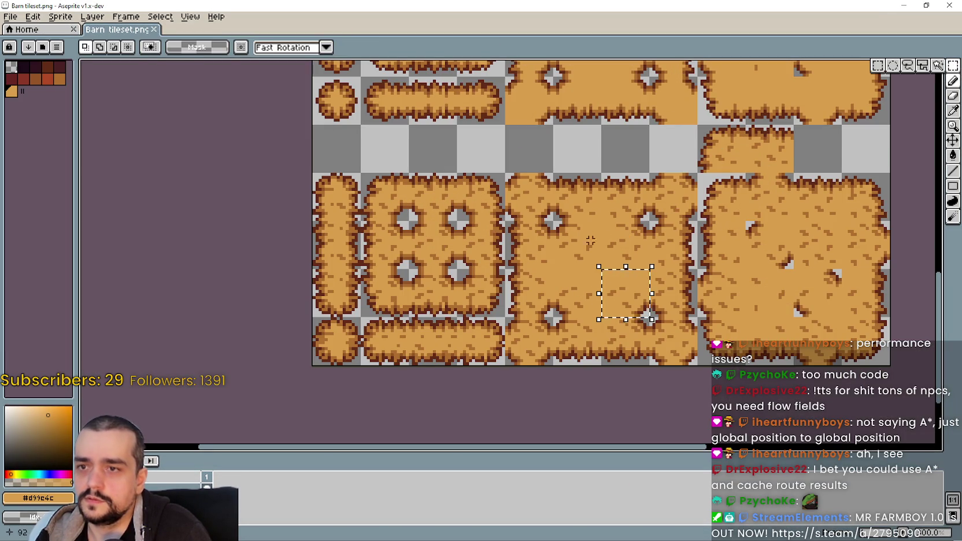
left_click_drag(616, 232, 636, 263)
key("i")
key("ctrl+c")
key("ctrl+Tab")
key("ctrl+v")
left_click_drag(512, 269, 464, 365)
Copy the neighbouring Barn hay tile and place it beside the lower hay tile.
key("ctrl+Tab")
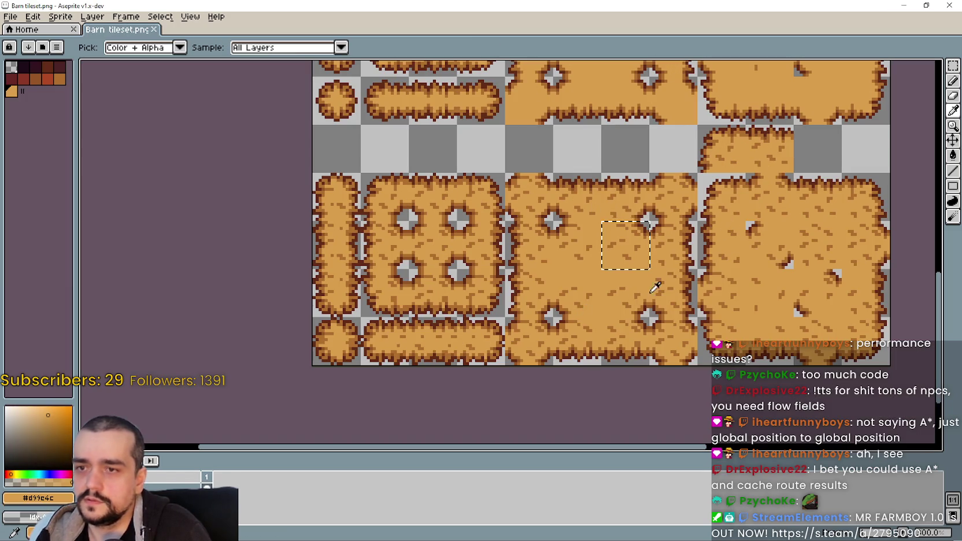
left_click(953, 66)
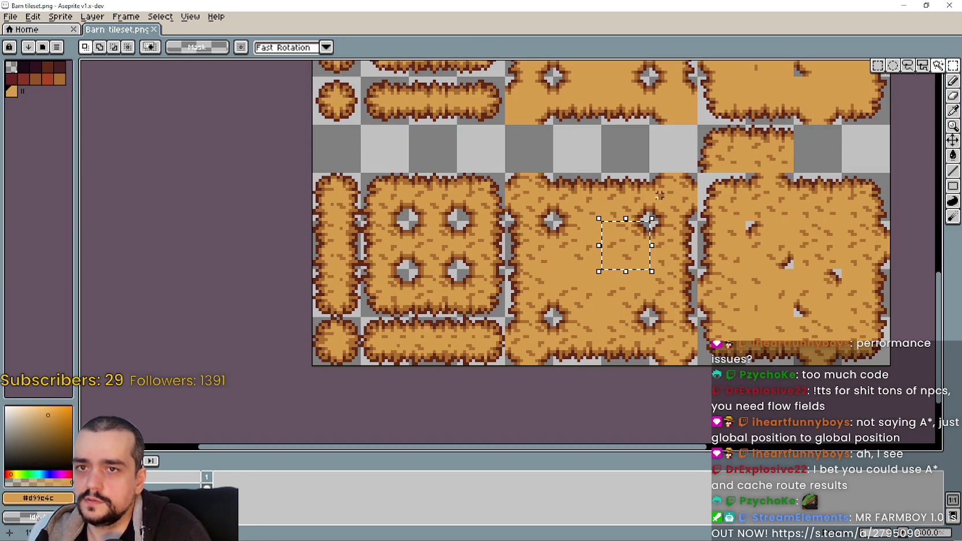
left_click_drag(613, 243, 565, 242)
key("i")
key("ctrl+c")
key("ctrl+Tab")
key("ctrl+v")
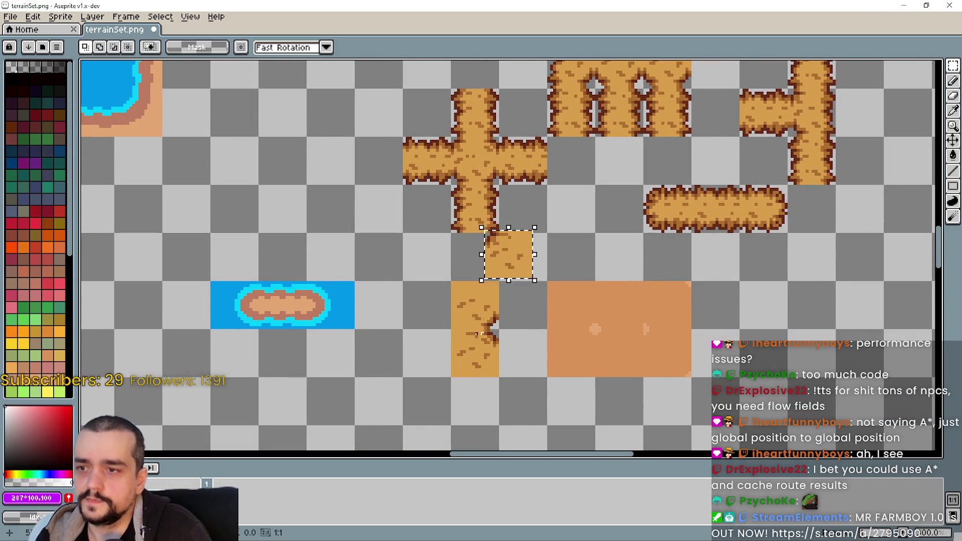
left_click_drag(520, 270, 541, 370)
Copy a hole piece from Barn tileset and drop it into the hay tile's notch.
key("ctrl+Tab")
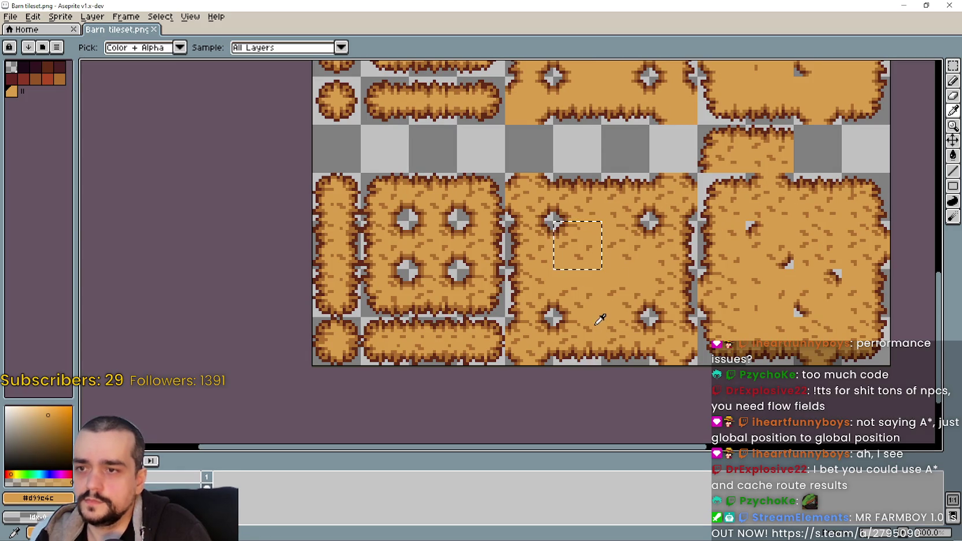
left_click(953, 66)
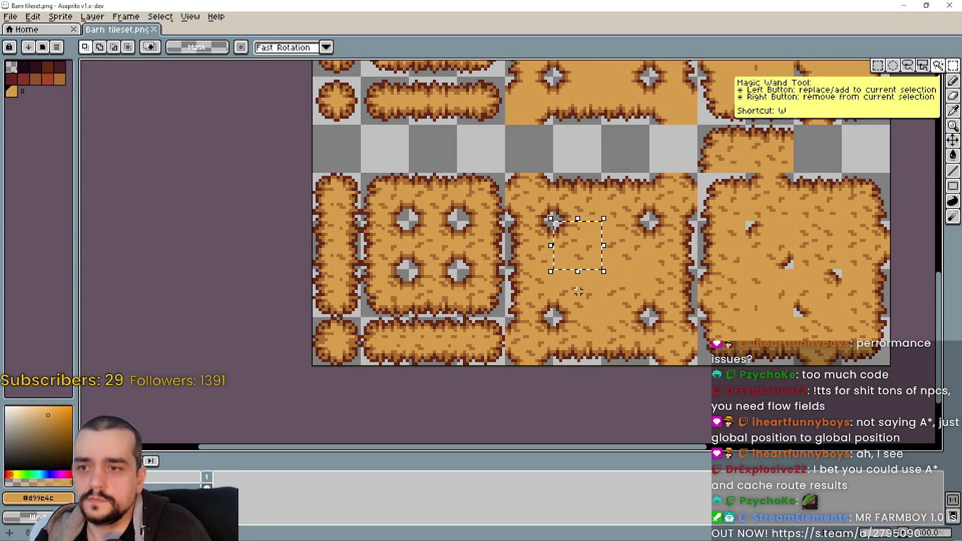
left_click_drag(578, 245, 576, 341)
left_click_drag(578, 288, 579, 301)
key("ctrl+c")
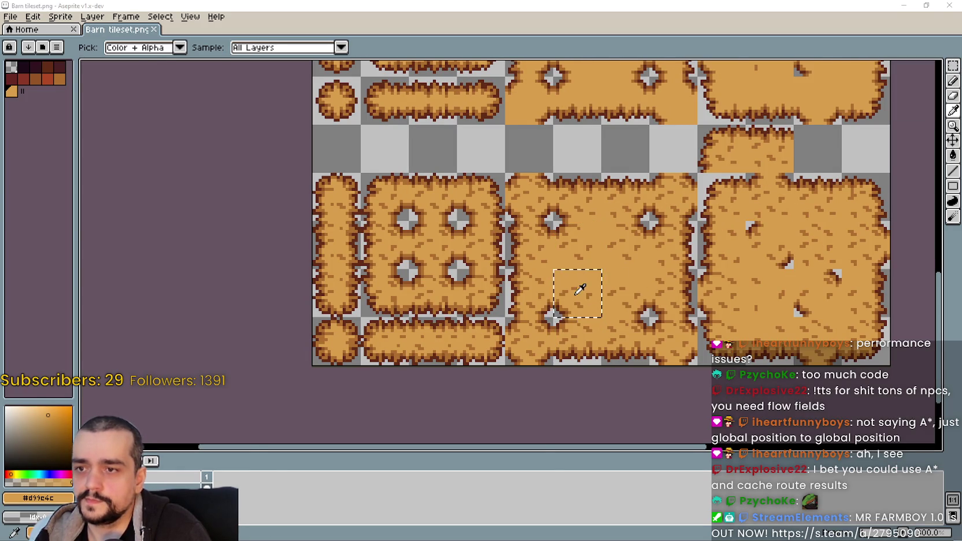
key("ctrl+Tab")
key("ctrl+v")
left_click_drag(512, 260, 544, 316)
key("Return")
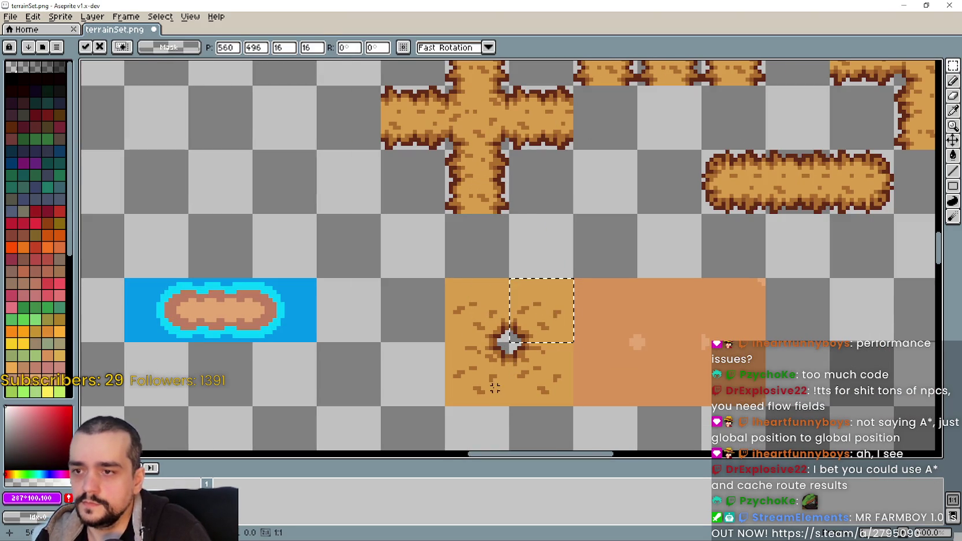
Move the finished 32x32 hole tile into the empty grid cell.
left_click_drag(446, 407, 573, 279)
mouse_move(509, 343)
left_mouse_down()
mouse_move(641, 378)
mouse_move(655, 345)
left_mouse_up()
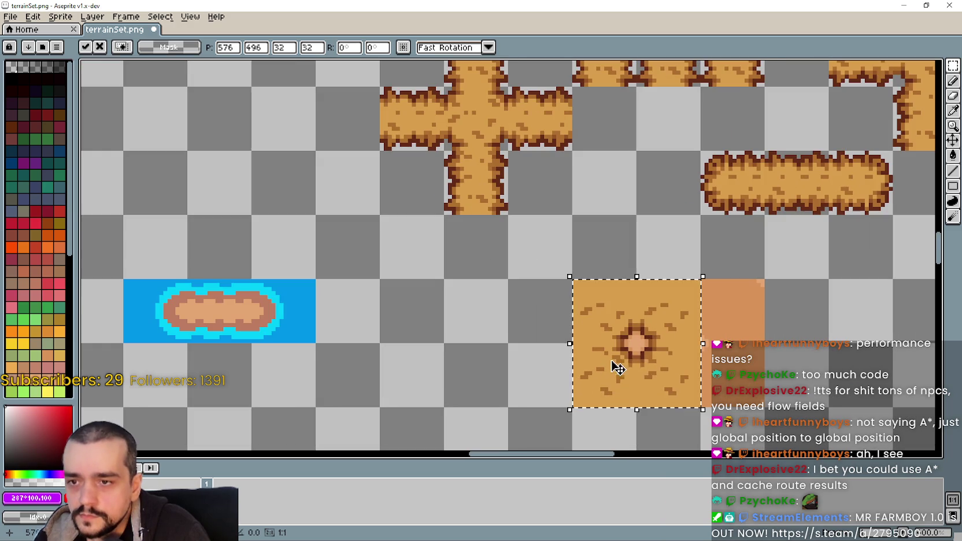
left_click_drag(616, 369, 488, 370)
key("Return")
scroll(607, 397, "down", 2)
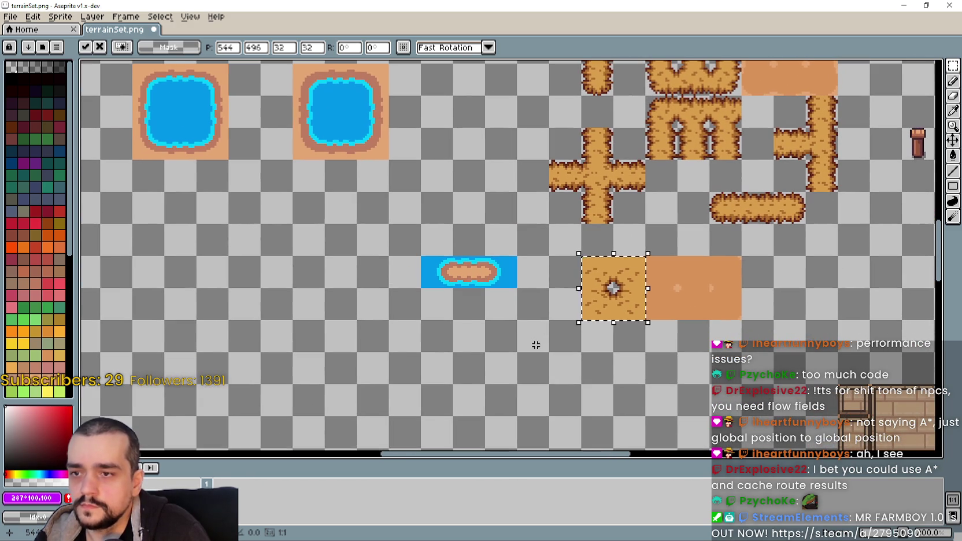
Split the hole tile into four corner pieces, moving bottom and left halves a half-tile apart.
left_click(589, 277)
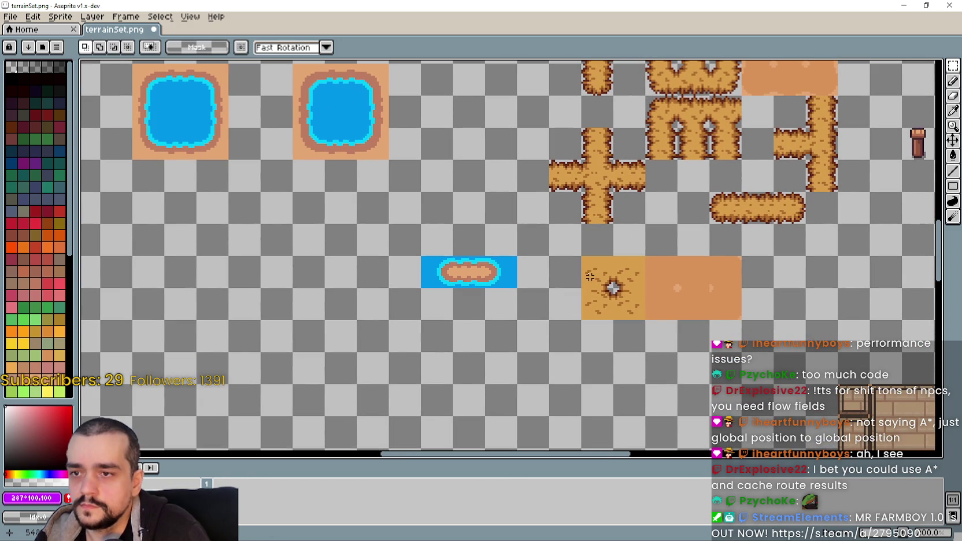
scroll(586, 313, "up", 1)
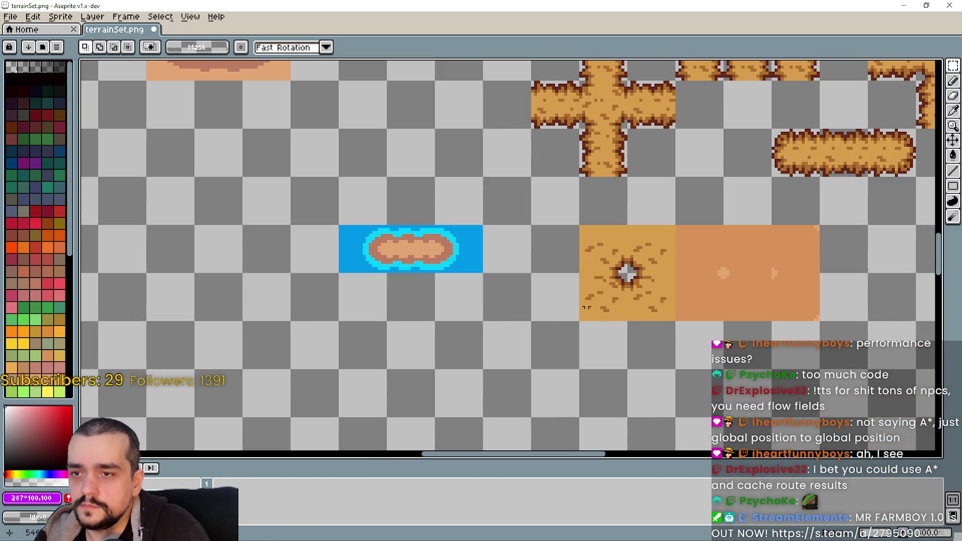
mouse_move(607, 289)
left_mouse_down()
mouse_move(665, 315)
mouse_move(629, 361)
left_mouse_up()
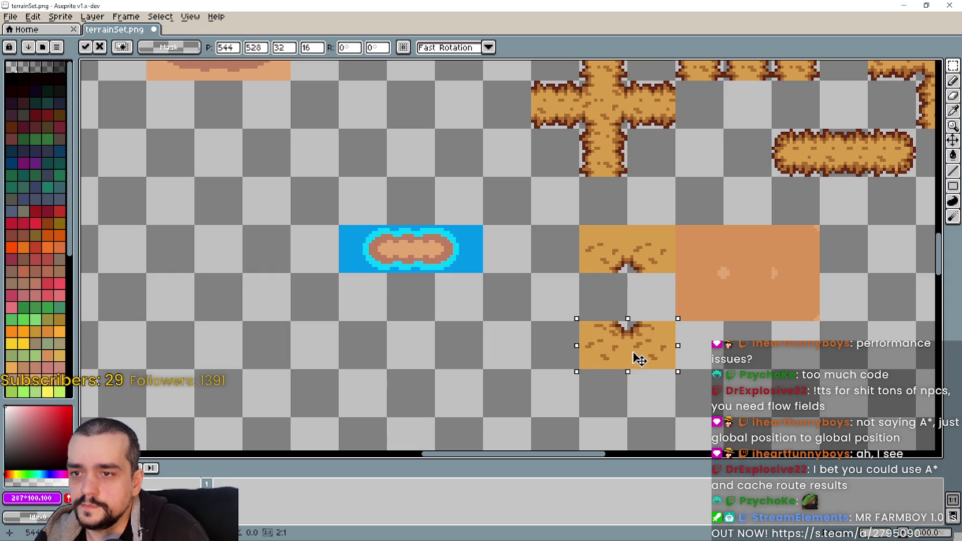
left_click(601, 286)
mouse_move(580, 227)
left_mouse_down()
mouse_move(608, 348)
mouse_move(563, 339)
left_mouse_up()
left_click(683, 334)
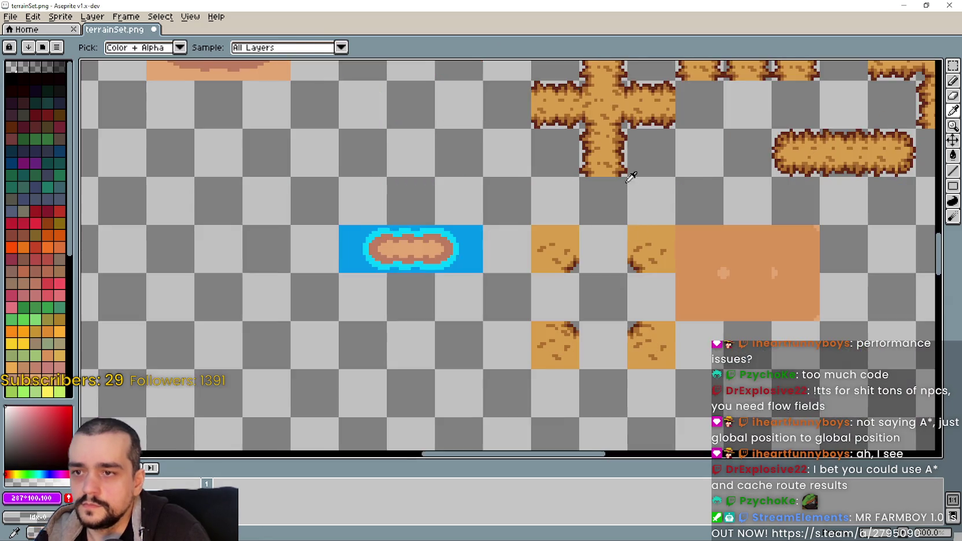
Paste a 16x16 hay edge piece into the empty cell among the lower hay tiles.
mouse_move(682, 334)
left_mouse_down()
mouse_move(593, 322)
mouse_move(585, 347)
mouse_move(645, 227)
left_mouse_up()
scroll(593, 321, "down", 1)
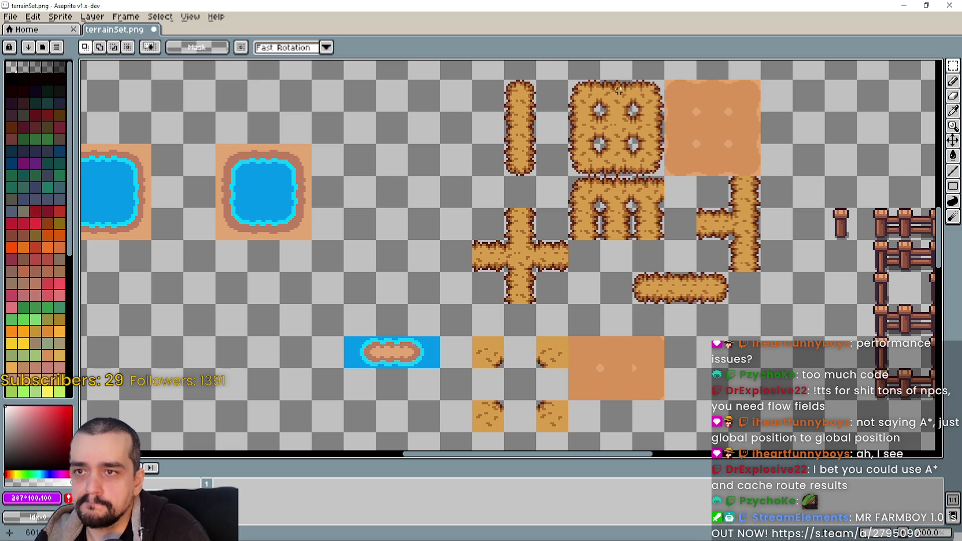
scroll(655, 146, "down", 2)
scroll(655, 146, "up", 3)
scroll(569, 339, "down", 3)
scroll(581, 237, "up", 1)
key("ctrl+v")
left_click_drag(727, 270, 536, 268)
key("Return")
Return to the Barn tileset image.
scroll(601, 337, "down", 2)
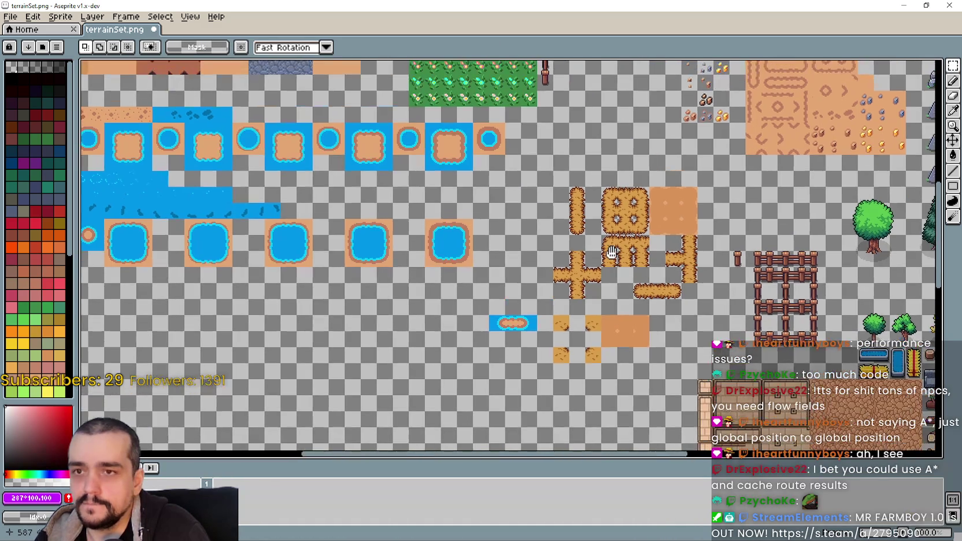
key("i")
key("ctrl+Tab")
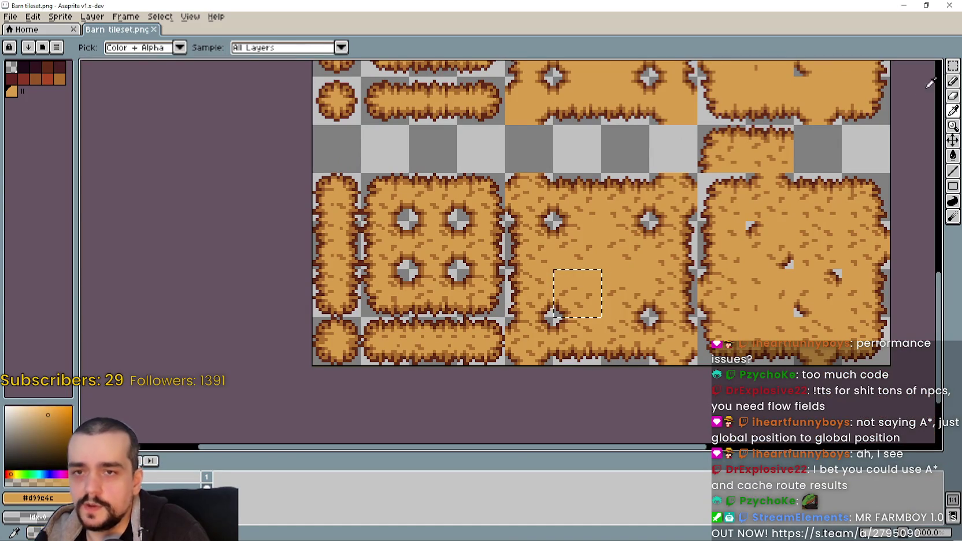
left_click(953, 65)
left_click_drag(596, 315, 597, 237)
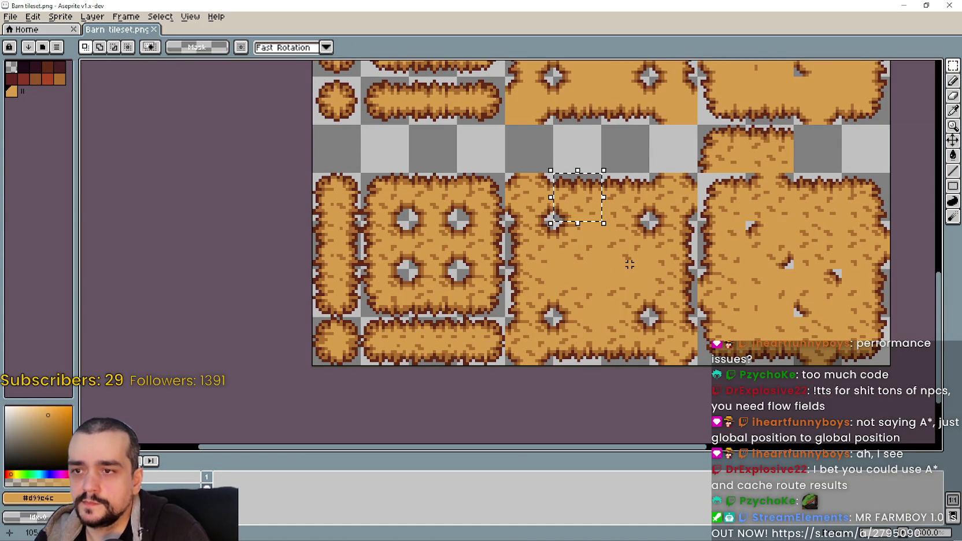
key("i")
key("ctrl+Tab")
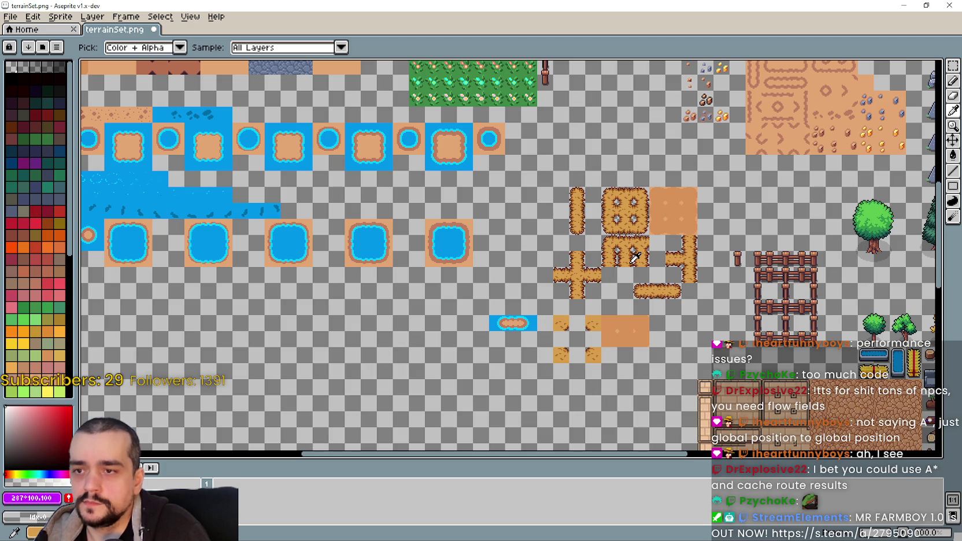
scroll(559, 333, "up", 2)
key("ctrl+Tab")
left_click(671, 261)
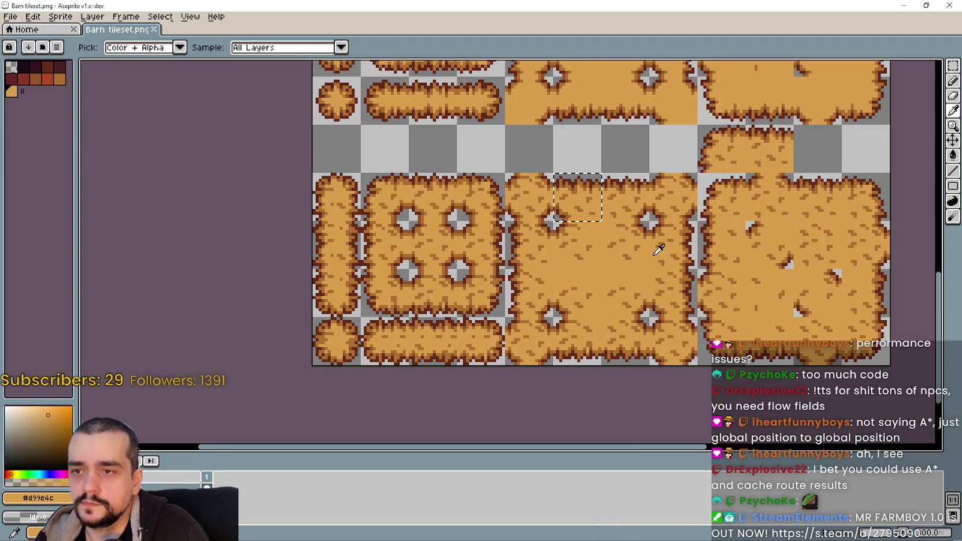
scroll(658, 249, "down", 2)
key("m")
scroll(633, 301, "up", 2)
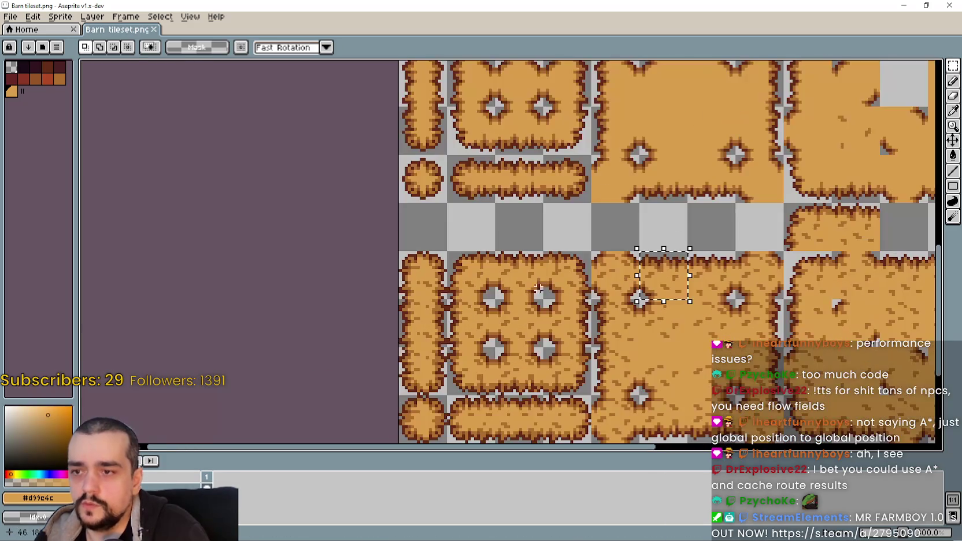
left_click_drag(689, 316, 614, 279)
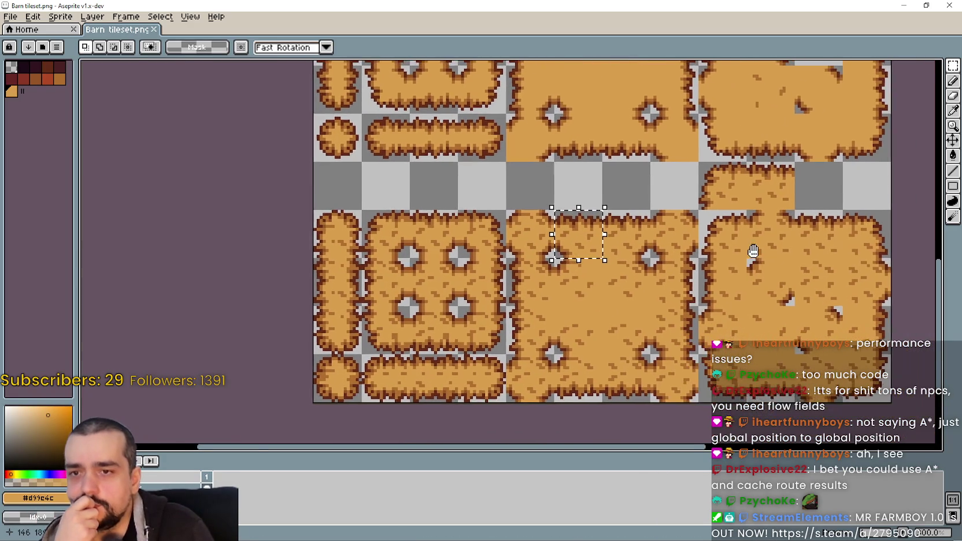
scroll(746, 251, "up", 1)
left_click(746, 251)
key("ctrl+v")
key("ctrl+d")
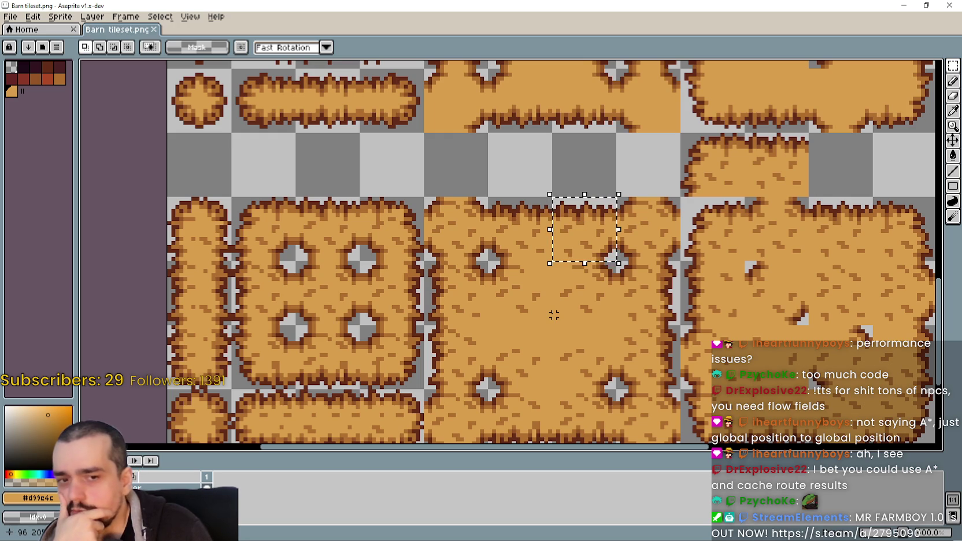
key("i")
key("ctrl+Tab")
key("ctrl+v")
left_click_drag(510, 287, 666, 263)
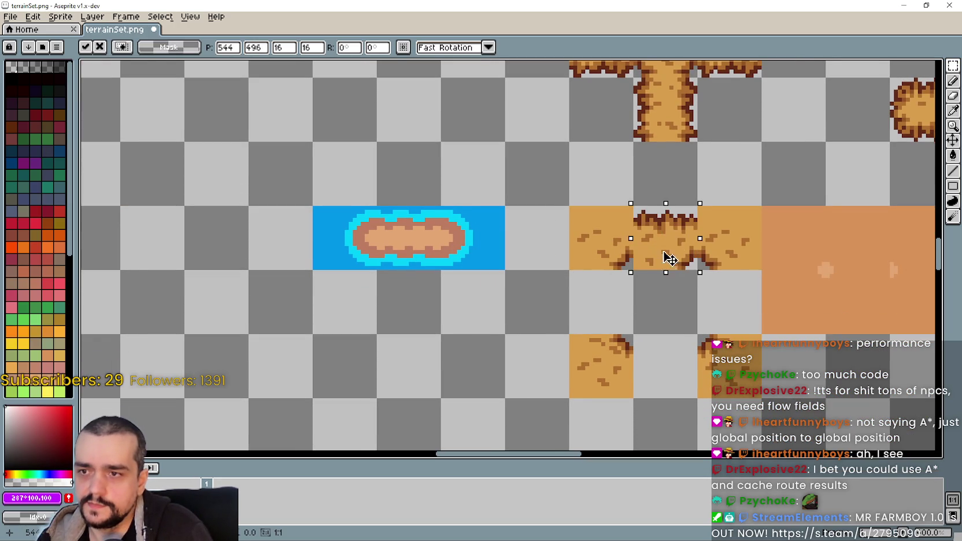
key("Escape")
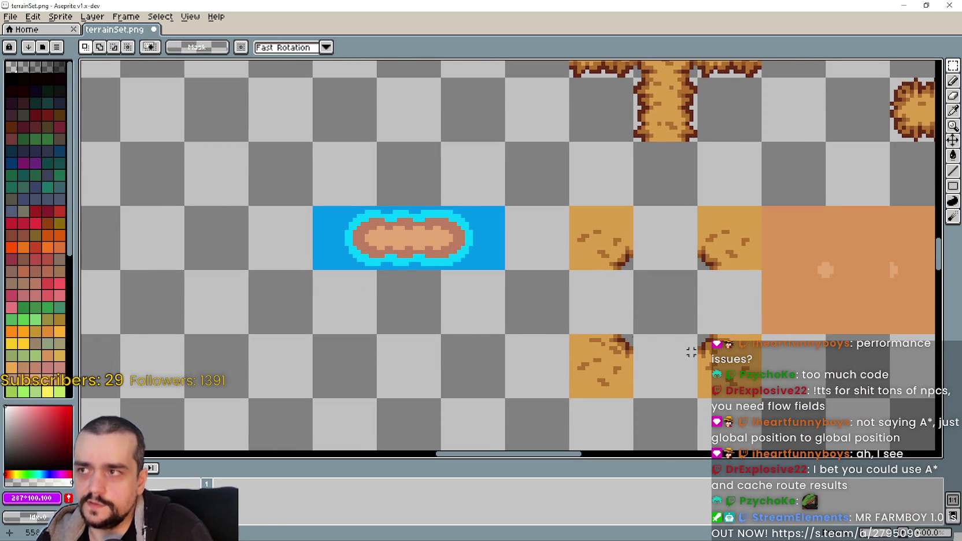
scroll(691, 328, "down", 2)
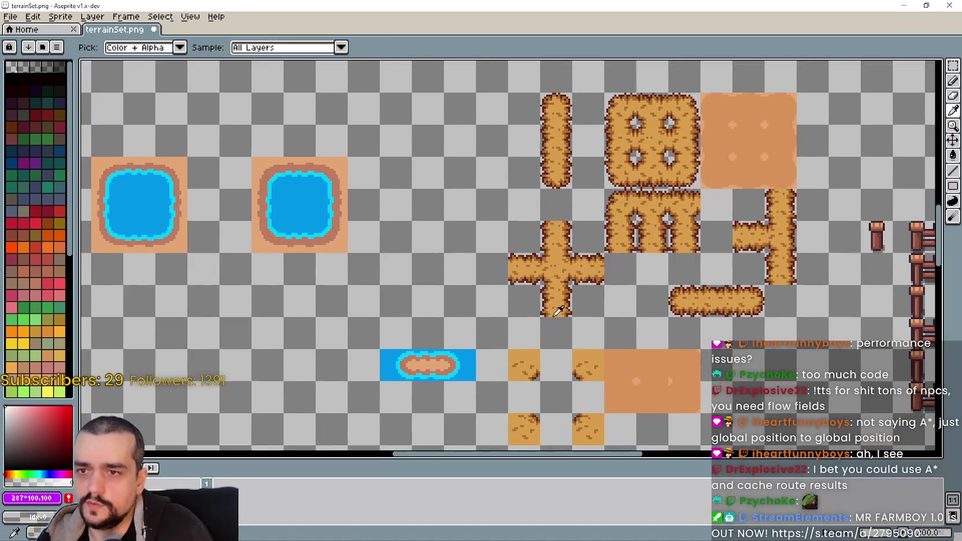
key("ctrl+Tab")
key("ctrl+c")
key("ctrl+v")
mouse_move(636, 156)
left_mouse_down()
mouse_move(571, 350)
mouse_move(598, 361)
left_mouse_up()
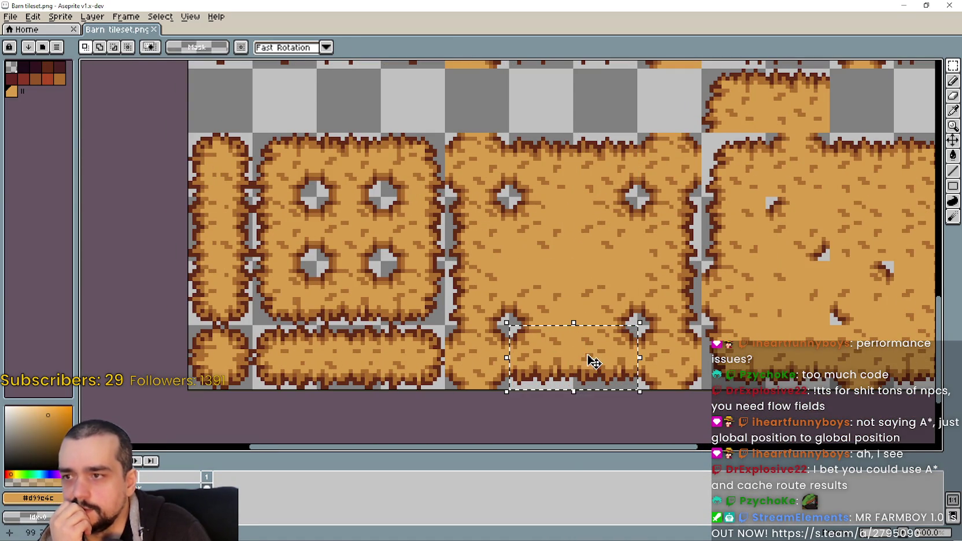
Re-paste the hay tile in terrainSet.png and shift it one tile to the right.
scroll(597, 361, "down", 1)
mouse_move(543, 236)
left_mouse_down()
mouse_move(658, 417)
mouse_move(684, 246)
mouse_move(723, 242)
left_mouse_up()
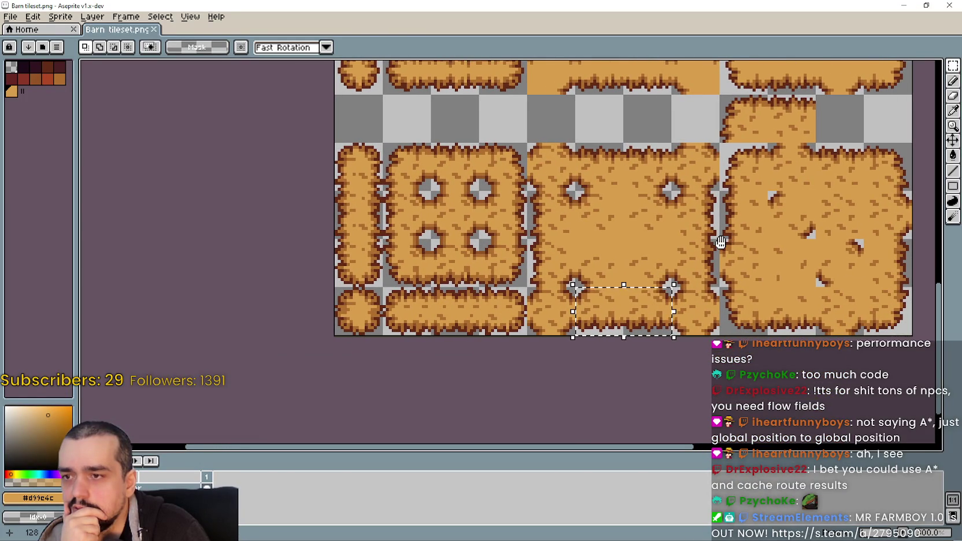
key("ctrl+z")
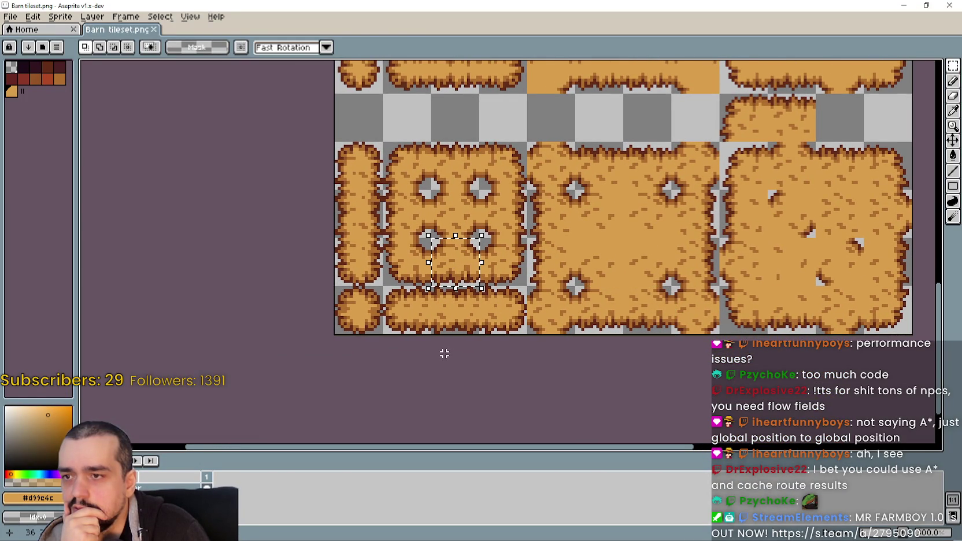
key("ctrl+v")
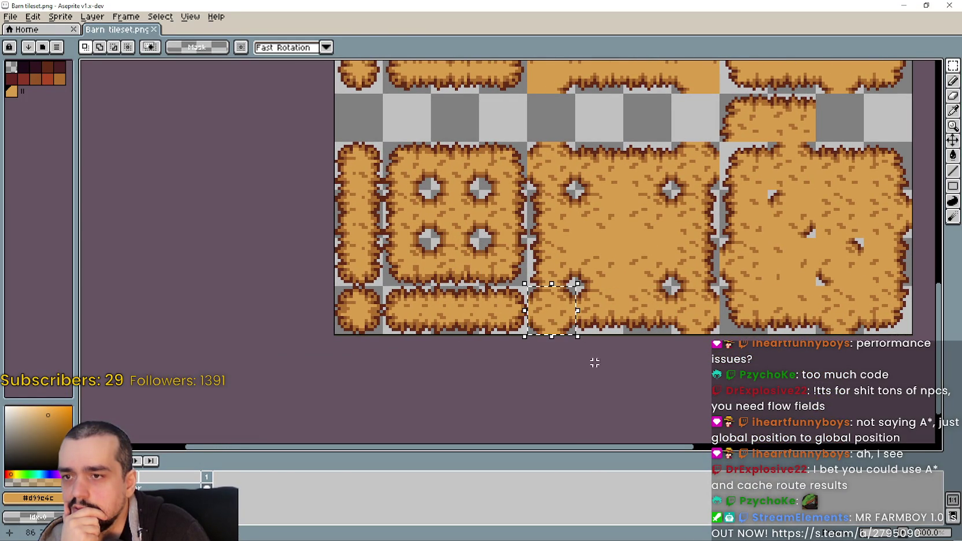
mouse_move(551, 310)
left_mouse_down()
mouse_move(695, 310)
mouse_move(699, 169)
mouse_move(672, 221)
left_mouse_up()
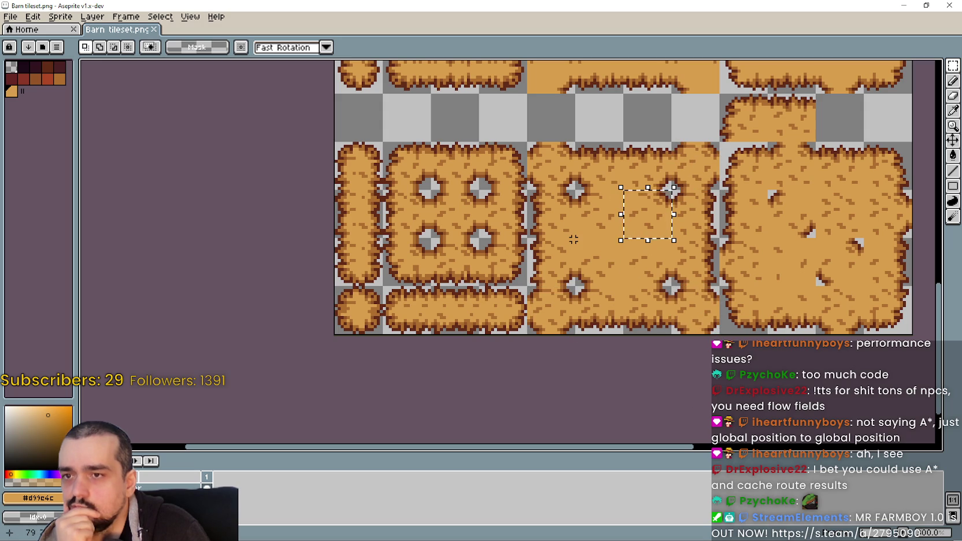
mouse_move(574, 238)
left_mouse_down()
mouse_move(481, 290)
mouse_move(477, 283)
left_mouse_up()
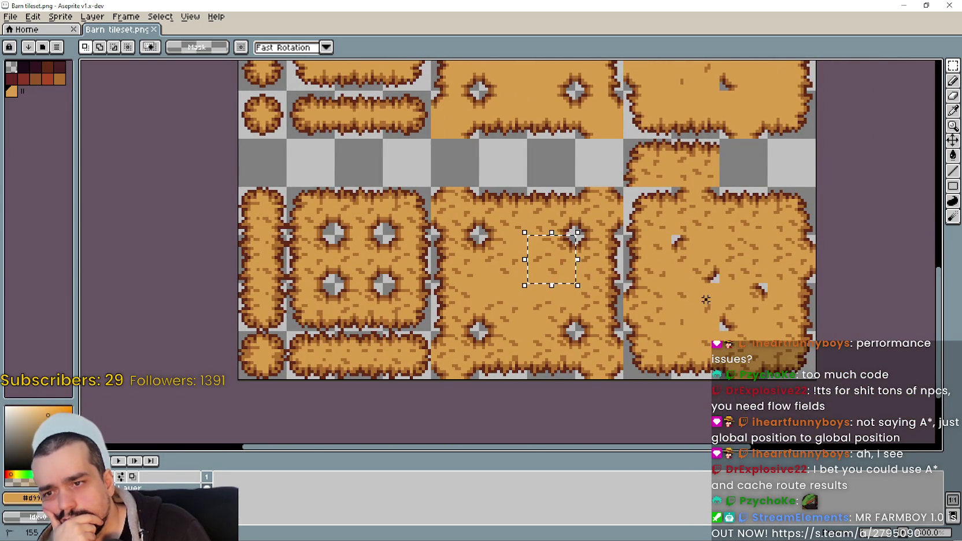
left_click(747, 208)
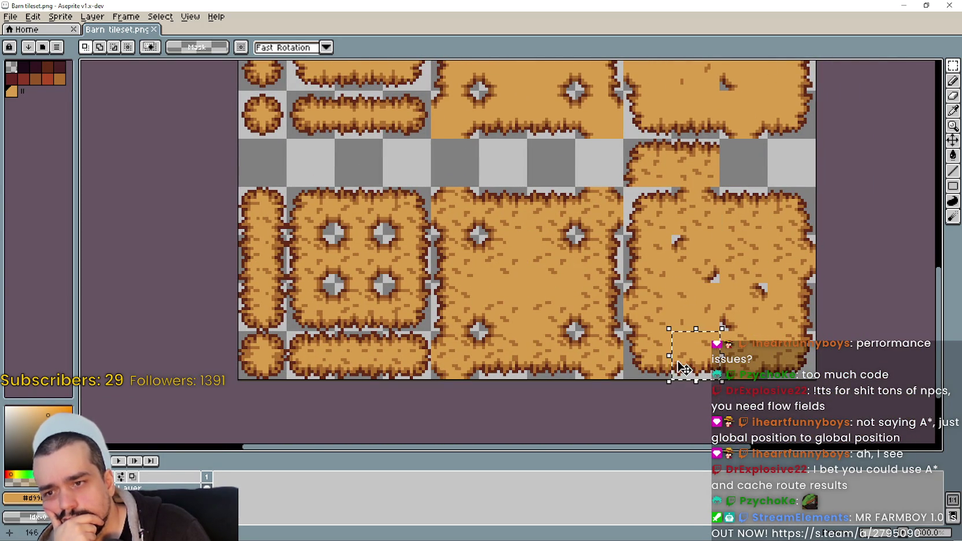
Select and copy a top-edge hay tile from Barn tileset.png.
key("ctrl+w")
key("i")
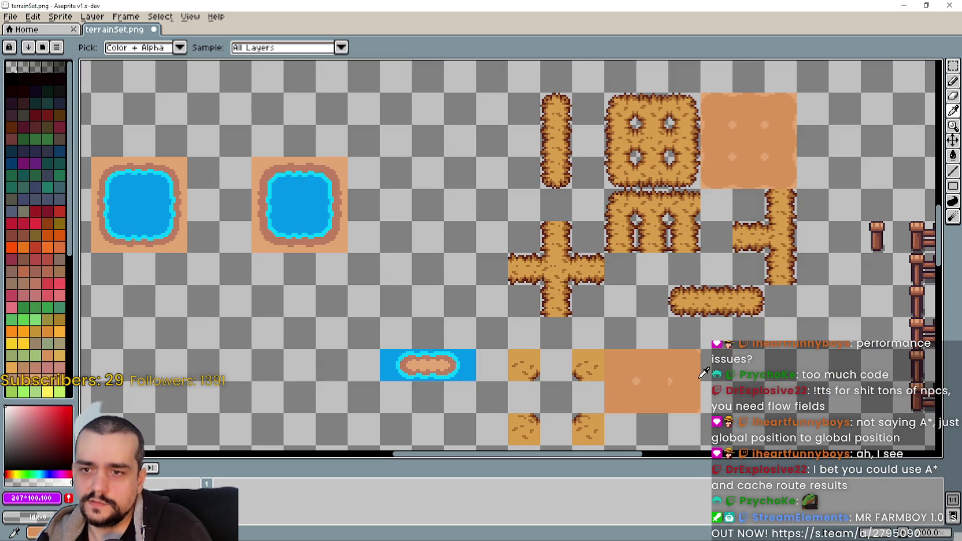
key("ctrl+Tab")
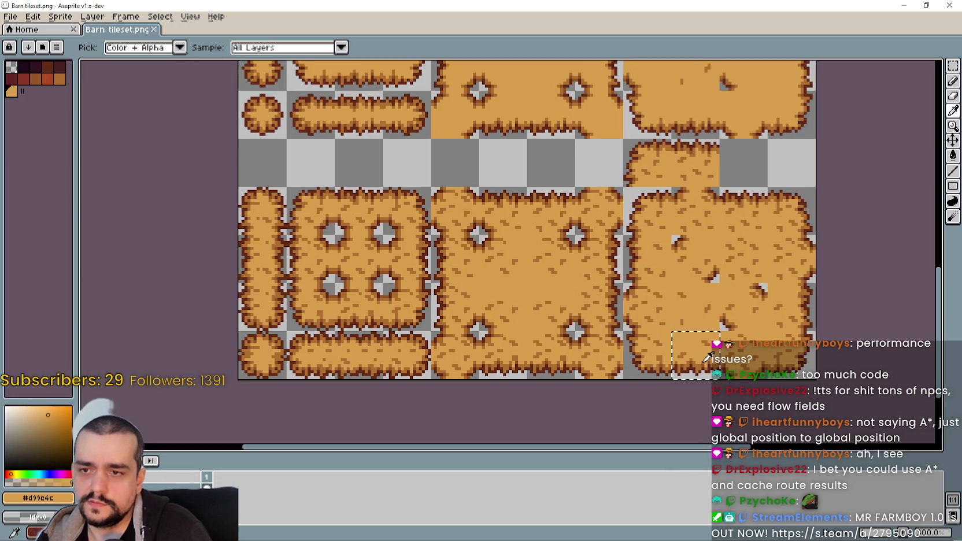
left_click(953, 68)
left_click_drag(766, 235, 817, 285)
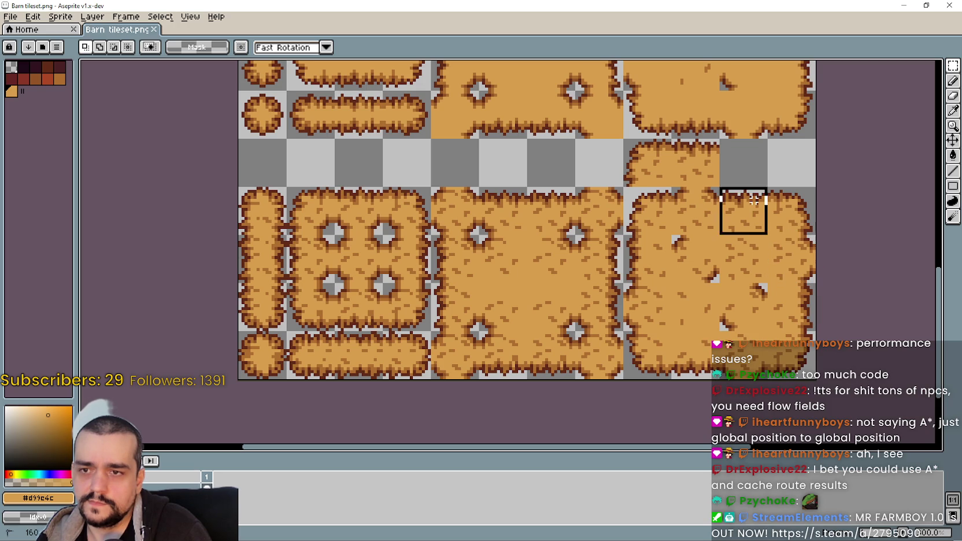
left_click_drag(754, 200, 722, 231)
key("ctrl+c")
Paste the top-edge tile into terrainSet.png, try flipping it, then discard it.
key("ctrl+Tab")
key("ctrl+v")
scroll(520, 223, "up", 2)
left_click_drag(521, 223, 590, 327)
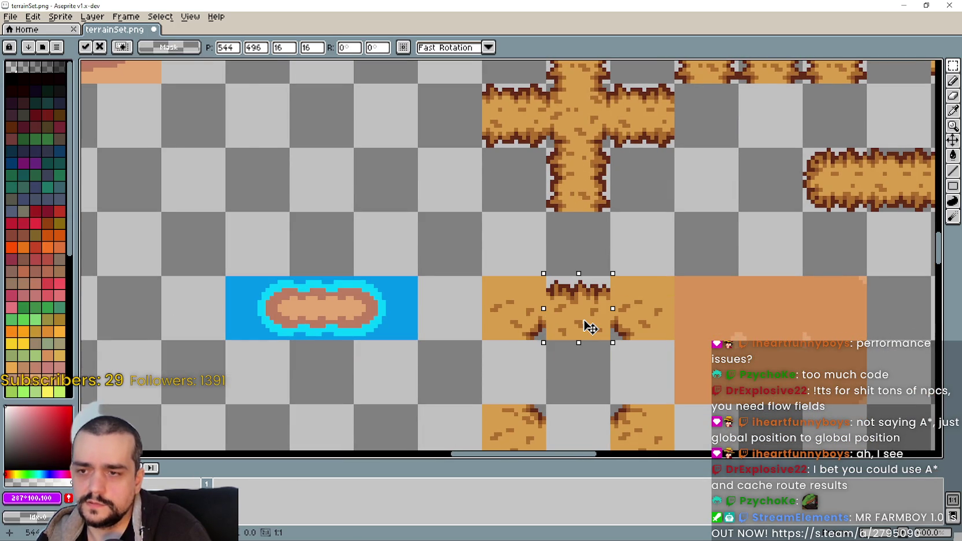
key("shift+v")
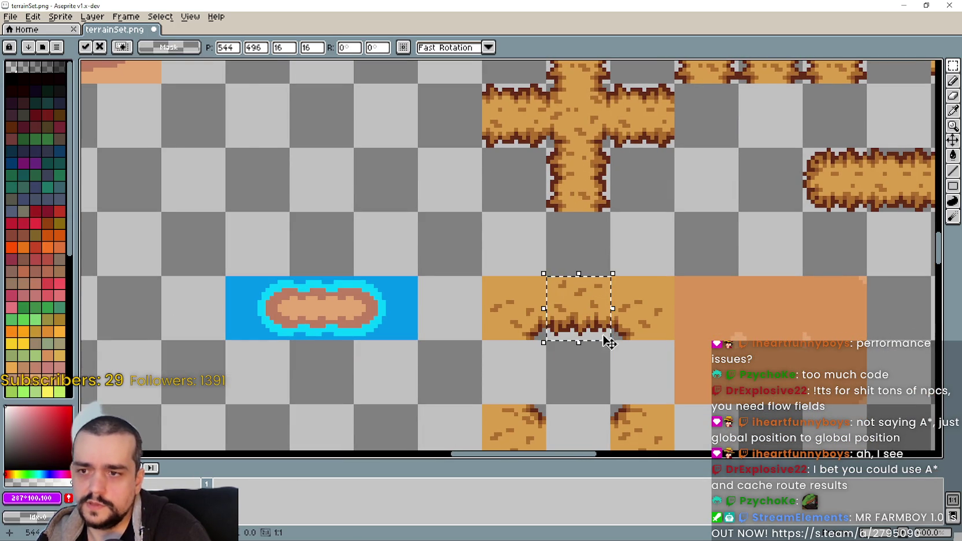
key("Escape")
Paste the top-edge tile into the middle of the hole's top row and commit it.
key("ctrl+Tab")
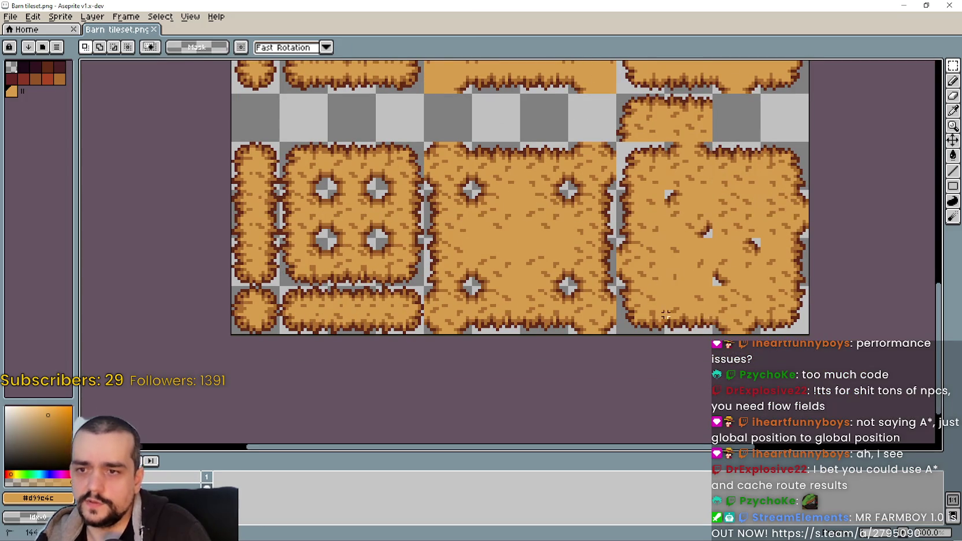
key("ctrl+Tab")
key("ctrl+v")
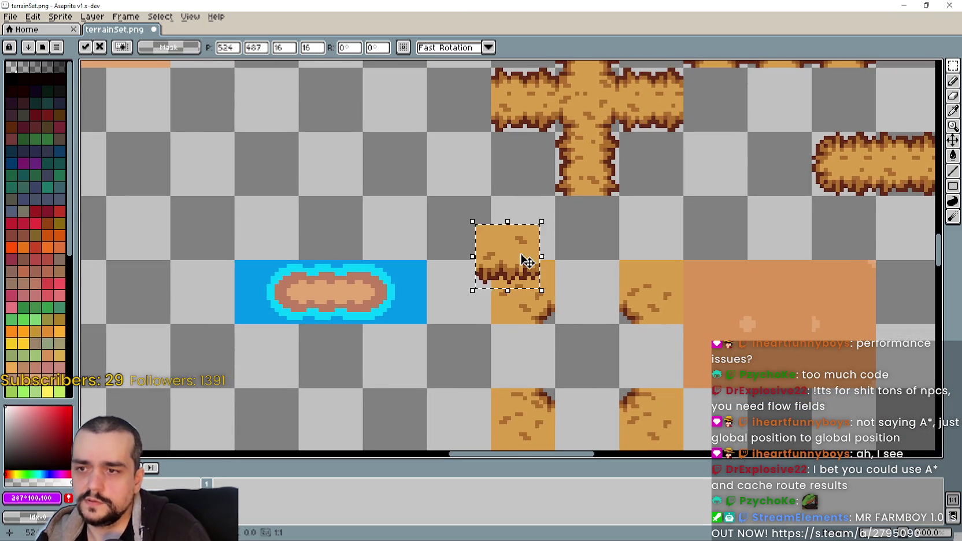
left_click_drag(527, 261, 612, 314)
scroll(617, 370, "down", 1)
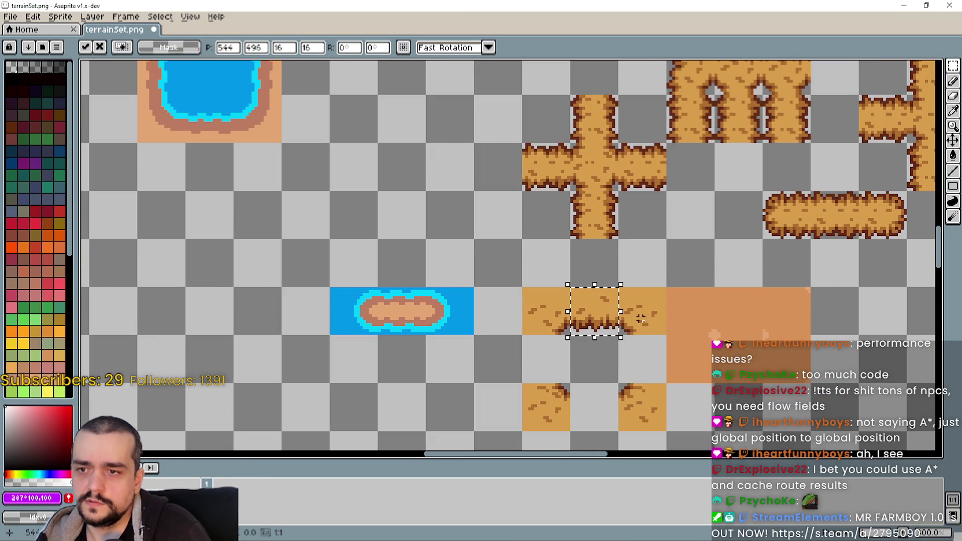
scroll(582, 347, "down", 1)
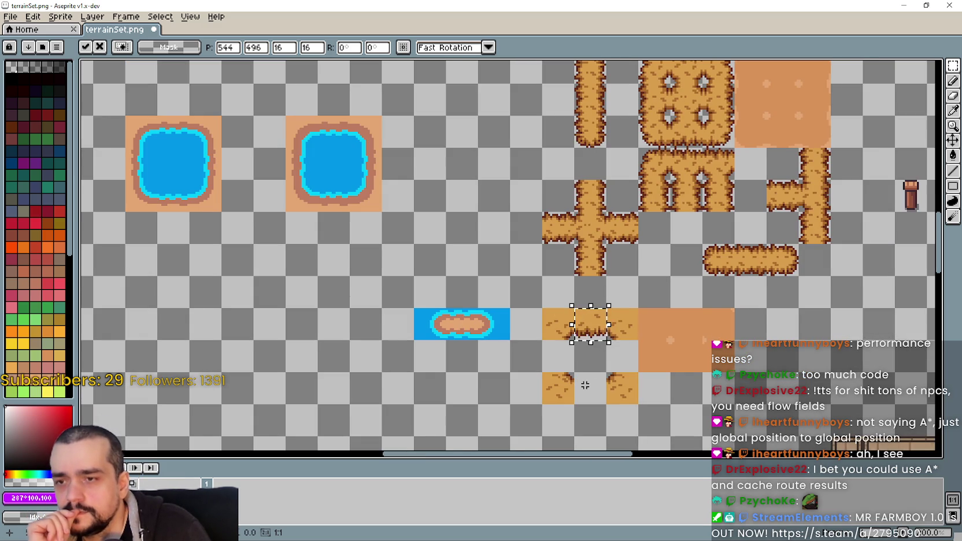
scroll(585, 385, "up", 2)
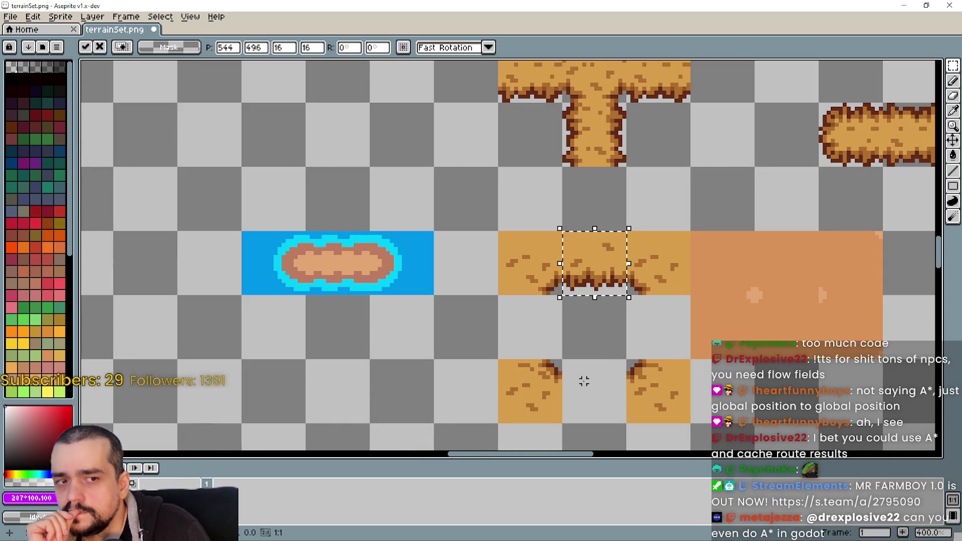
scroll(584, 382, "down", 2)
scroll(583, 382, "up", 2)
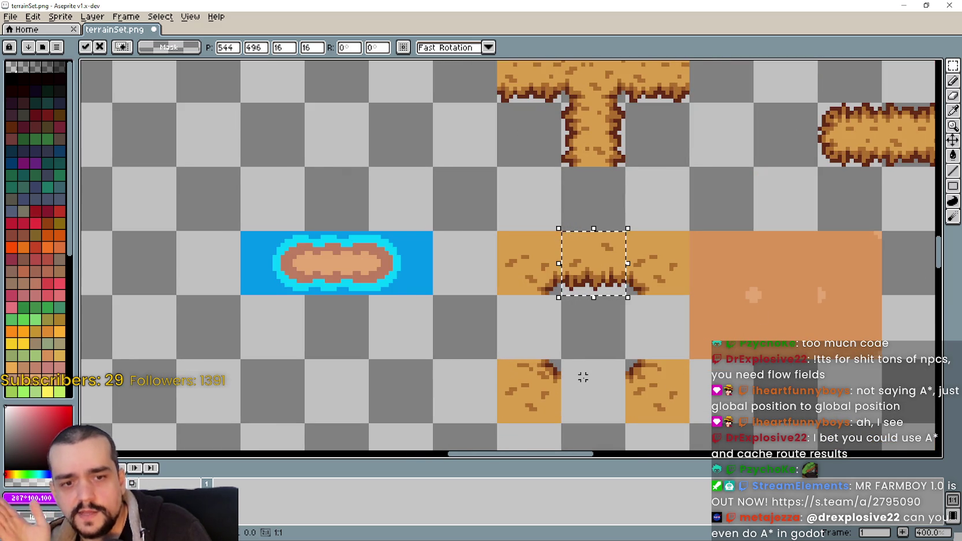
scroll(612, 289, "down", 1)
key("Return")
Copy another top-edge hay tile from Barn tileset.png and place it below the gap.
scroll(624, 271, "up", 1)
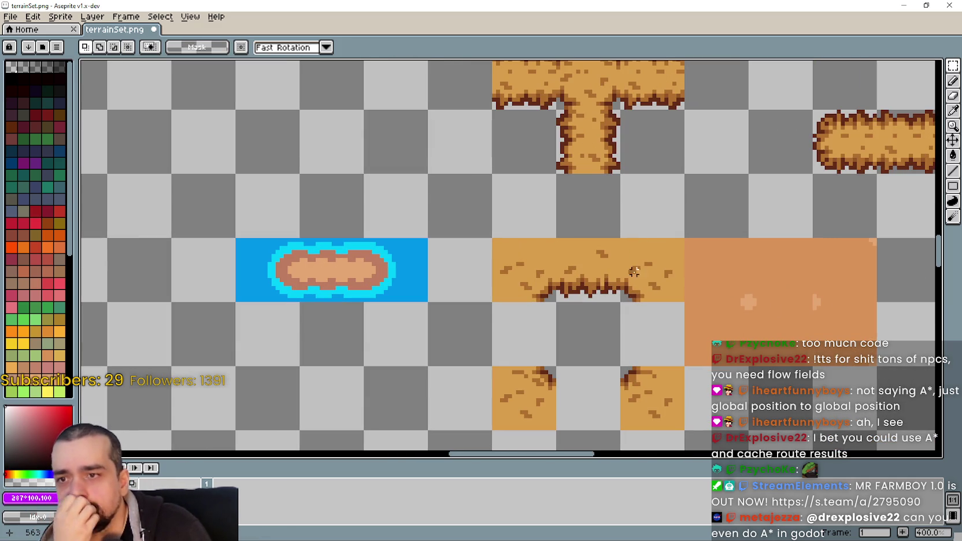
left_click_drag(624, 270, 546, 267)
key("ctrl+d")
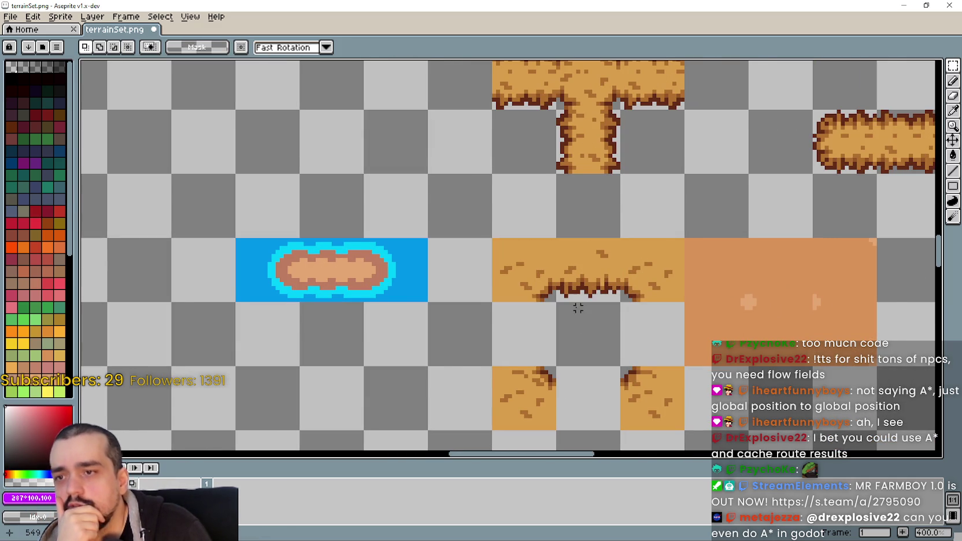
scroll(577, 309, "down", 1)
key("i")
key("ctrl+Tab")
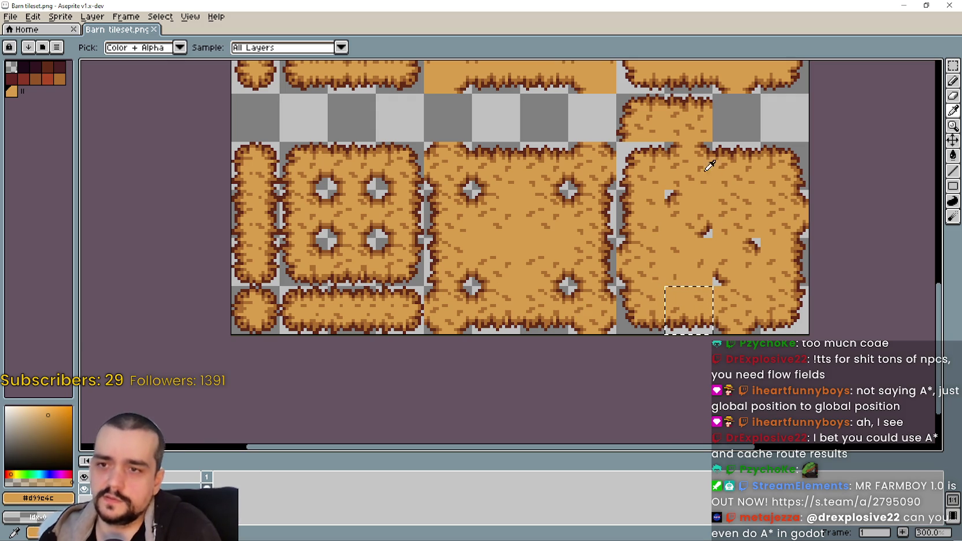
left_click_drag(694, 327, 742, 183)
key("ctrl+c")
key("ctrl+Tab")
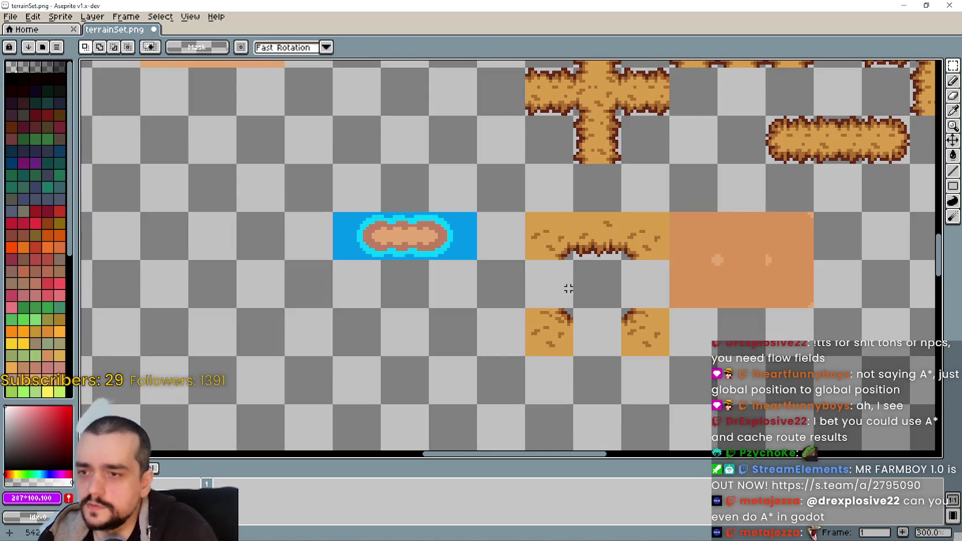
key("ctrl+v")
mouse_move(506, 252)
left_mouse_down()
mouse_move(633, 349)
mouse_move(614, 372)
left_mouse_up()
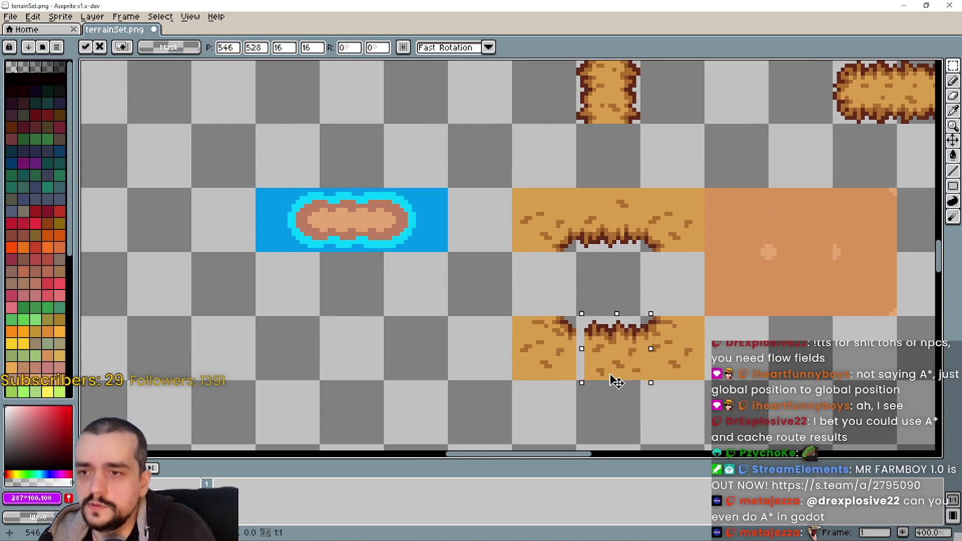
Copy a left-edge hay tile and place it right of the gap.
key("ctrl+Tab")
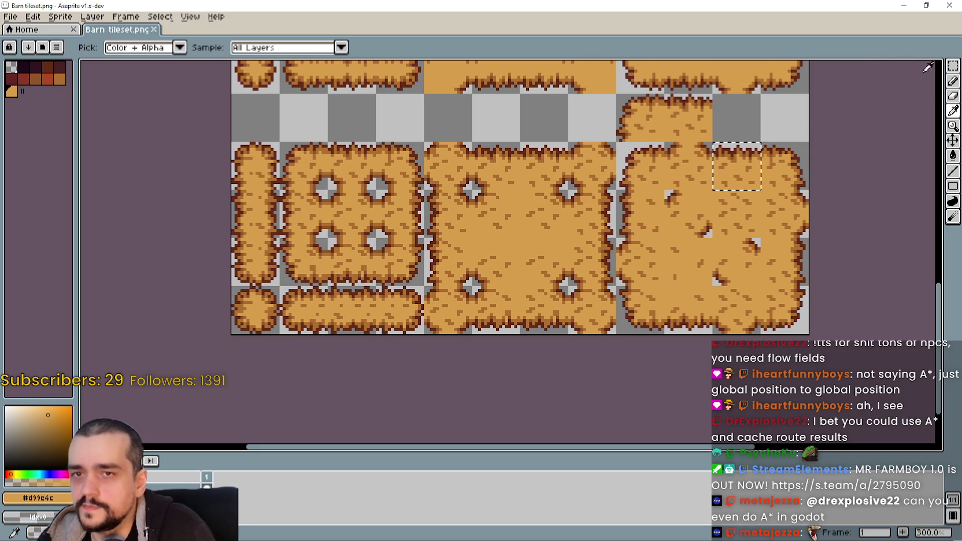
left_click(953, 66)
left_click_drag(615, 188, 667, 239)
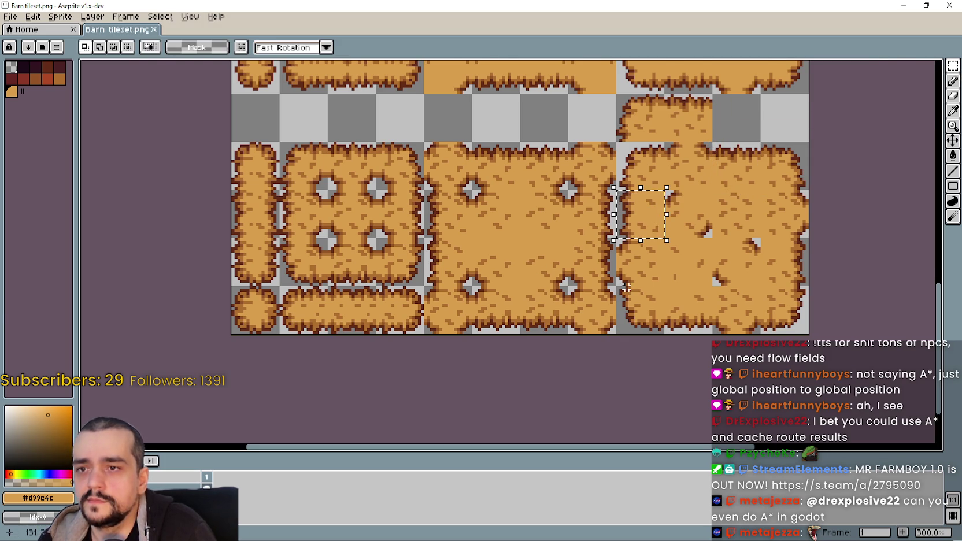
key("ctrl+c")
key("ctrl+Tab")
key("ctrl+v")
left_click_drag(524, 261, 691, 289)
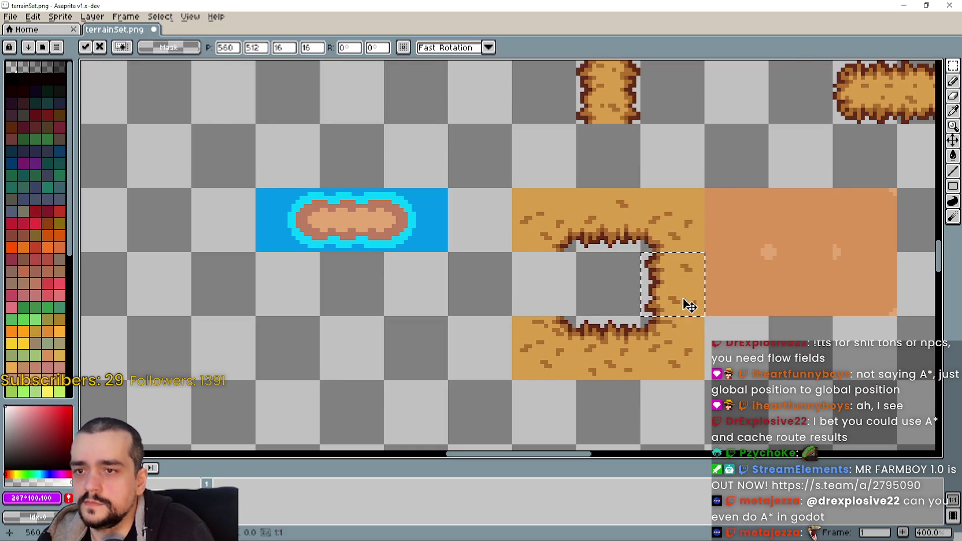
Copy a right-edge hay tile and place it left of the hole.
key("ctrl+Tab")
left_click_drag(803, 282, 767, 254)
key("ctrl+c")
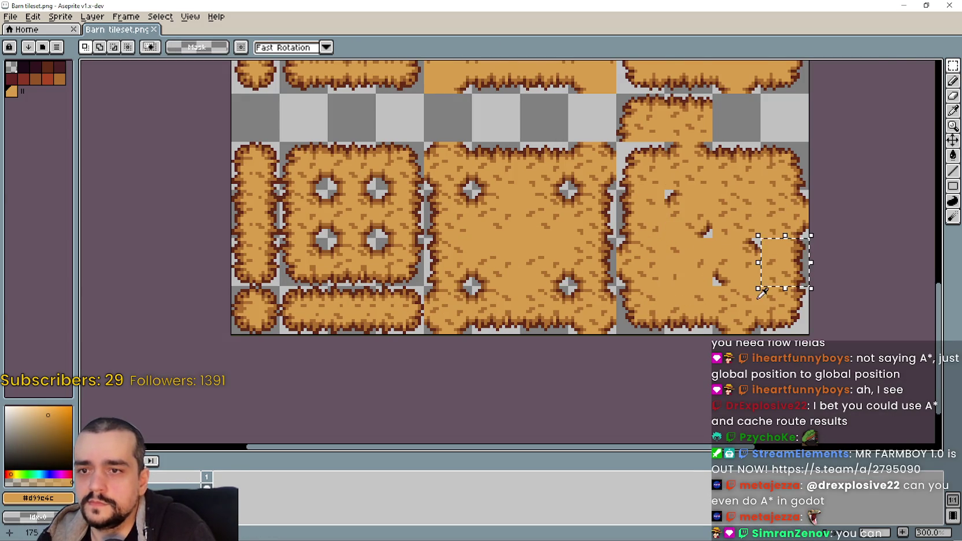
key("ctrl+Tab")
key("ctrl+v")
mouse_move(515, 270)
left_mouse_down()
mouse_move(544, 286)
mouse_move(623, 298)
left_mouse_up()
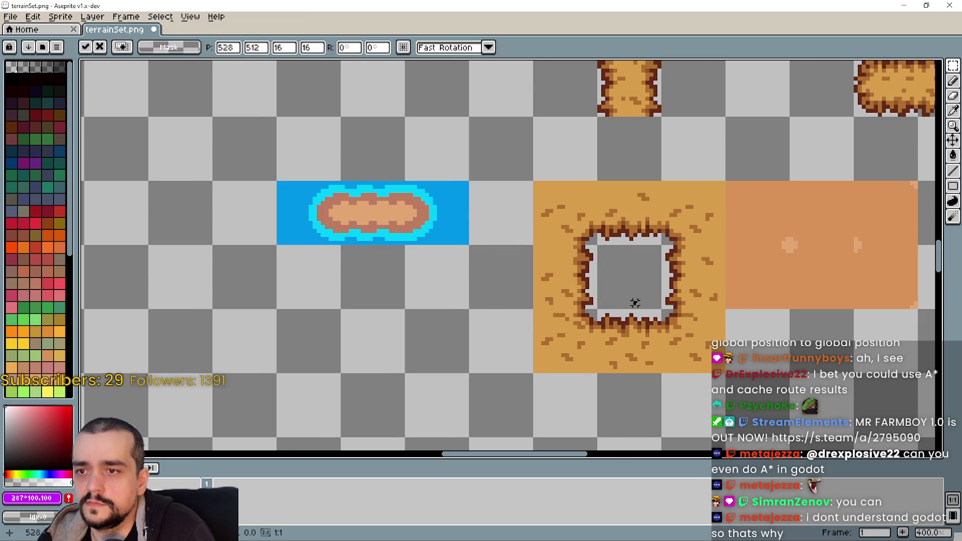
Commit the right-edge tile to close the hole, then select the tile above it.
key("Return")
scroll(622, 298, "down", 2)
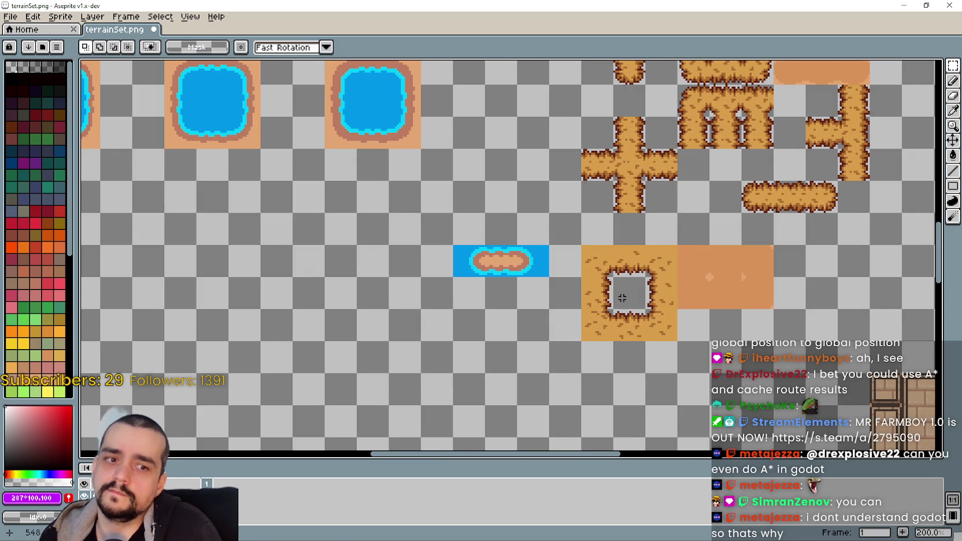
scroll(622, 298, "up", 1)
scroll(622, 298, "up", 2)
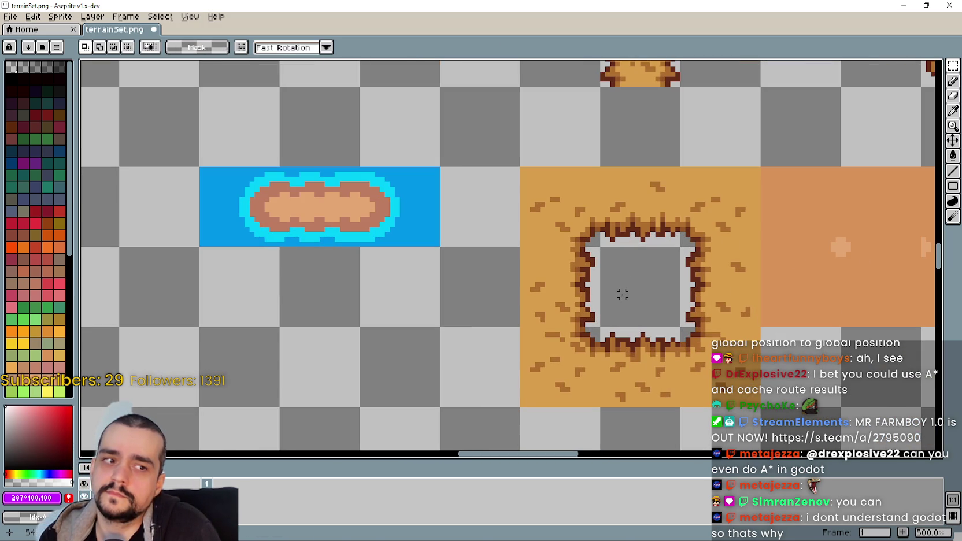
scroll(647, 209, "down", 2)
scroll(649, 210, "up", 2)
left_click_drag(673, 190, 659, 196)
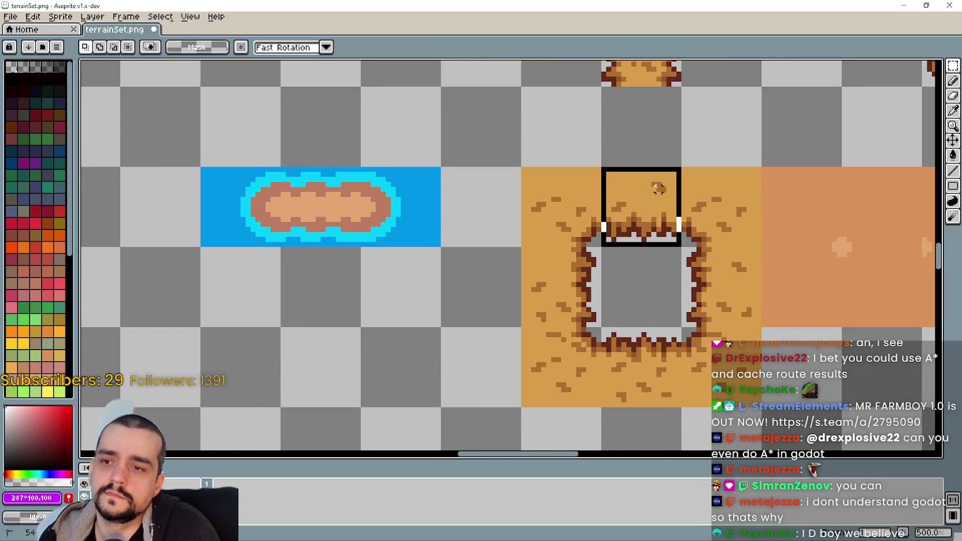
scroll(665, 197, "down", 2)
scroll(698, 233, "up", 1)
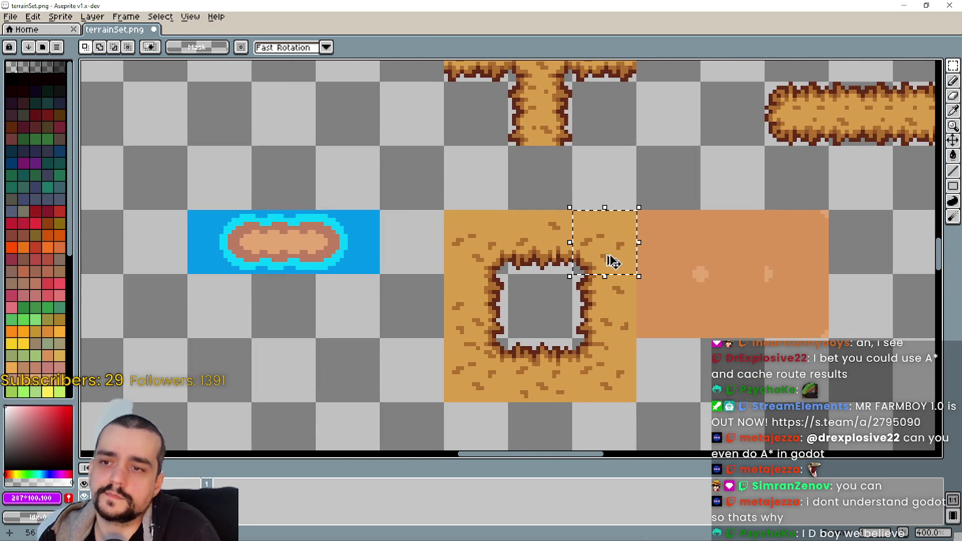
scroll(608, 262, "down", 2)
scroll(606, 257, "down", 1)
scroll(605, 255, "up", 2)
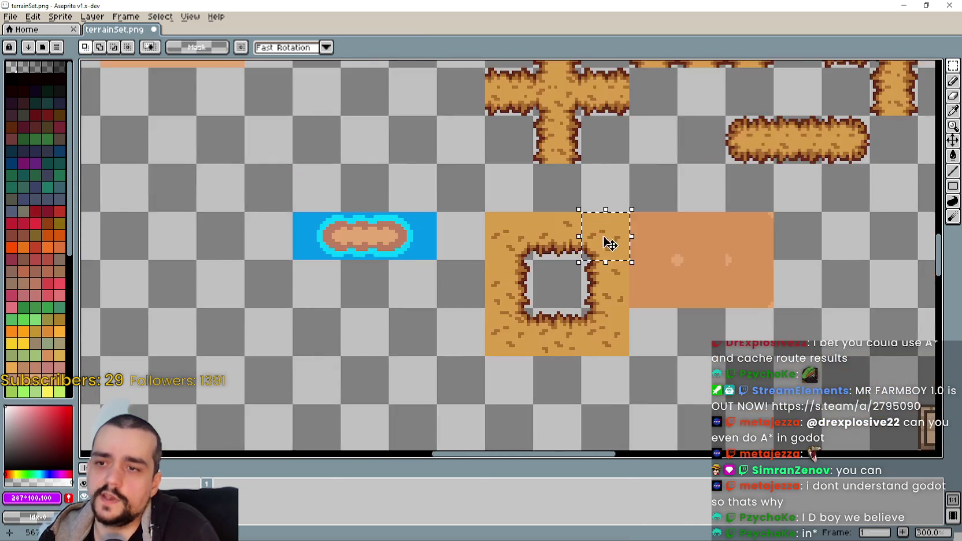
scroll(604, 246, "up", 2)
Move hay tiles over the orange block, placing a hay corner tile beside the crater tile.
left_click_drag(602, 243, 762, 247)
key("ctrl+z")
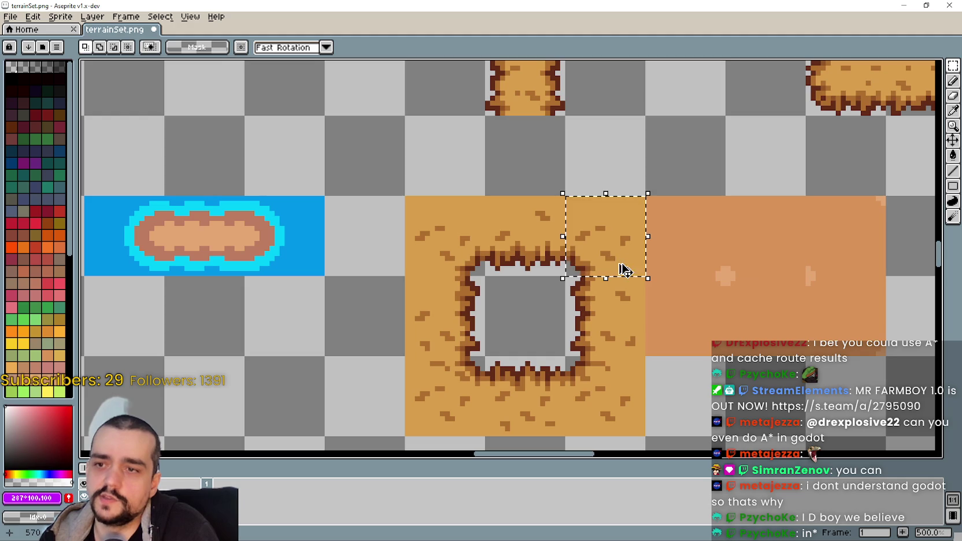
left_click_drag(608, 260, 784, 232)
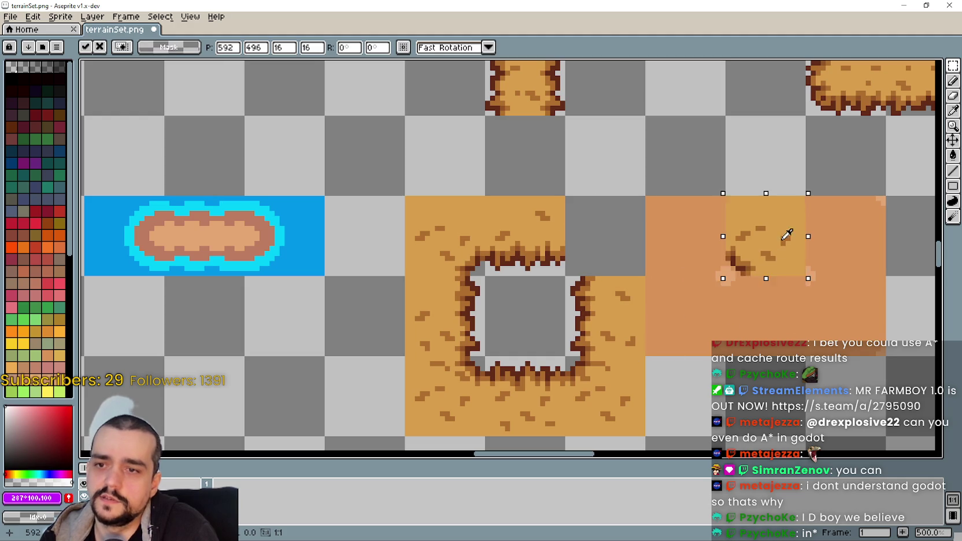
left_click(455, 221)
mouse_move(455, 221)
left_mouse_down()
mouse_move(422, 260)
mouse_move(688, 237)
left_mouse_up()
left_click_drag(406, 278, 483, 355)
mouse_move(627, 407)
left_mouse_down()
mouse_move(570, 361)
mouse_move(769, 337)
left_mouse_up()
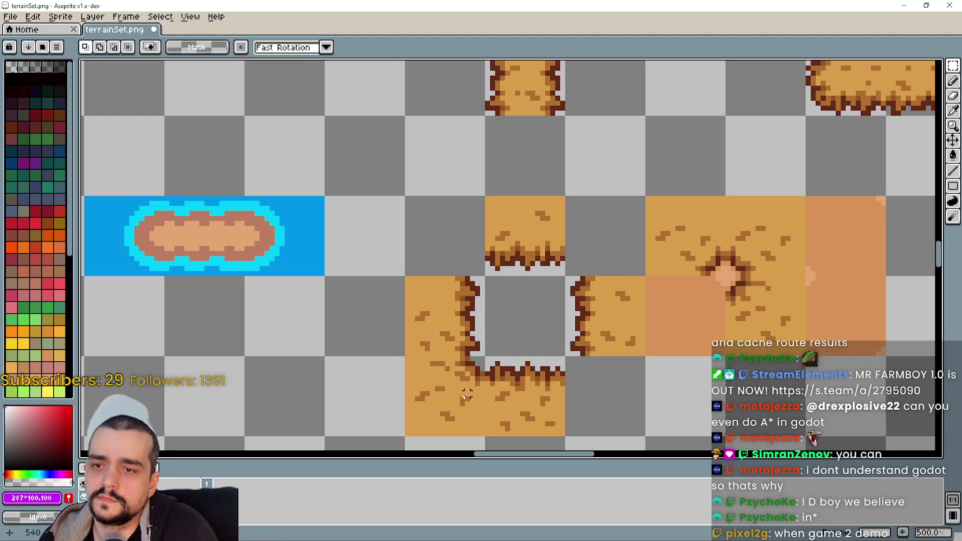
left_click_drag(441, 384, 682, 305)
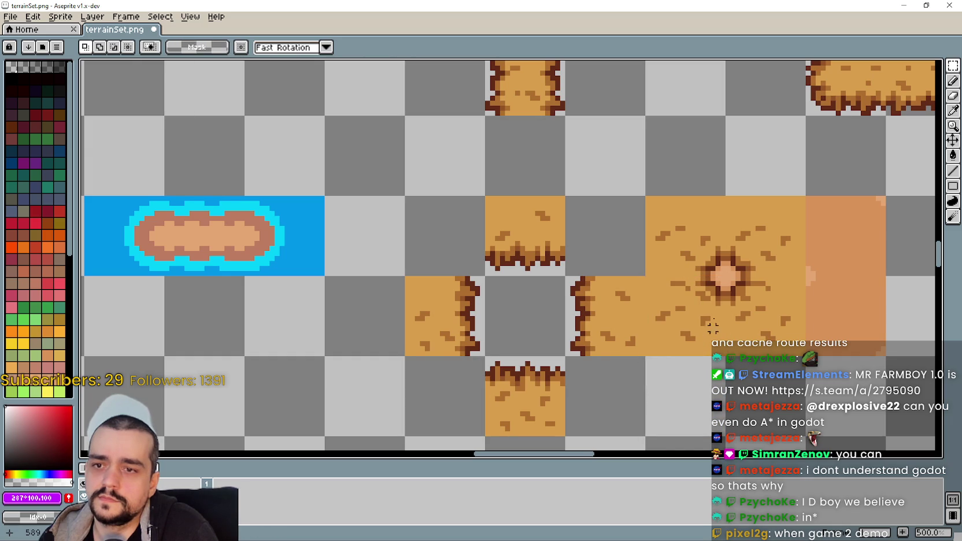
Copy a hole tile from Barn tileset and place it onto the orange area.
left_click(859, 230)
left_click_drag(859, 236, 850, 312)
key("i")
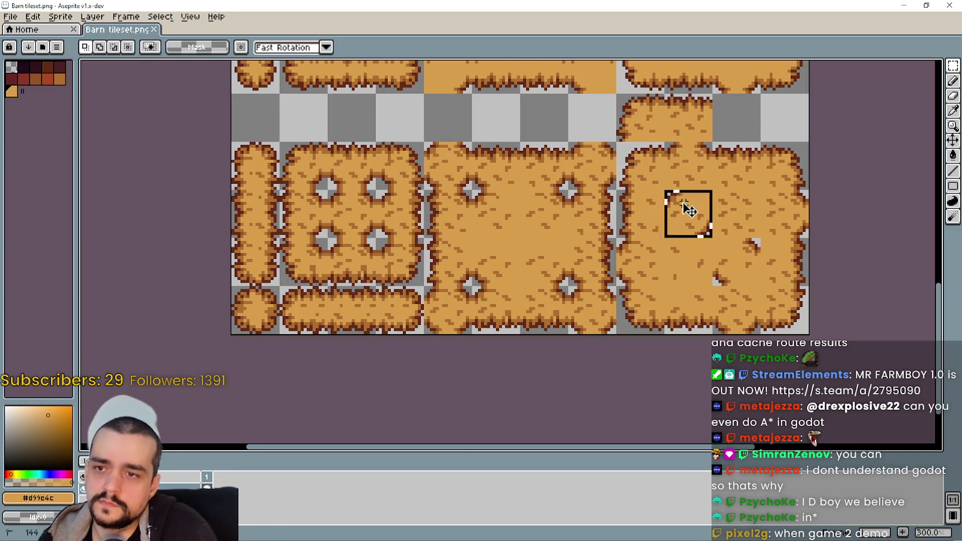
key("ctrl+c")
key("alt+Tab")
key("ctrl+v")
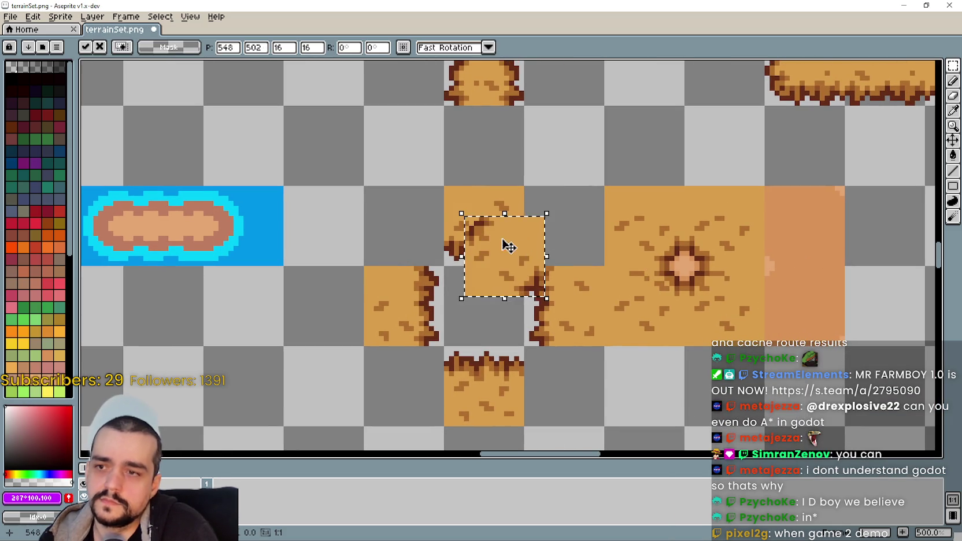
left_click_drag(513, 245, 815, 296)
key("i")
Add a second hole tile beside the crater tile and move the hay hole block up among the top tiles.
key("alt+Tab")
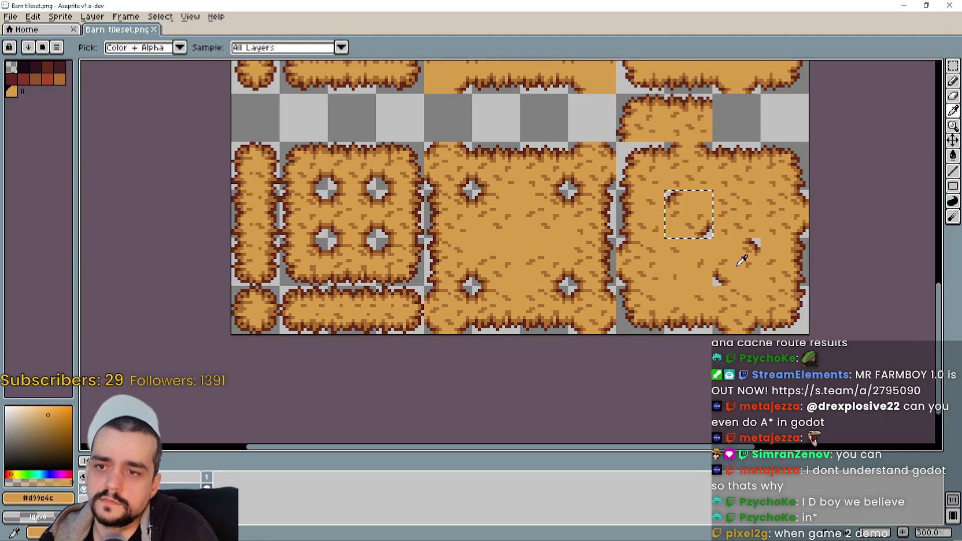
key("m")
left_click_drag(714, 240, 762, 288)
key("ctrl+c")
key("alt+Tab")
key("ctrl+v")
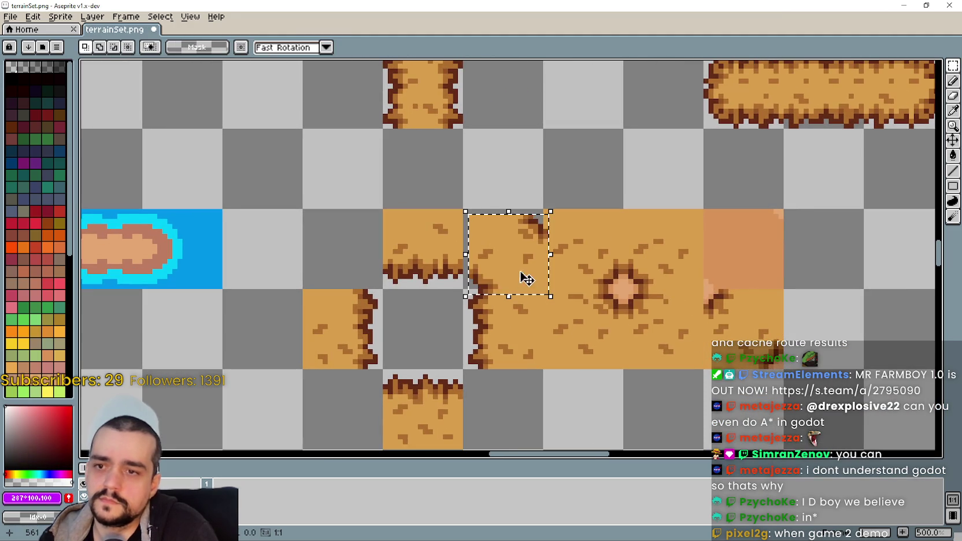
left_click_drag(526, 285, 787, 274)
scroll(620, 331, "down", 1)
key("Return")
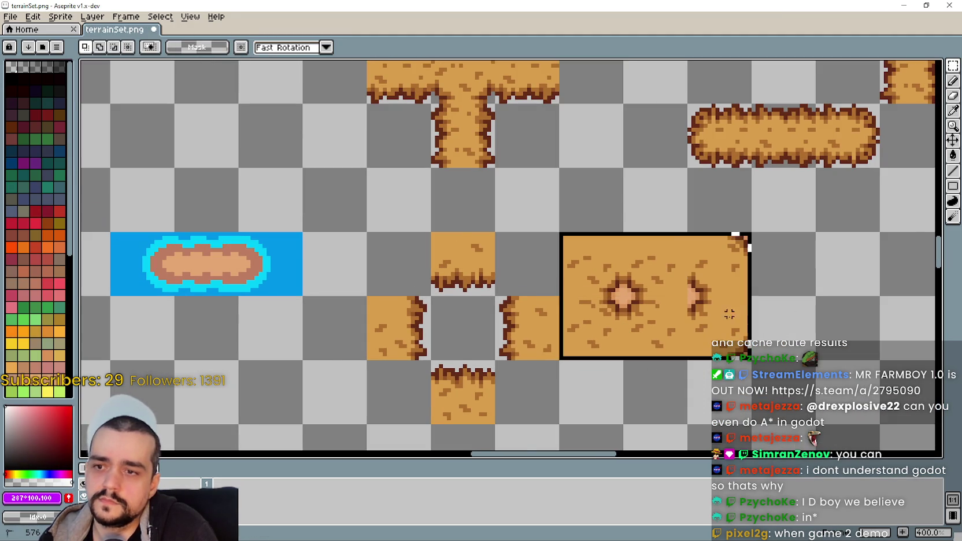
scroll(688, 348, "down", 4)
mouse_move(697, 344)
left_mouse_down()
mouse_move(477, 157)
mouse_move(400, 137)
left_mouse_up()
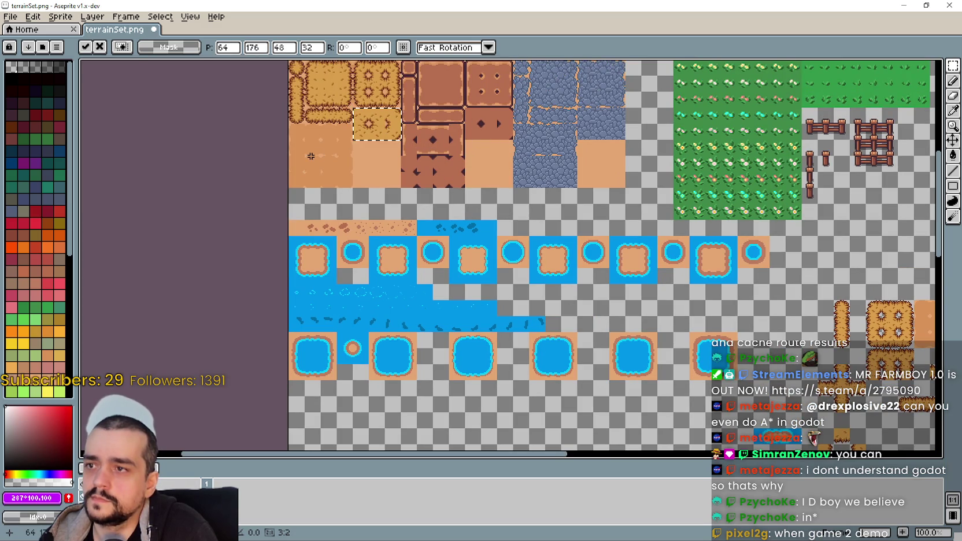
Commit the moved hay block and paste a copy of the orange ground block beside the hay edge pieces.
key("Return")
scroll(313, 156, "up", 2)
left_click_drag(242, 110, 371, 240)
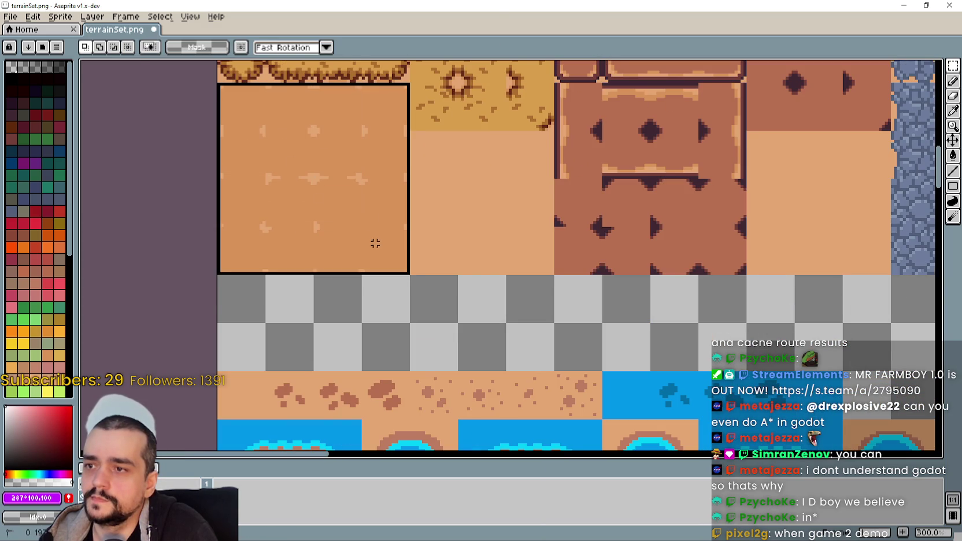
scroll(392, 242, "down", 3)
scroll(509, 242, "up", 1)
scroll(450, 289, "up", 1)
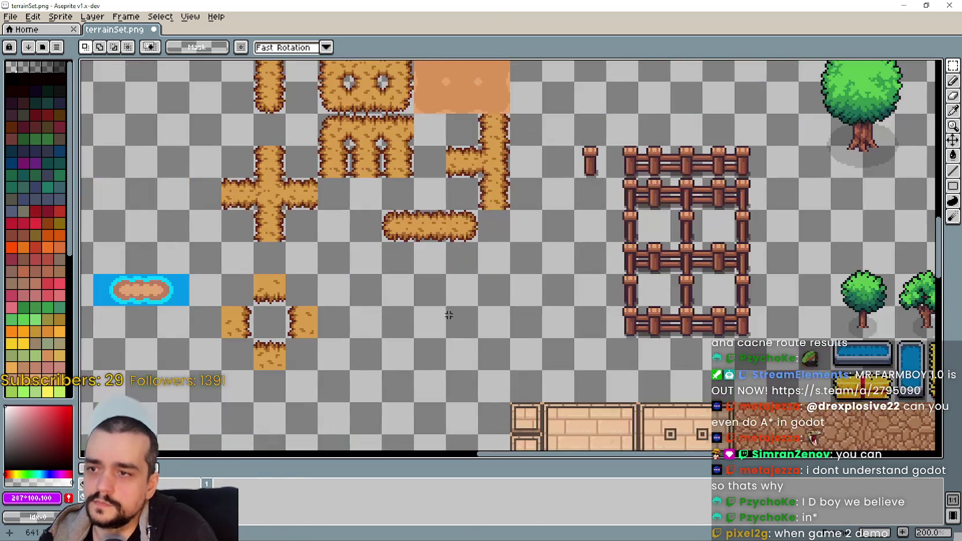
key("ctrl+v")
left_click_drag(490, 280, 477, 322)
scroll(462, 319, "up", 1)
key("Return")
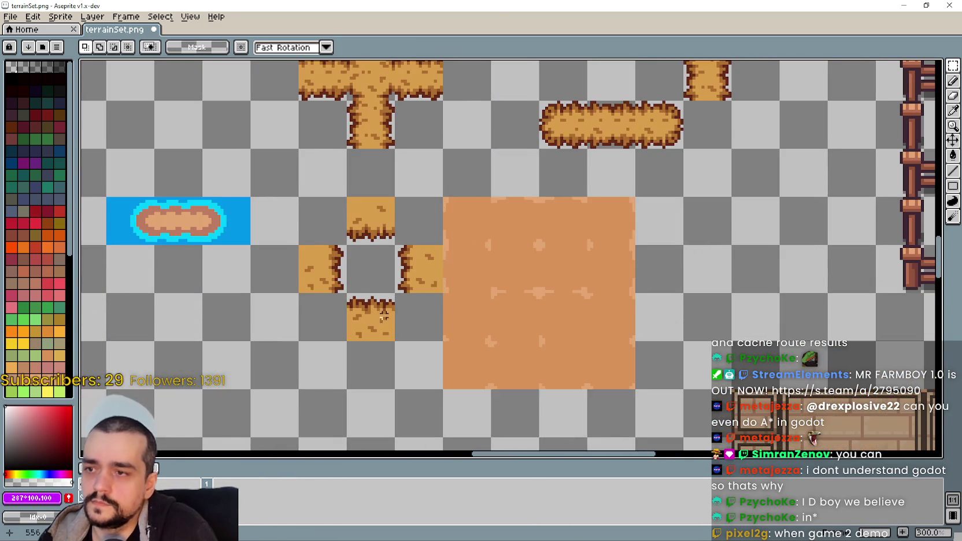
scroll(508, 202, "up", 1)
Select the orange block's top-left cell and switch to the Barn tileset.
left_click_drag(509, 200, 561, 207)
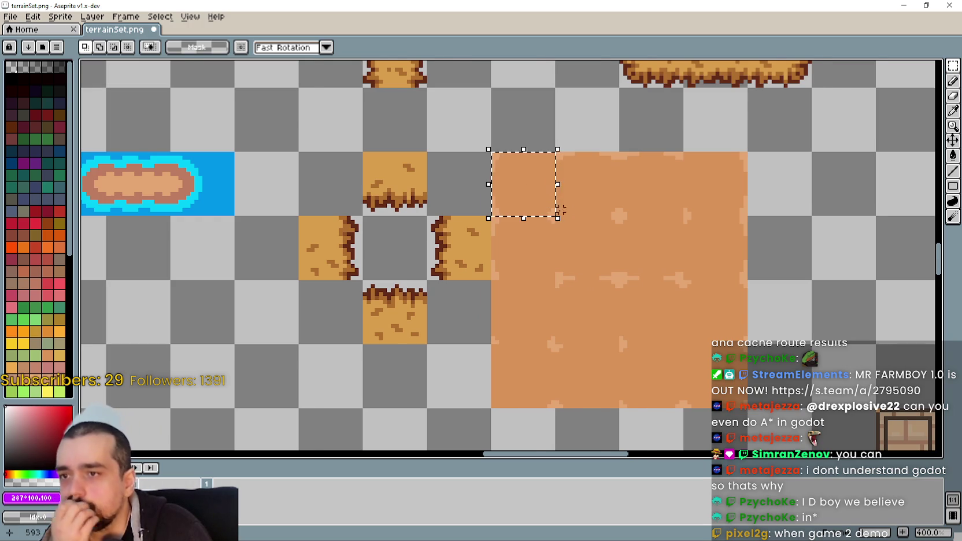
scroll(612, 280, "down", 1)
scroll(558, 214, "up", 1)
scroll(539, 173, "up", 2)
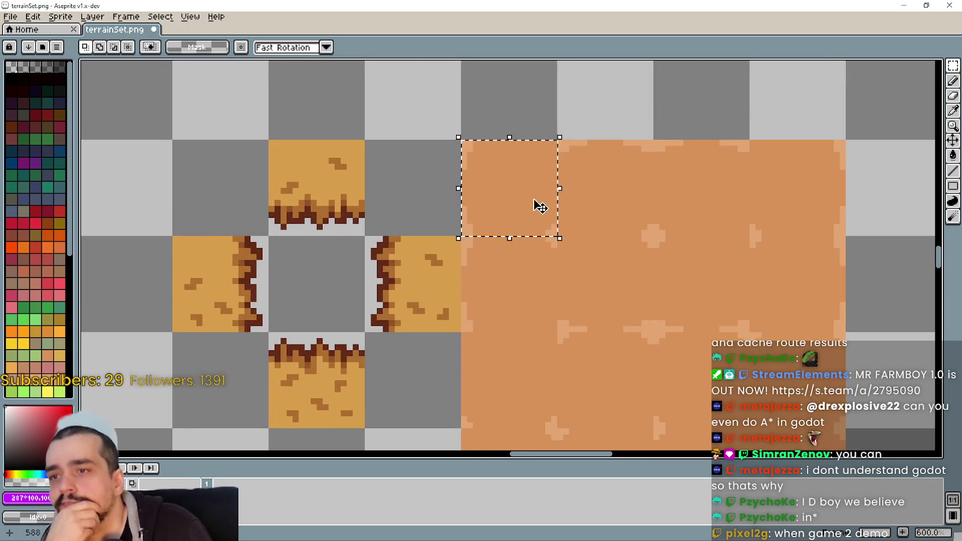
scroll(539, 205, "down", 1)
key("i")
key("ctrl+Tab")
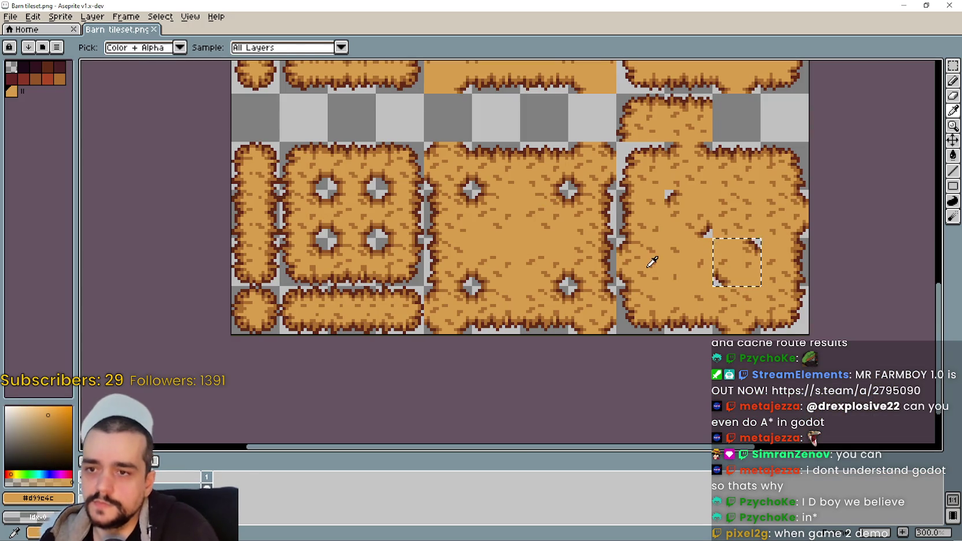
In the Barn tileset, select and copy a hay edge tile.
key("m")
left_click(719, 142)
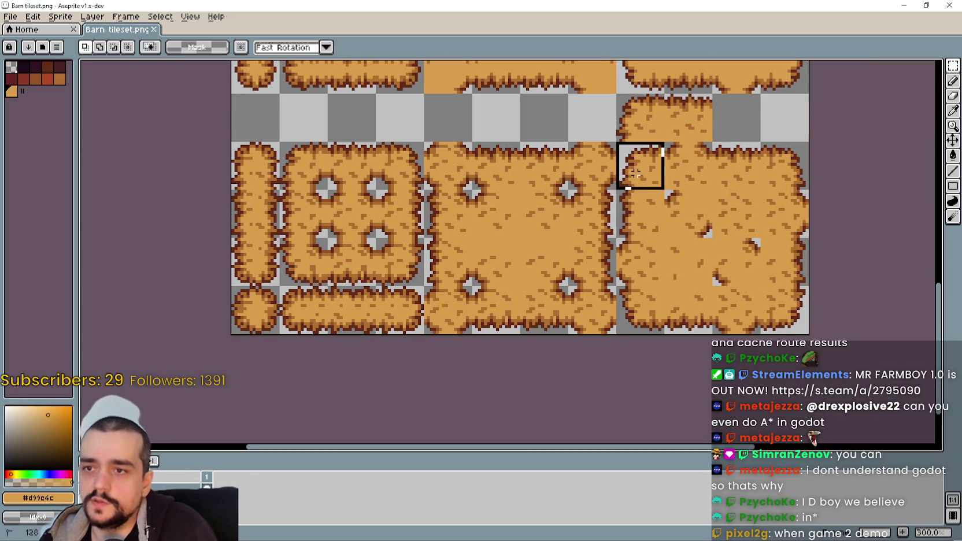
left_click(648, 213)
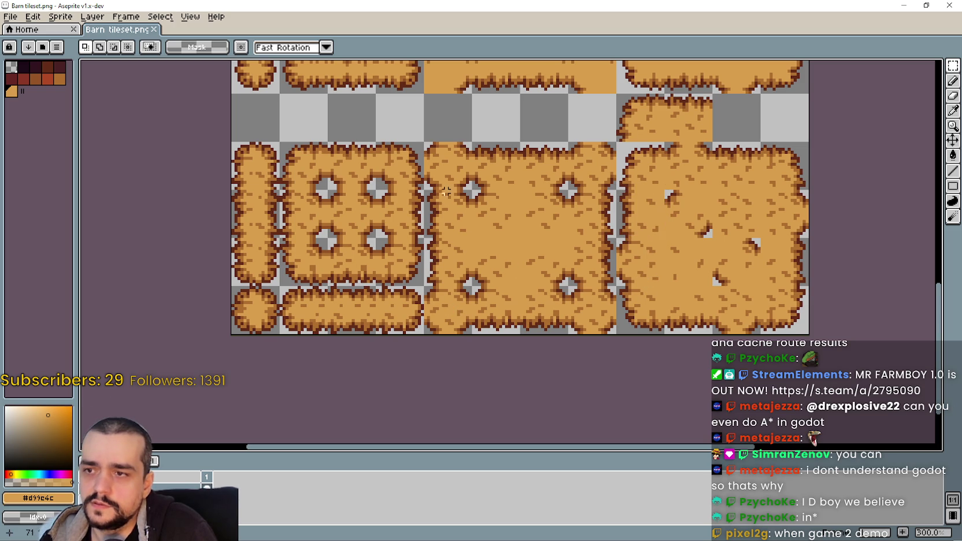
left_click(441, 317)
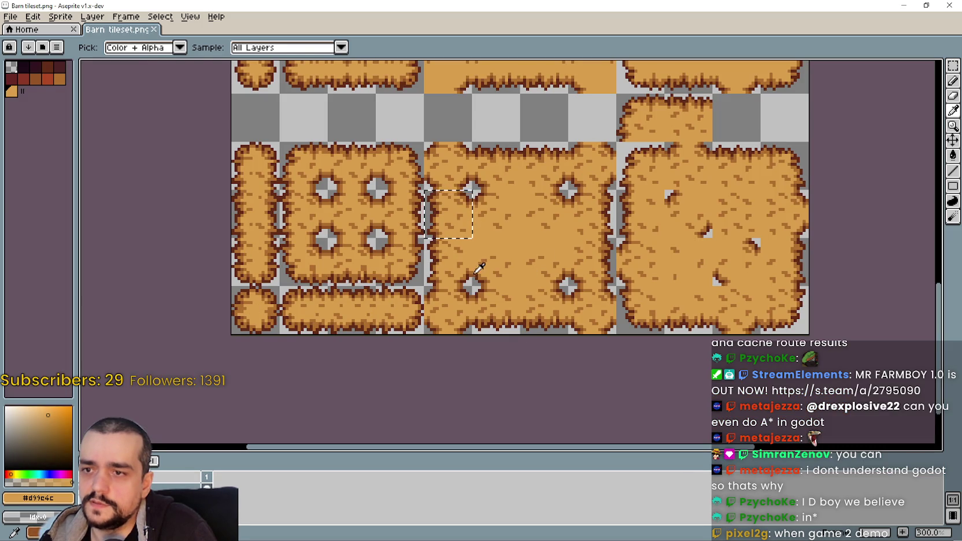
key("m")
key("ctrl+c")
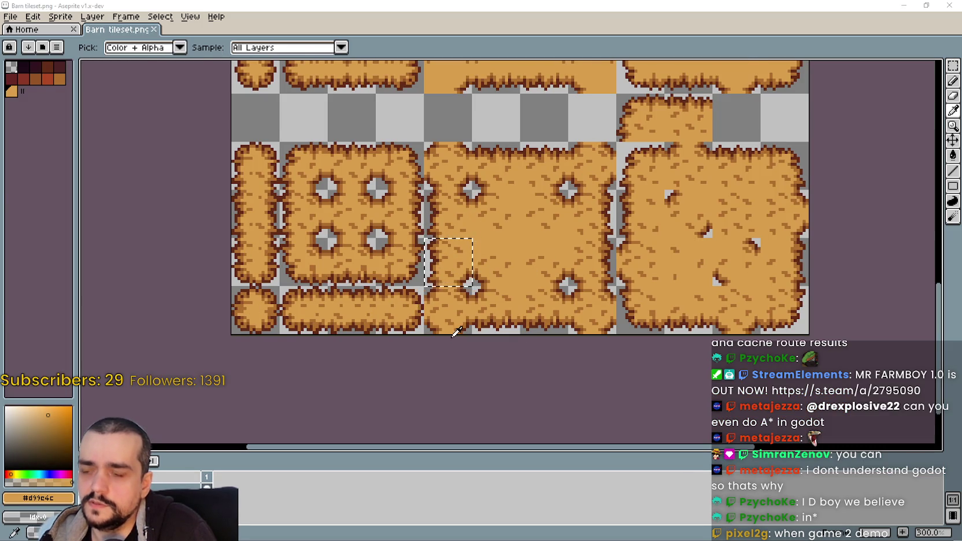
Paste the hay edge tile into terrainSet at the orange block's top-left corner.
key("alt+Tab")
key("ctrl+v")
left_click_drag(498, 268, 532, 158)
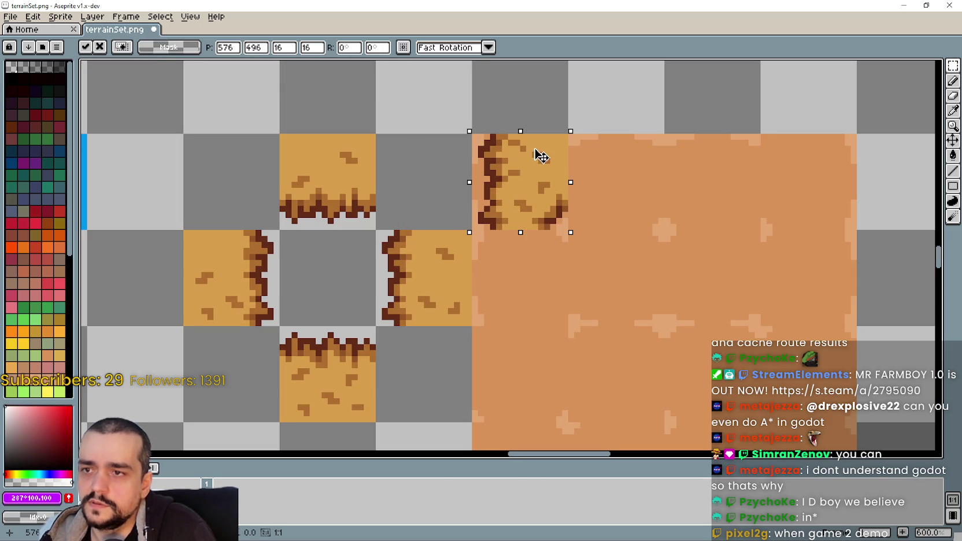
key("Return")
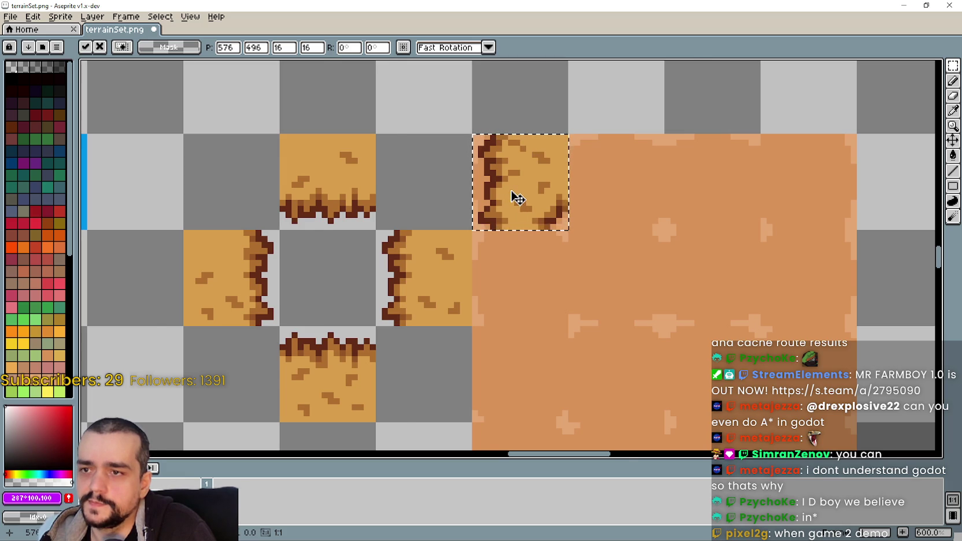
Select the hole area in the hay block and nudge it up and left.
scroll(516, 198, "down", 1)
scroll(514, 198, "down", 1)
scroll(515, 200, "down", 1)
scroll(586, 369, "down", 1)
mouse_move(581, 307)
left_mouse_down()
mouse_move(583, 235)
mouse_move(580, 376)
mouse_move(543, 180)
mouse_move(565, 332)
mouse_move(556, 392)
mouse_move(540, 213)
left_mouse_up()
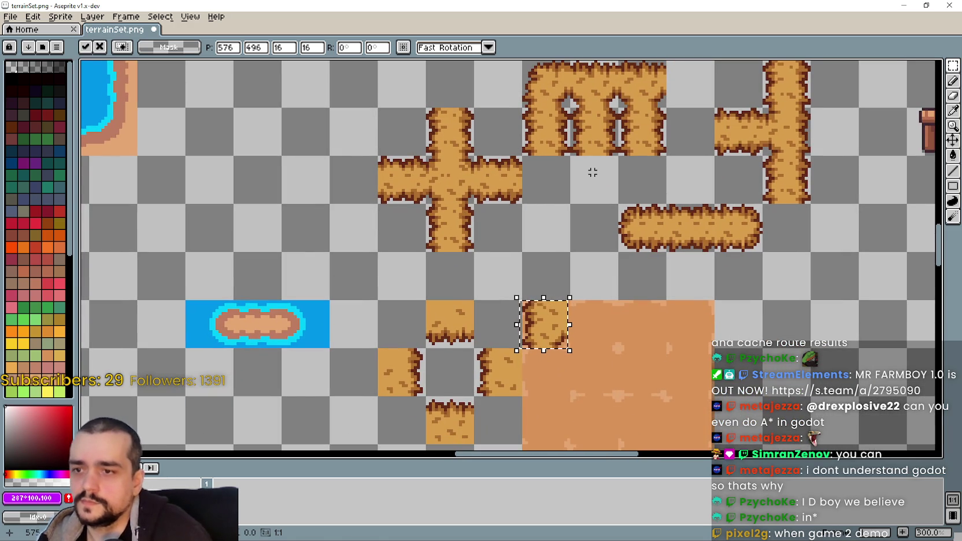
mouse_move(593, 172)
left_mouse_down()
mouse_move(569, 285)
mouse_move(571, 230)
left_mouse_up()
mouse_move(549, 327)
left_mouse_down()
mouse_move(497, 269)
mouse_move(565, 268)
left_mouse_up()
scroll(503, 275, "up", 2)
scroll(509, 278, "up", 2)
scroll(530, 265, "up", 2)
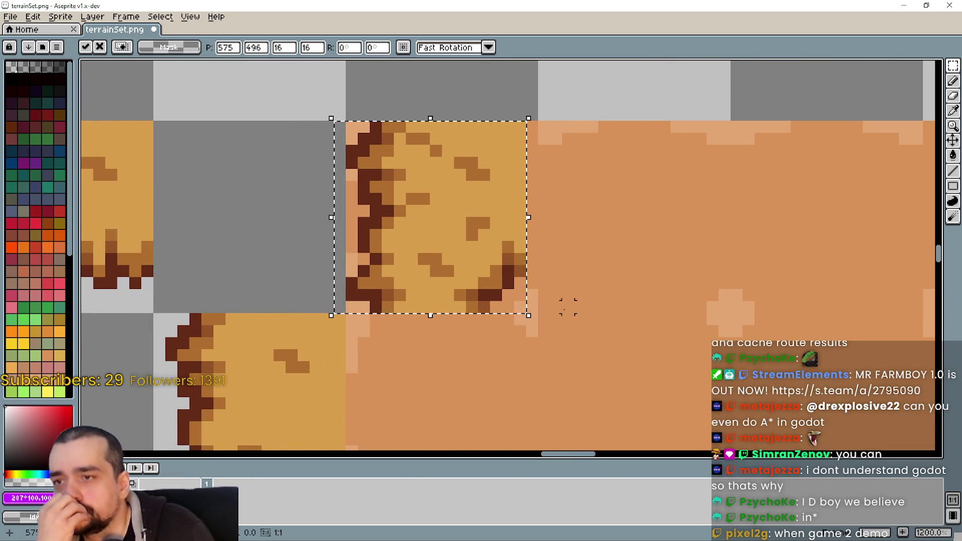
scroll(567, 308, "down", 4)
scroll(555, 102, "down", 3)
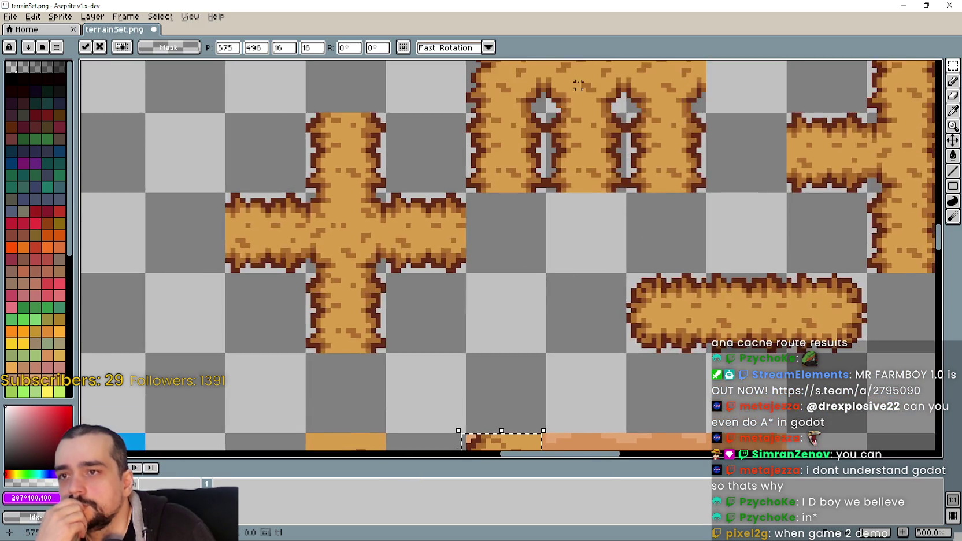
scroll(537, 174, "up", 3)
scroll(446, 292, "up", 1)
scroll(446, 292, "up", 3)
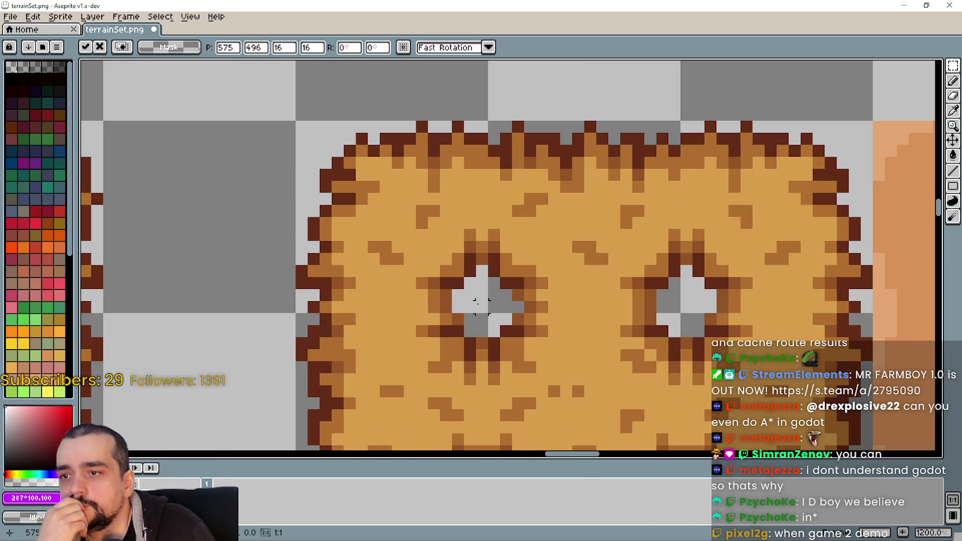
left_click_drag(486, 311, 422, 234)
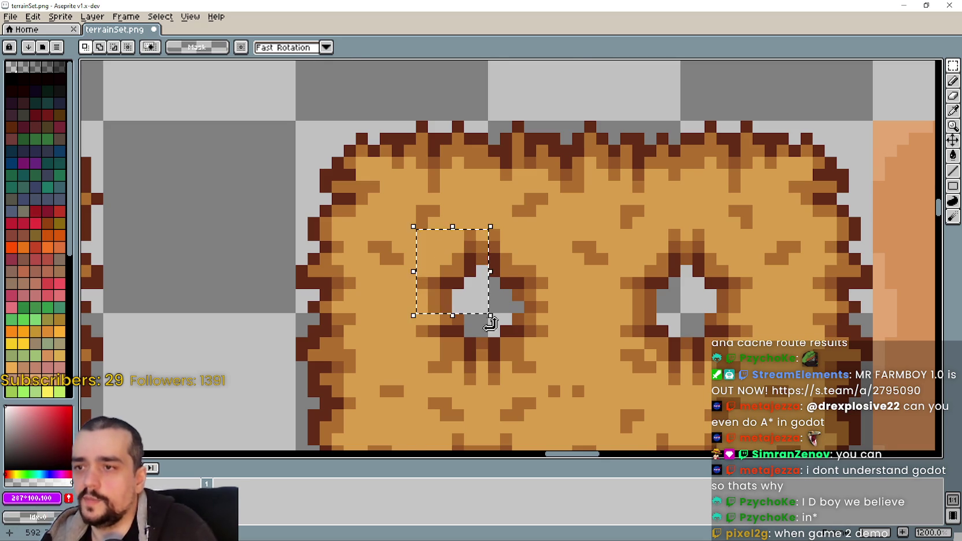
scroll(424, 237, "down", 3)
scroll(424, 240, "down", 3)
scroll(424, 243, "down", 3)
scroll(393, 243, "down", 3)
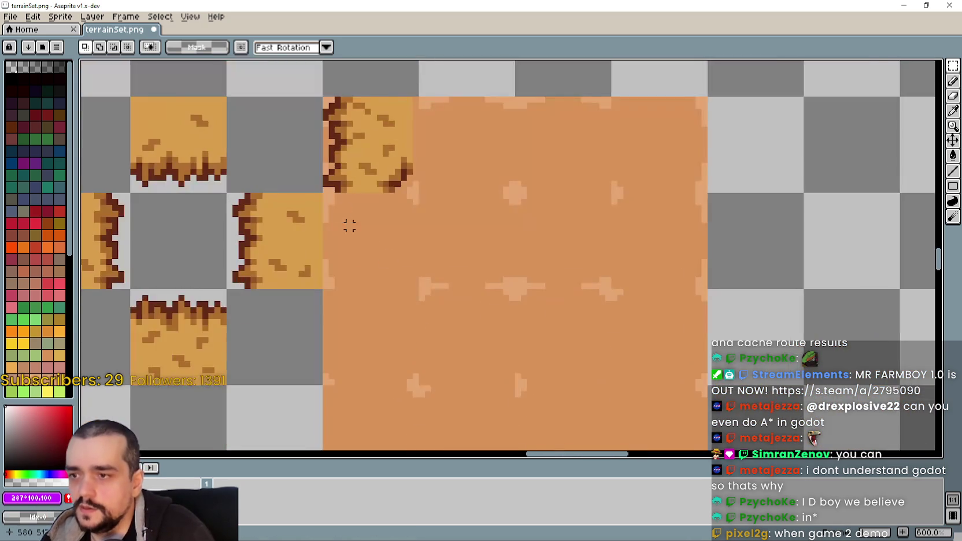
scroll(401, 111, "up", 4)
mouse_move(450, 294)
left_mouse_down()
mouse_move(412, 236)
mouse_move(433, 250)
mouse_move(437, 359)
left_mouse_up()
Undo the hole move and the trial edge-tile paste.
key("ctrl+z")
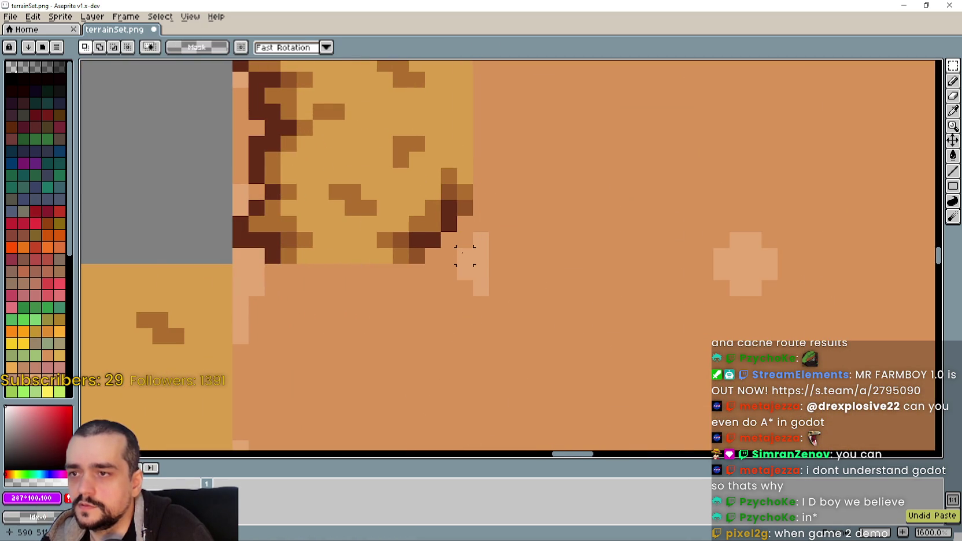
scroll(463, 254, "down", 3)
key("ctrl+z")
left_click_drag(392, 171, 526, 311)
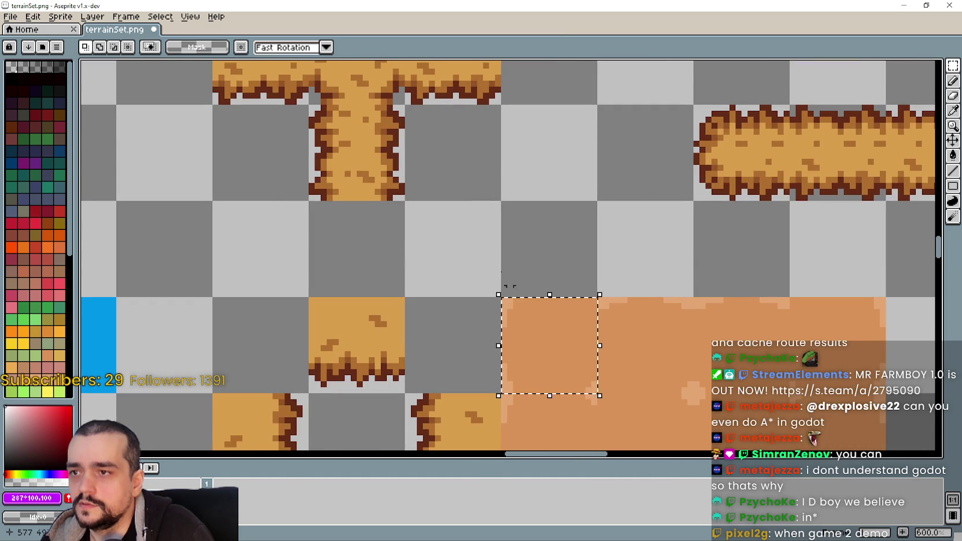
scroll(492, 264, "down", 1)
Trial-paste the edge tile one cell up-left, then remove it.
key("i")
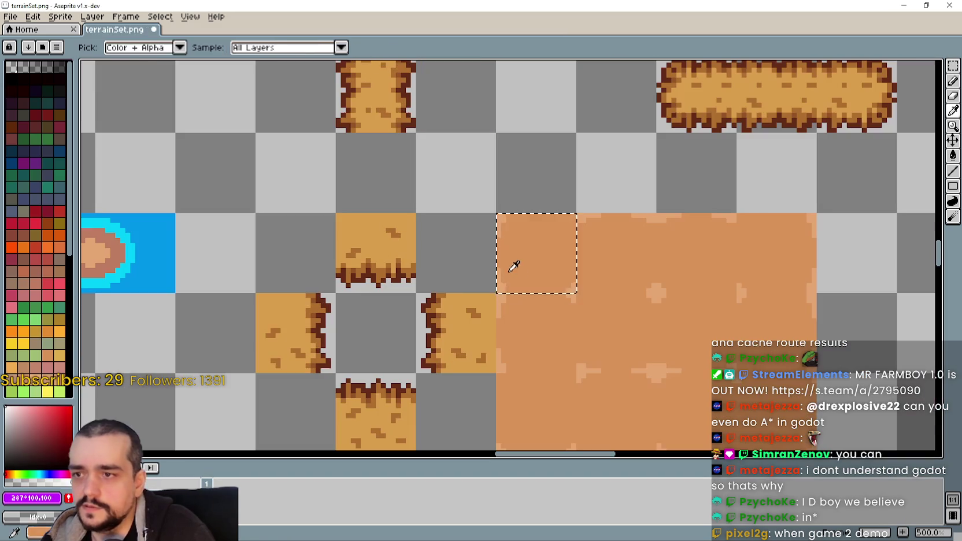
key("ctrl+v")
left_click_drag(514, 266, 455, 193)
scroll(474, 220, "up", 2)
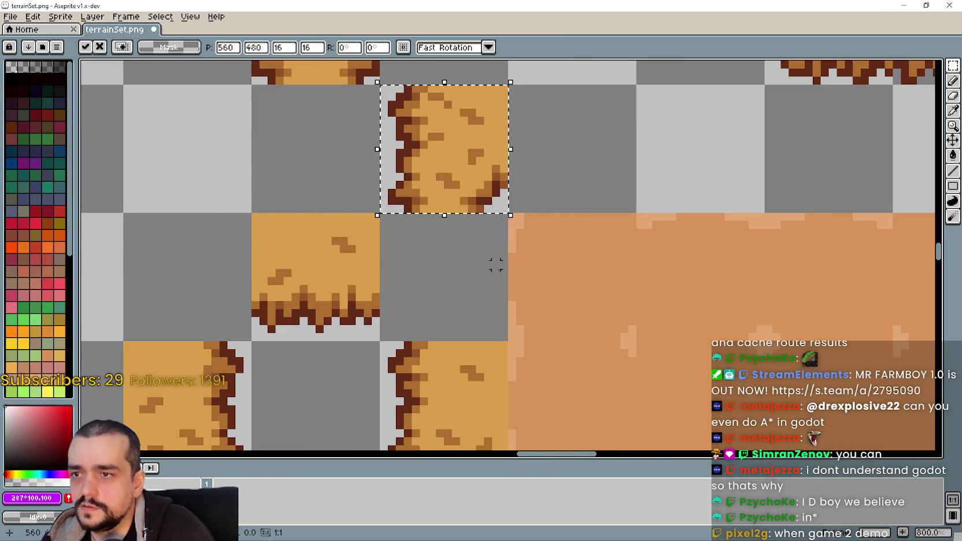
key("ctrl+z")
scroll(512, 193, "down", 3)
scroll(590, 125, "down", 2)
scroll(590, 191, "up", 1)
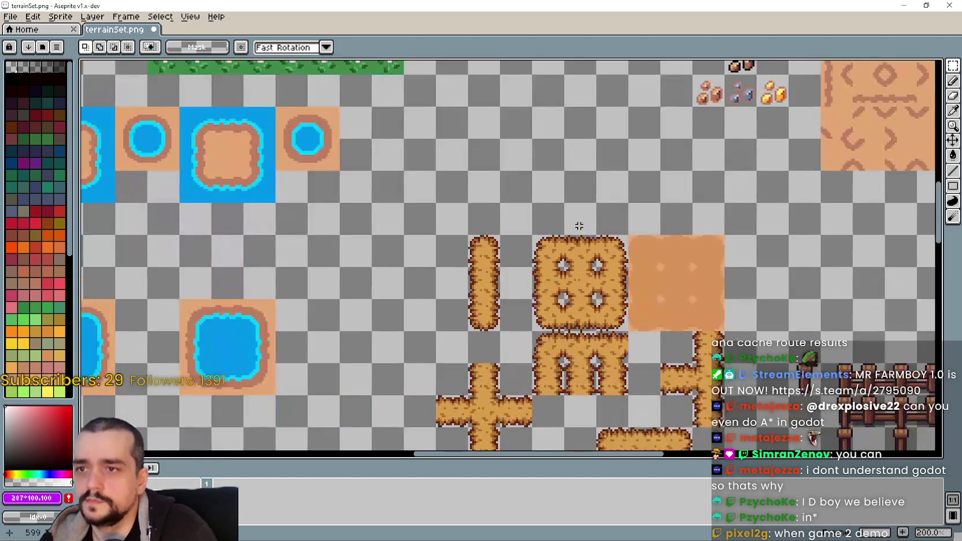
scroll(575, 231, "up", 2)
scroll(567, 260, "up", 2)
scroll(562, 277, "up", 2)
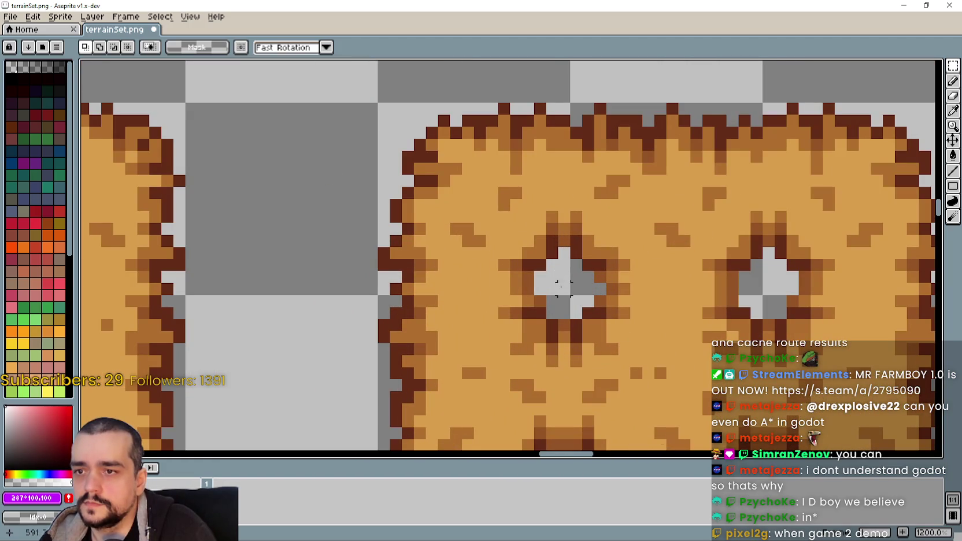
Move a selected corner region of the hay tile up-left, then undo it.
left_click_drag(563, 287, 516, 213)
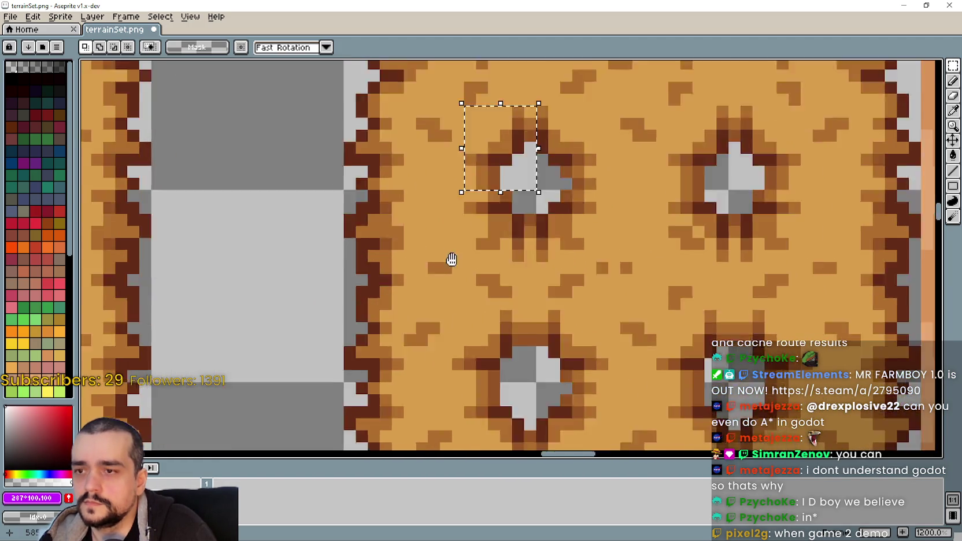
scroll(451, 260, "down", 3)
left_click_drag(491, 59, 469, 154)
scroll(475, 206, "up", 2)
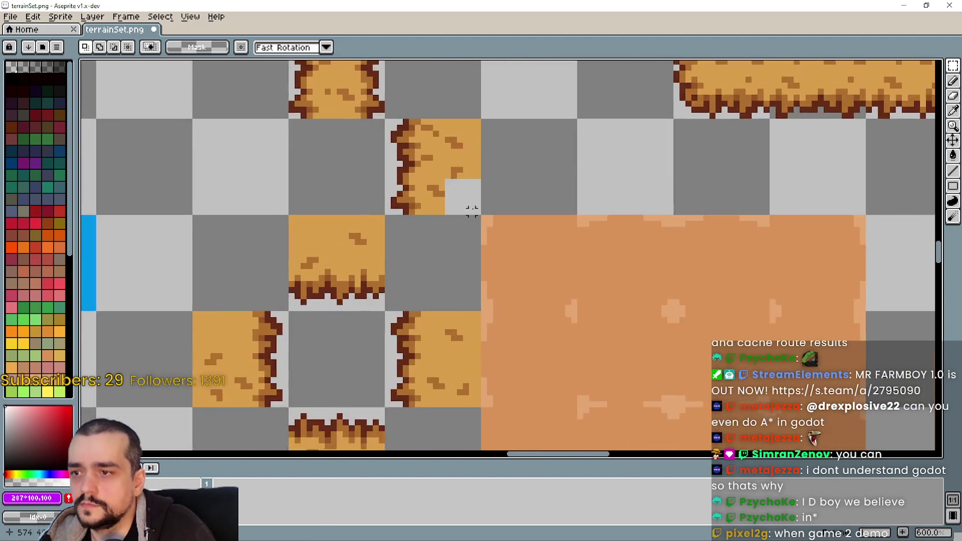
scroll(478, 229, "up", 2)
mouse_move(710, 259)
left_mouse_down()
mouse_move(455, 193)
mouse_move(456, 181)
left_mouse_up()
scroll(423, 283, "down", 3)
left_click(423, 263)
scroll(423, 260, "down", 2)
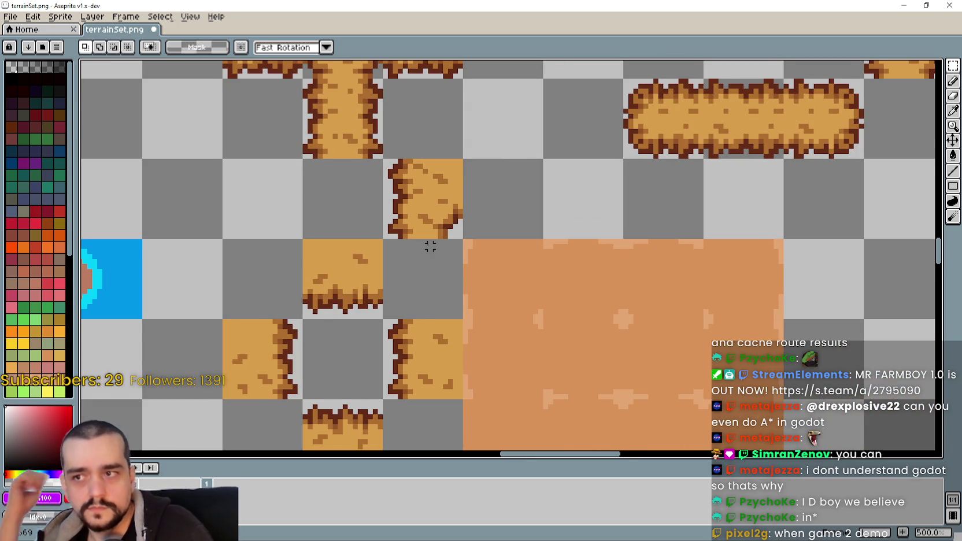
scroll(431, 257, "up", 1)
key("ctrl+z")
key("ctrl+z")
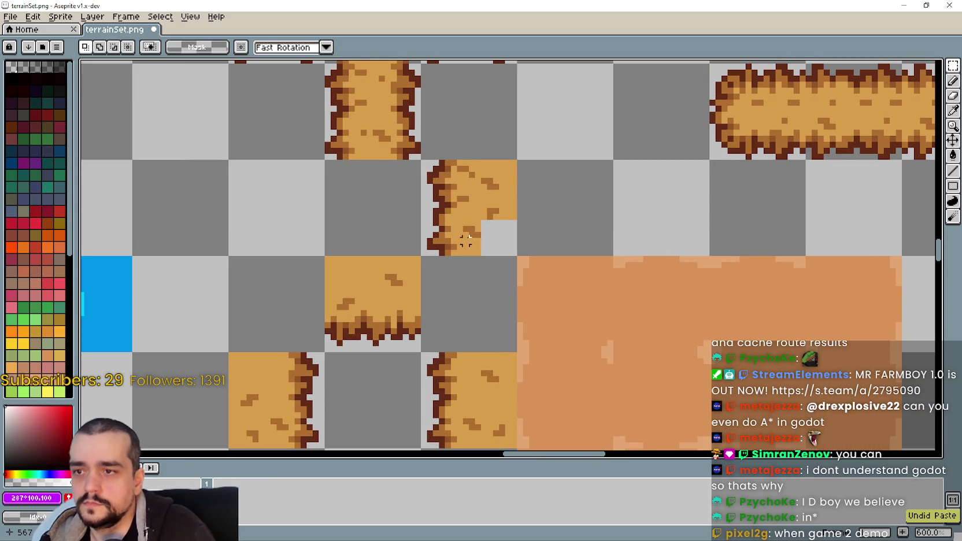
Re-paste the edge tile, squash it into the bottom-right corner, and stretch hay over the dark strip.
key("ctrl+v")
key("Left")
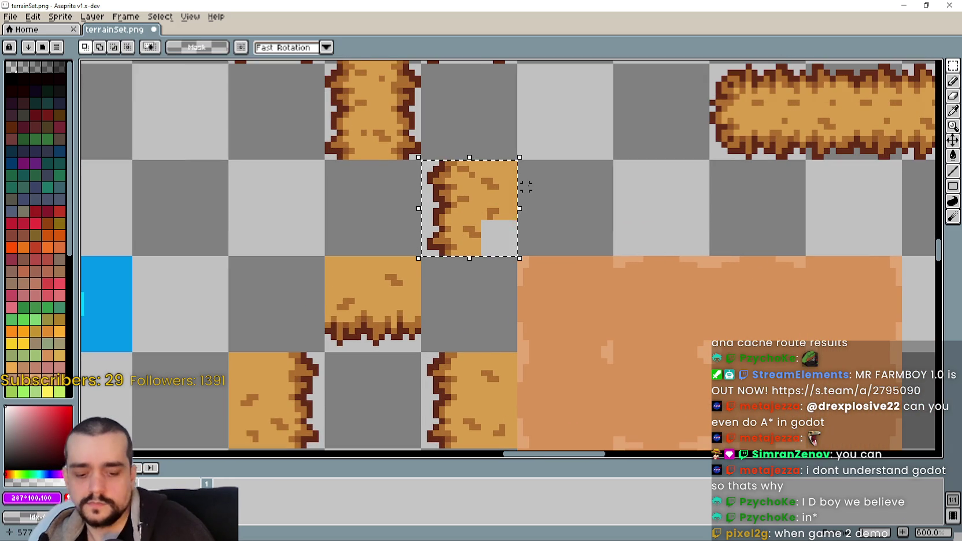
left_click_drag(412, 157, 508, 249)
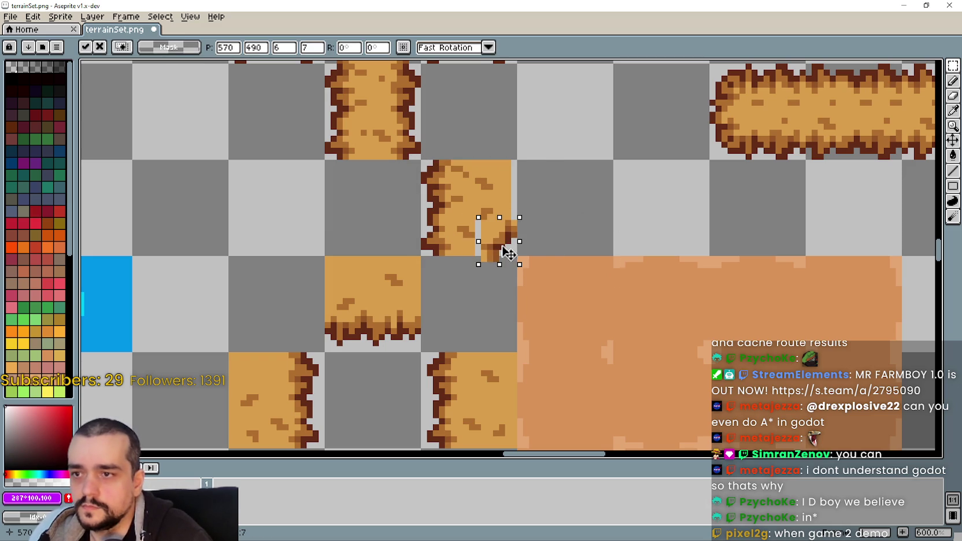
key("Return")
scroll(480, 213, "up", 3)
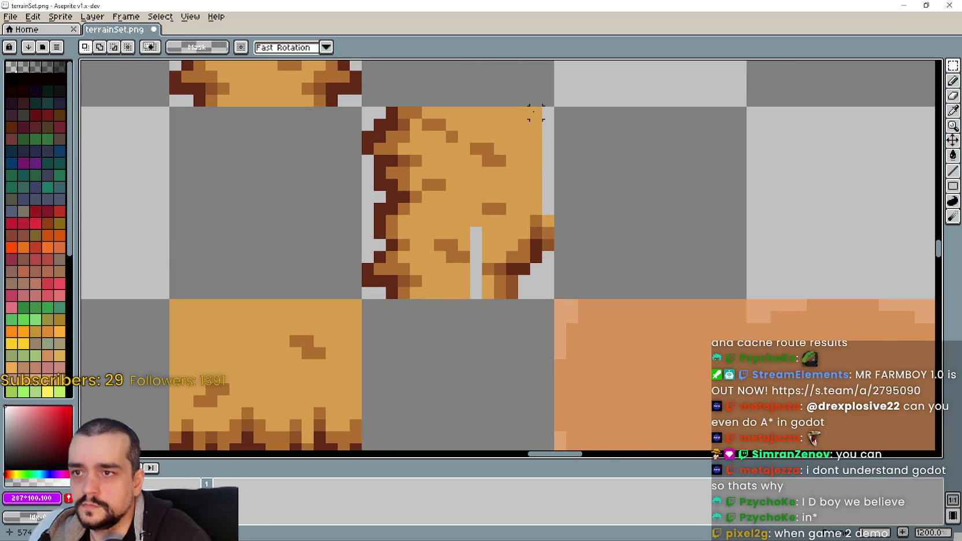
left_click_drag(536, 196, 546, 104)
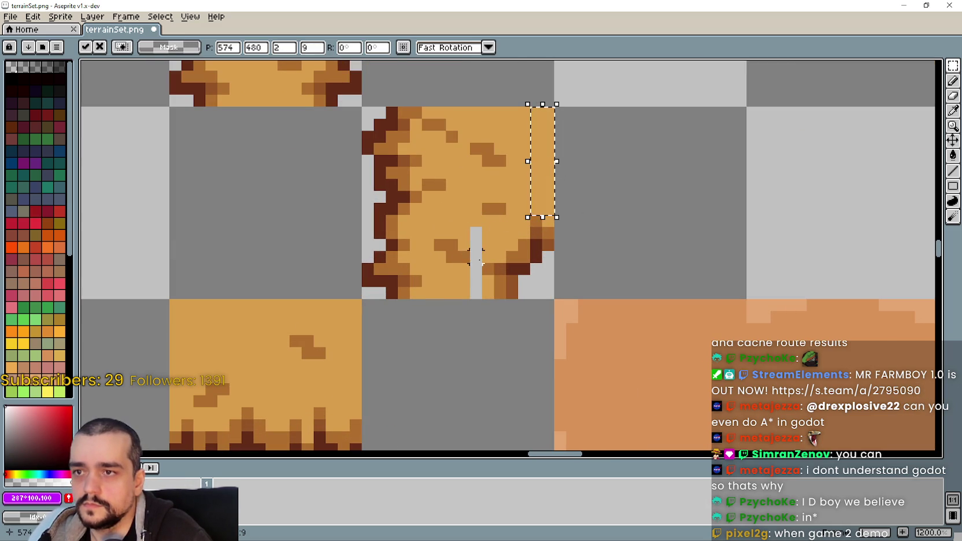
left_click(488, 232)
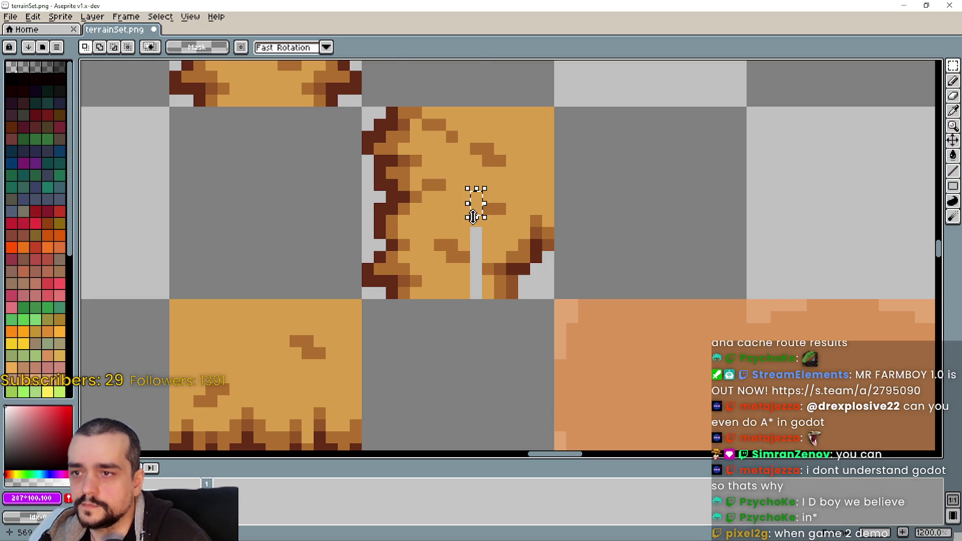
Stretch the small pixel strip downward and select the finished corner tile.
left_click_drag(473, 216, 471, 271)
key("Return")
scroll(469, 343, "down", 3)
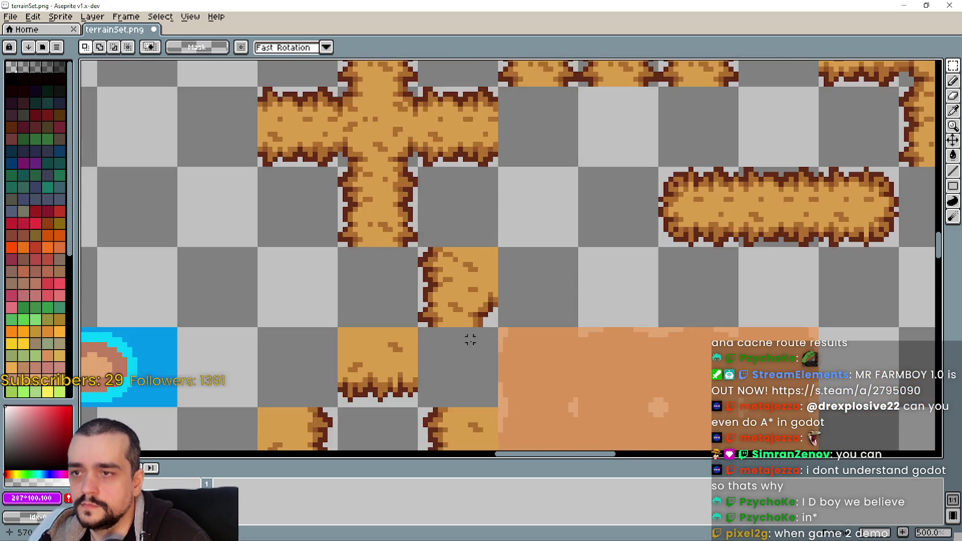
scroll(464, 216, "down", 1)
left_click_drag(411, 144, 491, 223)
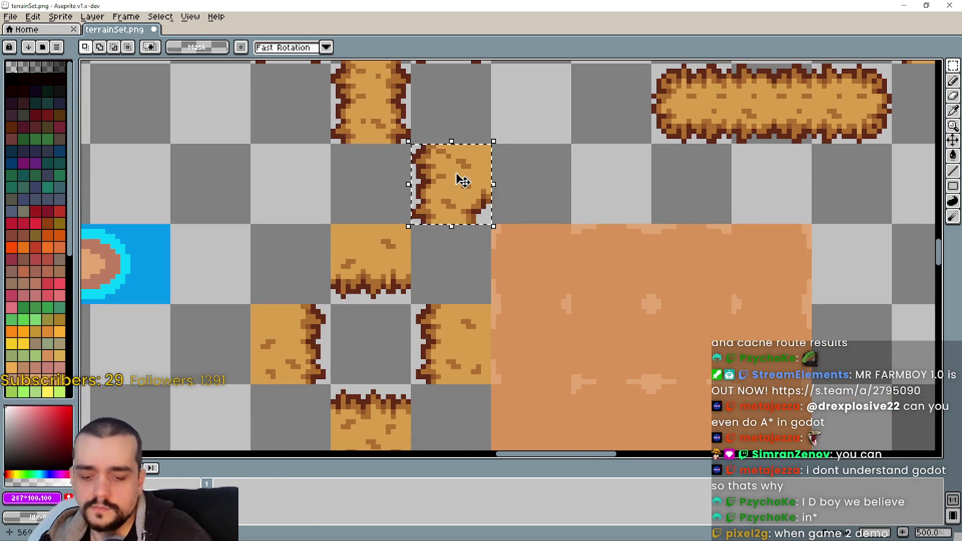
Move the corner tile four tiles right, beside the dirt field.
left_click_drag(461, 184, 542, 269)
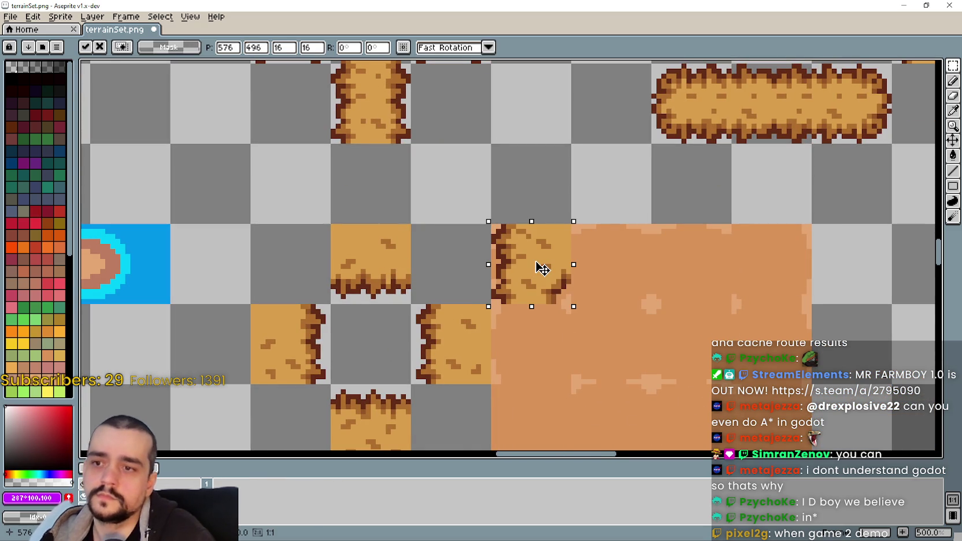
left_click_drag(542, 269, 551, 253)
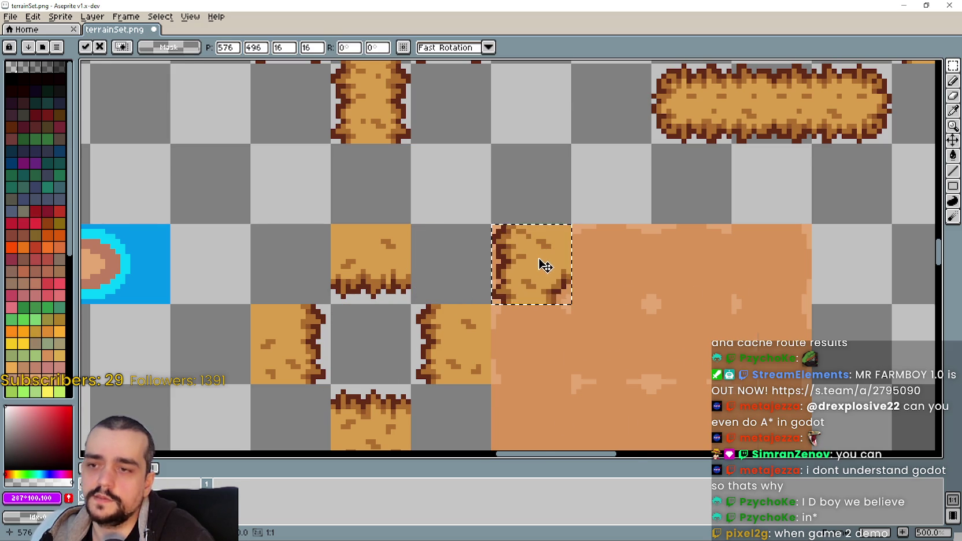
scroll(542, 265, "down", 2)
scroll(509, 243, "up", 1)
left_click_drag(505, 241, 766, 231)
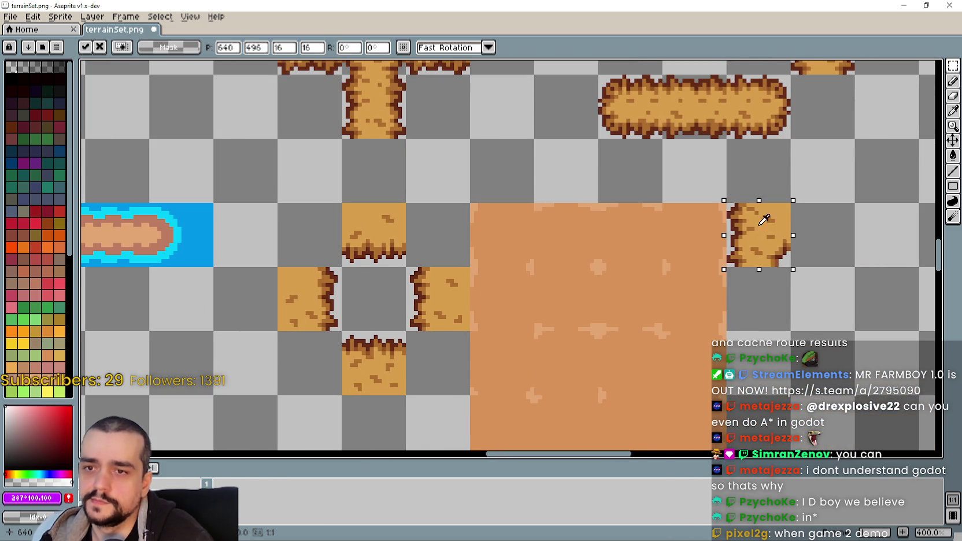
scroll(766, 231, "right", 5)
left_click(618, 326)
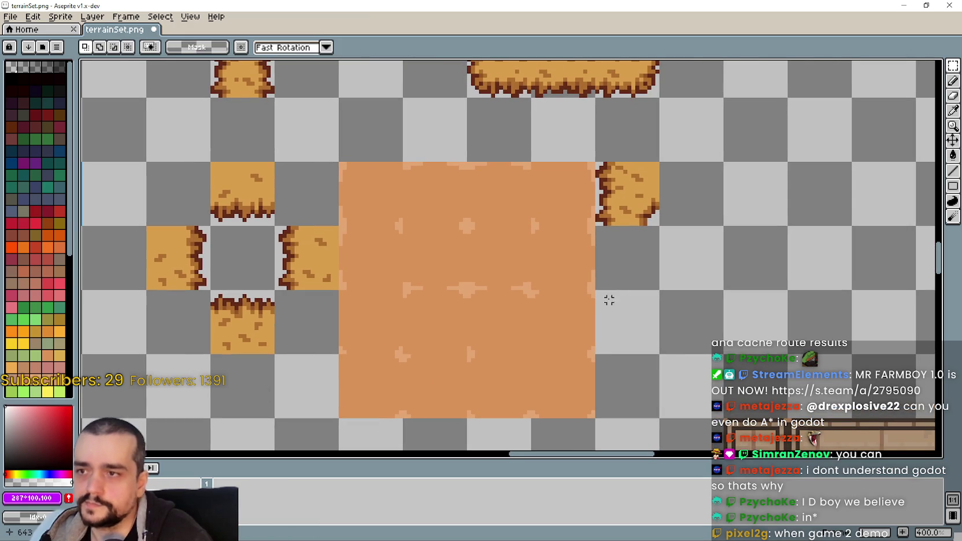
Select a tile-sized dirt cell, briefly try the eyedropper, then clear the selection.
left_click_drag(449, 191, 451, 204)
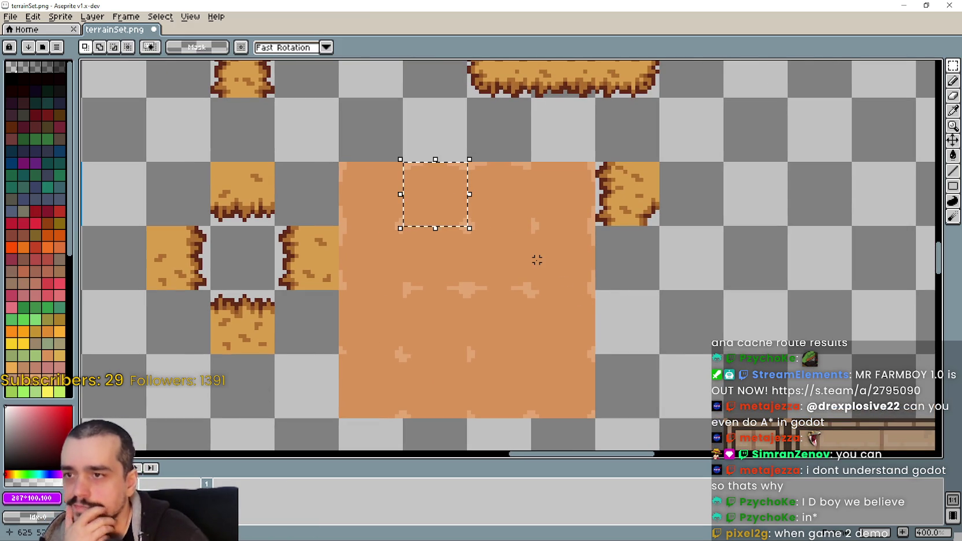
scroll(382, 183, "up", 5)
scroll(384, 182, "down", 4)
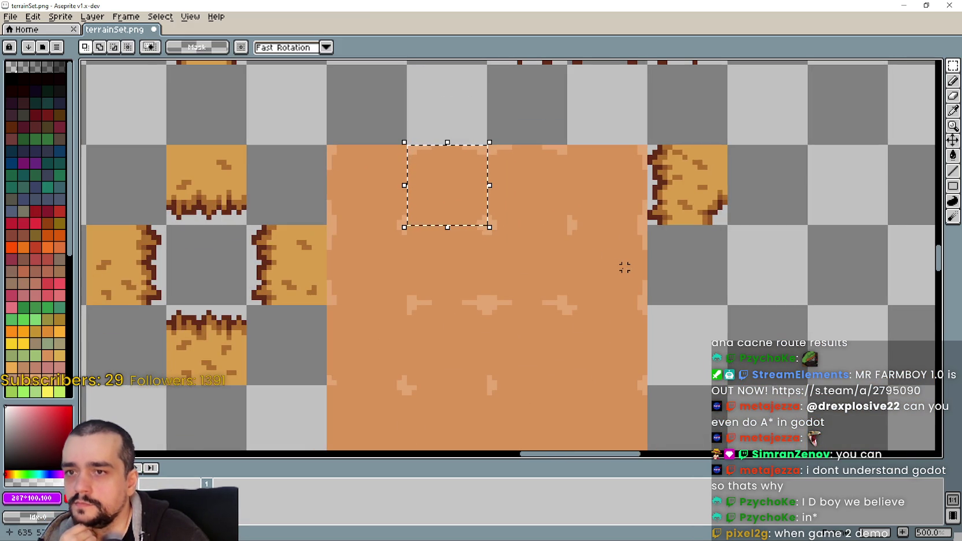
scroll(619, 267, "down", 2)
scroll(620, 265, "down", 1)
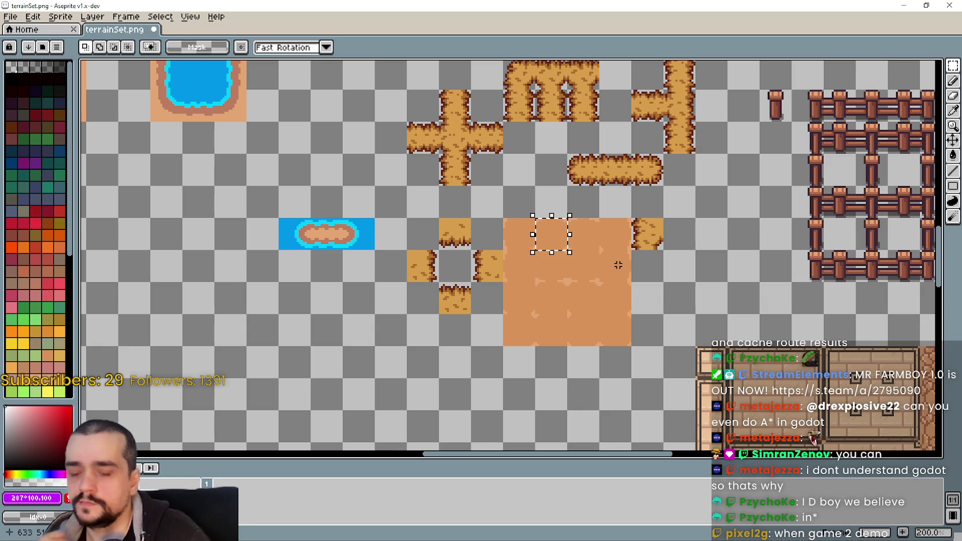
key("i")
scroll(647, 265, "up", 2)
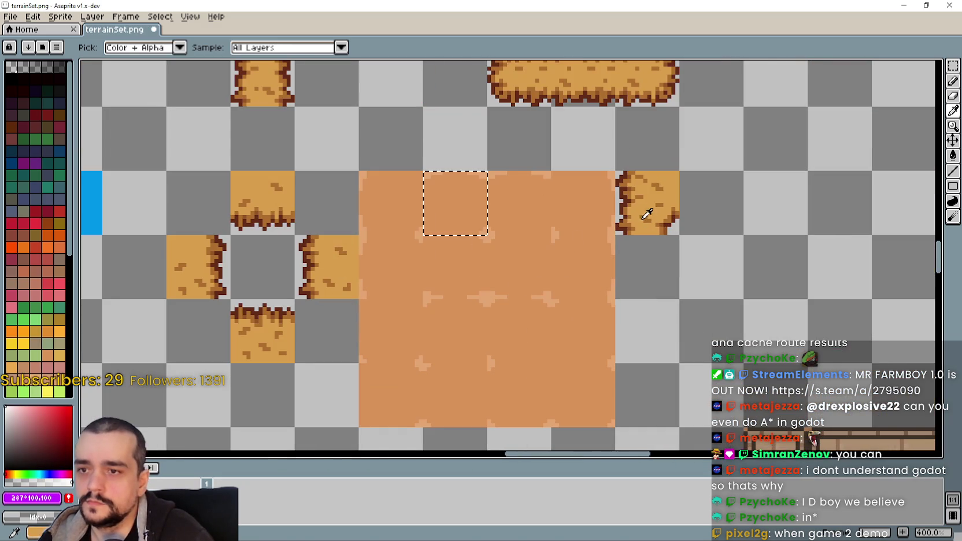
left_click(953, 66)
left_click(389, 204)
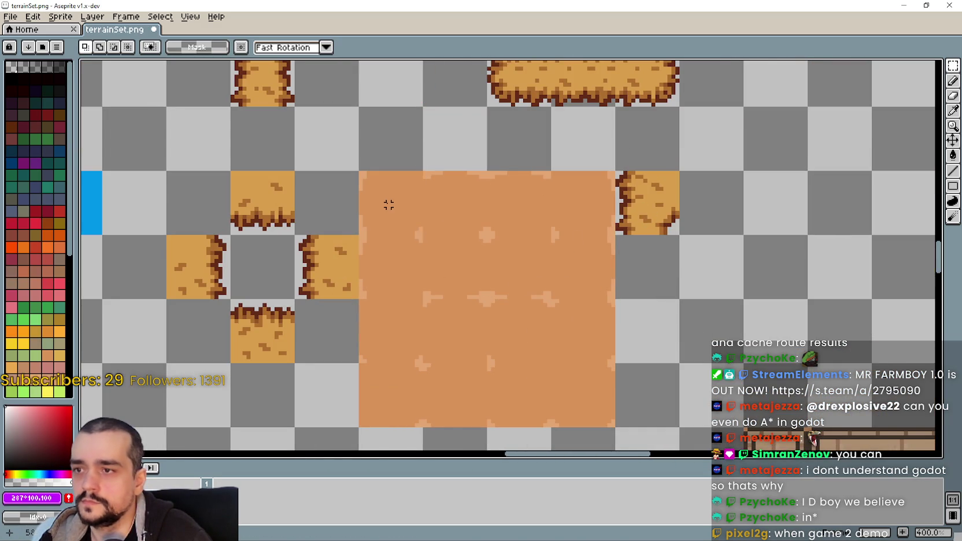
Copy the right hay edge tile down one cell to form a two-tile strip.
left_click_drag(385, 287, 410, 312)
left_click_drag(669, 248, 616, 171)
mouse_move(646, 208)
left_mouse_down()
mouse_move(648, 315)
mouse_move(665, 267)
left_mouse_up()
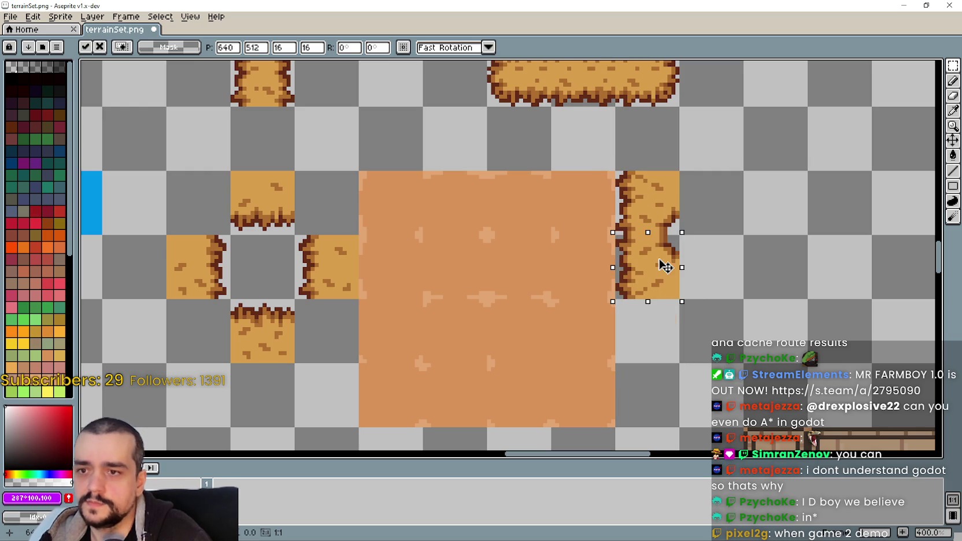
Mirror the two-tile edge strip horizontally, drop it, and switch to Barn tileset.png.
left_click_drag(400, 208, 401, 263)
mouse_move(647, 202)
left_mouse_down()
mouse_move(654, 271)
mouse_move(802, 277)
mouse_move(849, 247)
left_mouse_up()
key("shift+h")
key("ctrl+d")
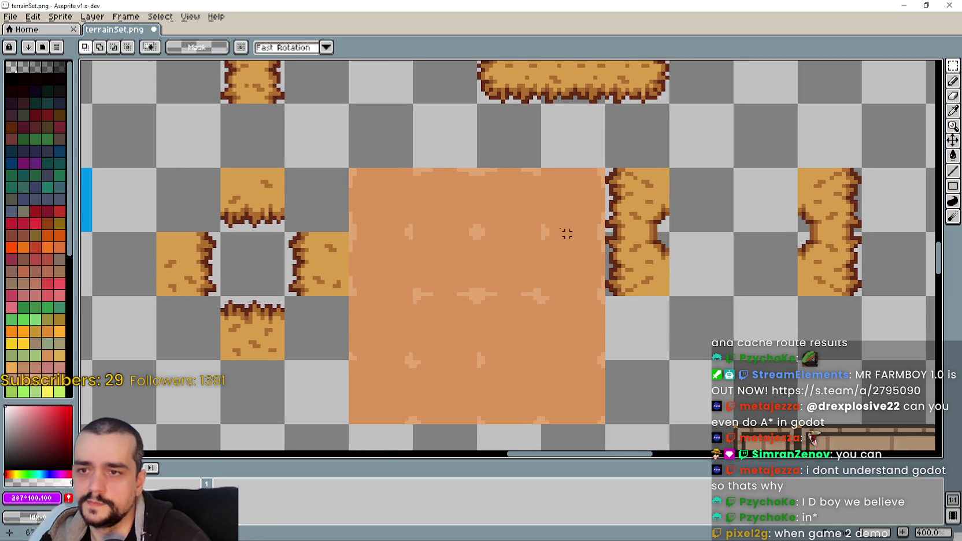
left_click_drag(470, 214, 489, 206)
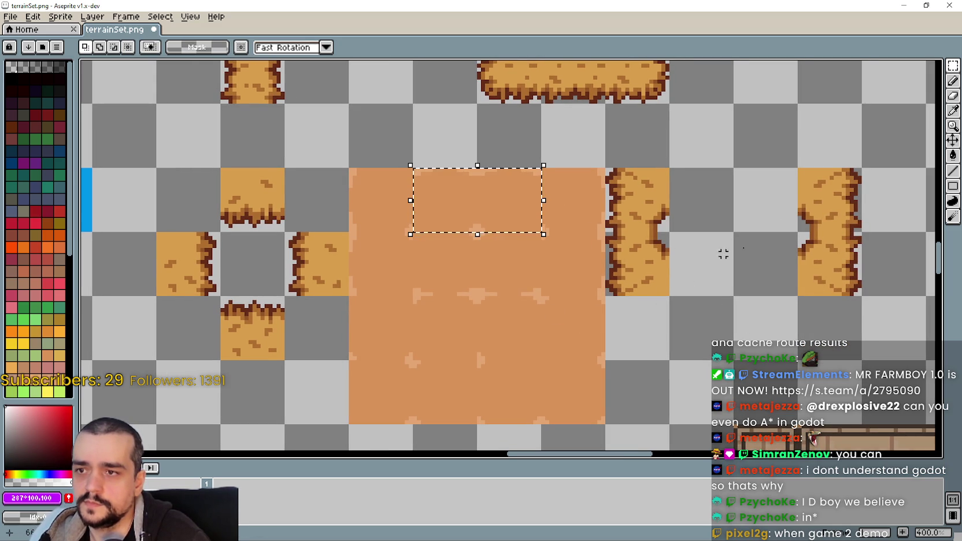
key("alt+Tab")
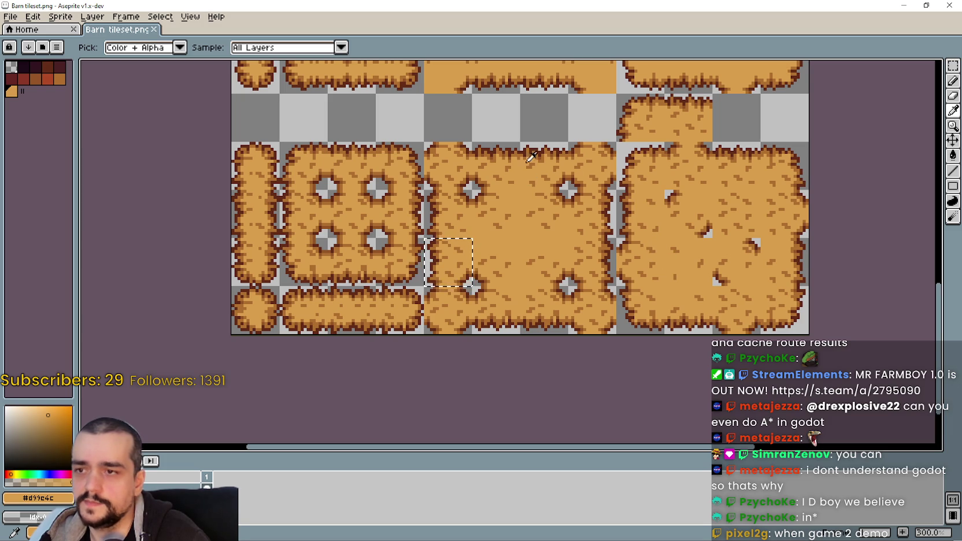
Paste the copied jagged top-edge hay tile into terrainSet.png, right of the vertical strip.
key("ctrl+d")
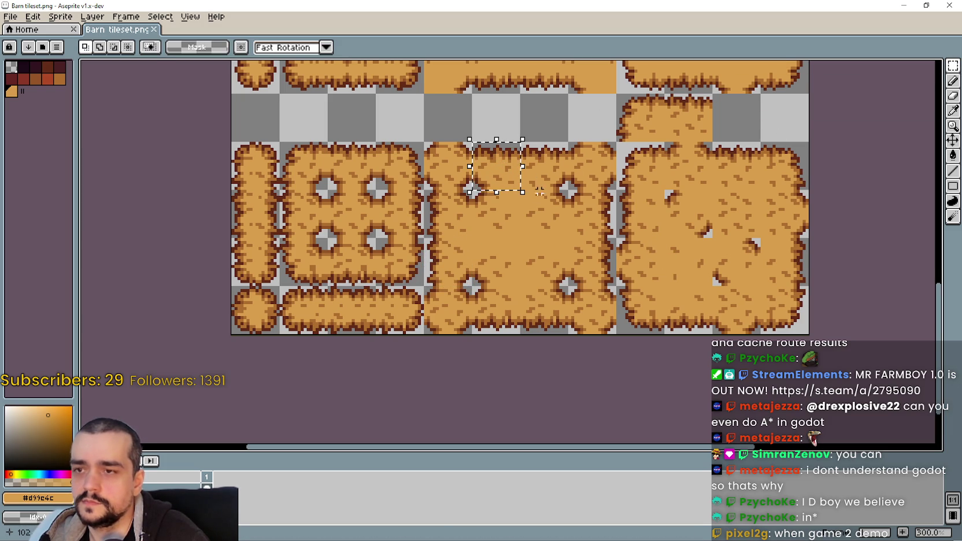
key("alt+Tab")
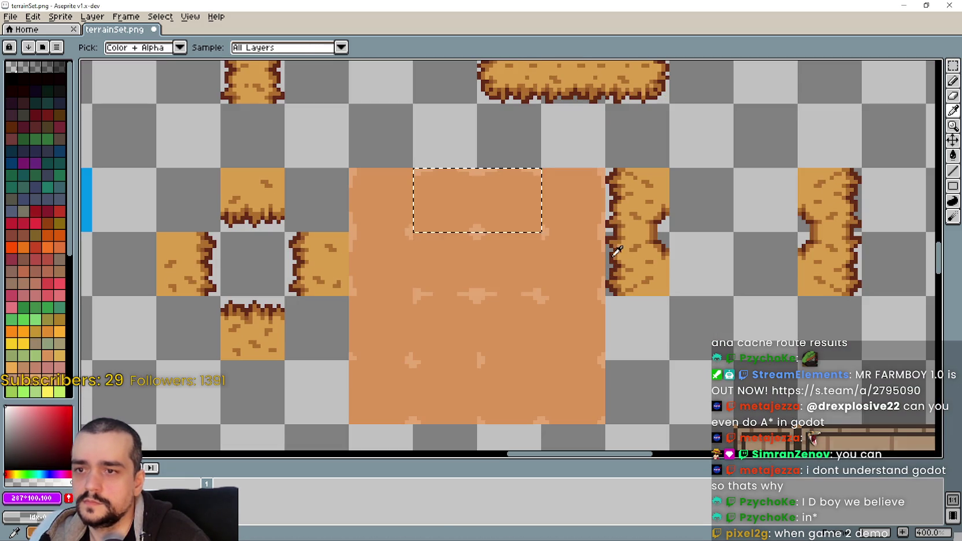
key("ctrl+v")
mouse_move(485, 253)
left_mouse_down()
mouse_move(444, 191)
mouse_move(705, 214)
left_mouse_up()
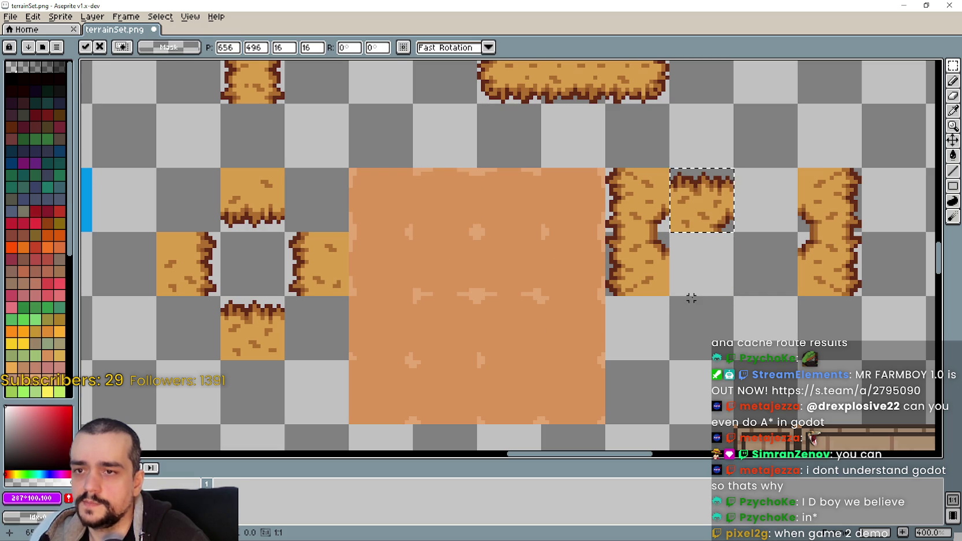
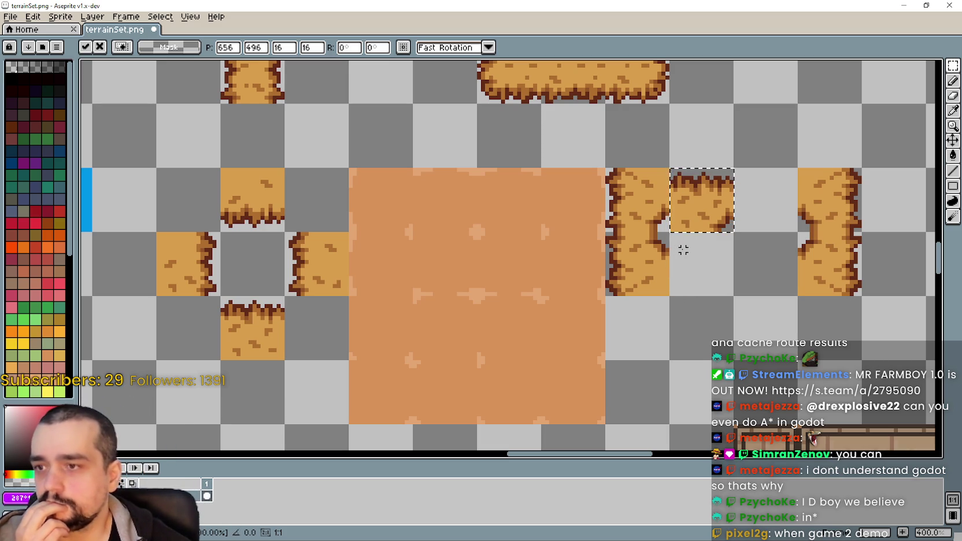
Nudge the single dirt edge tile up two pixels and commit it.
left_click_drag(451, 186, 497, 203)
mouse_move(451, 259)
left_mouse_down()
mouse_move(468, 254)
mouse_move(503, 272)
left_mouse_up()
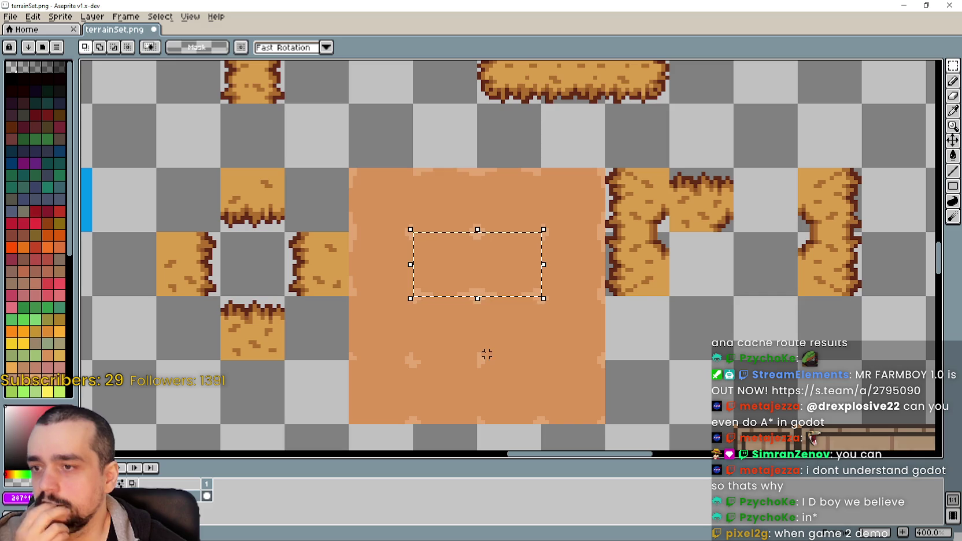
left_click_drag(671, 170, 740, 251)
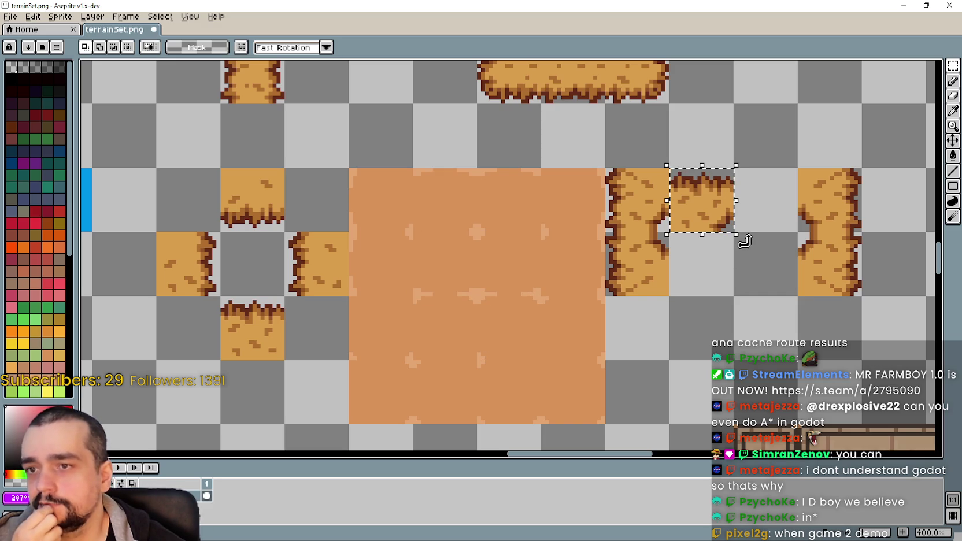
key("Up")
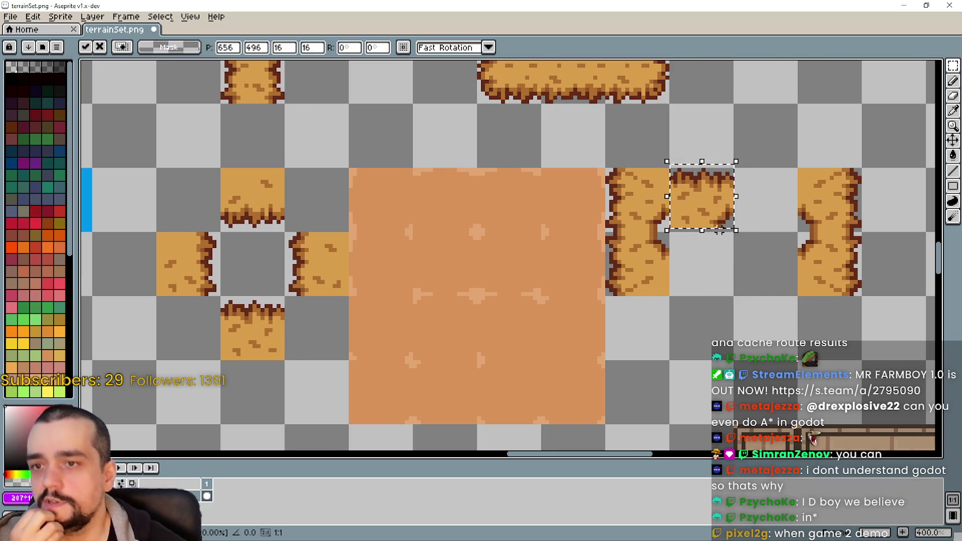
scroll(723, 230, "down", 1)
key("Up")
scroll(676, 145, "up", 3)
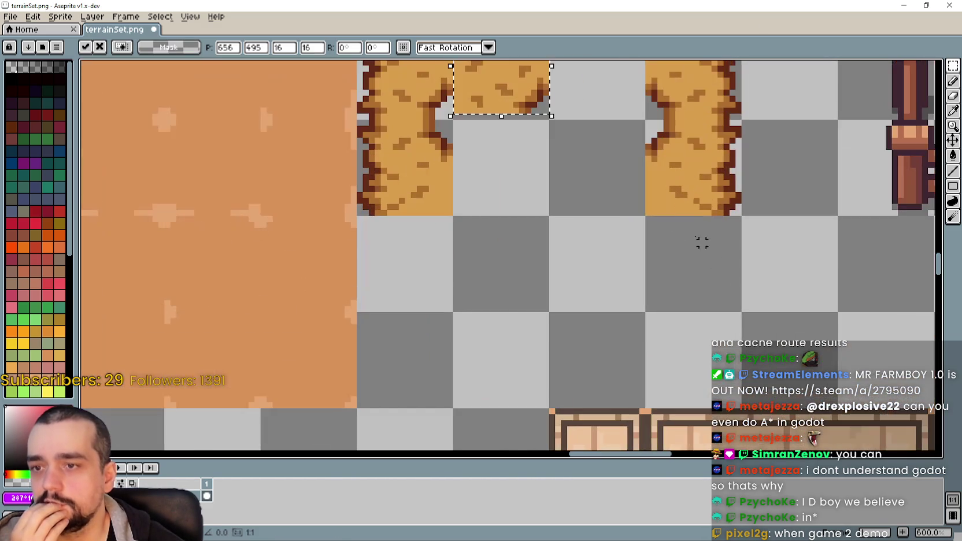
key("Return")
Delete the stray piece of dirt beside the tile.
scroll(556, 201, "up", 1)
left_click_drag(564, 206, 521, 263)
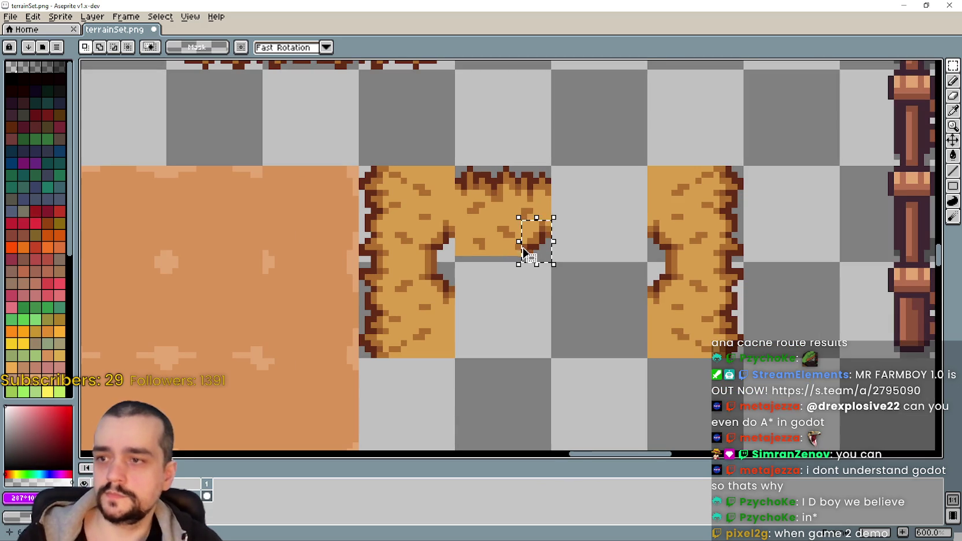
key("Delete")
scroll(523, 251, "up", 1)
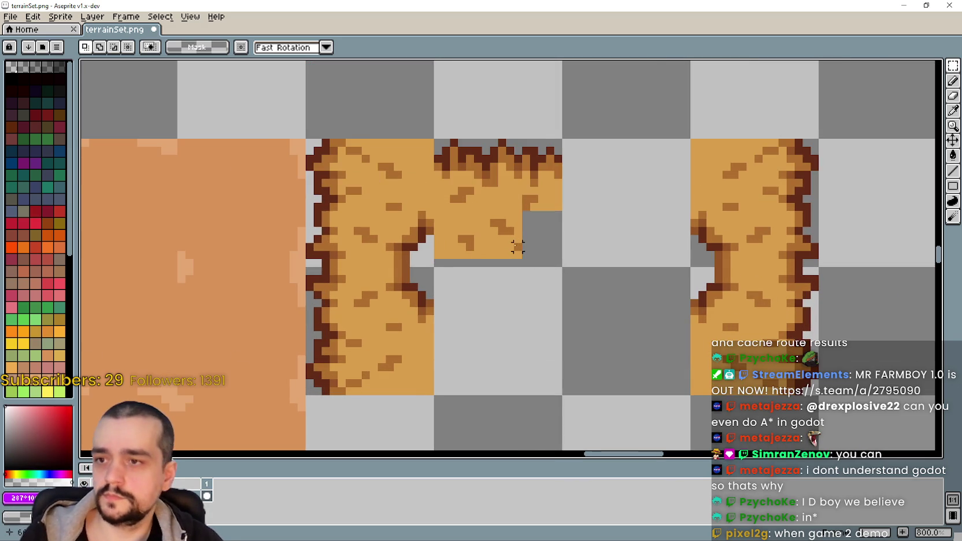
Copy the inner-corner edge piece to the tile's right end.
left_click_drag(426, 263, 381, 208)
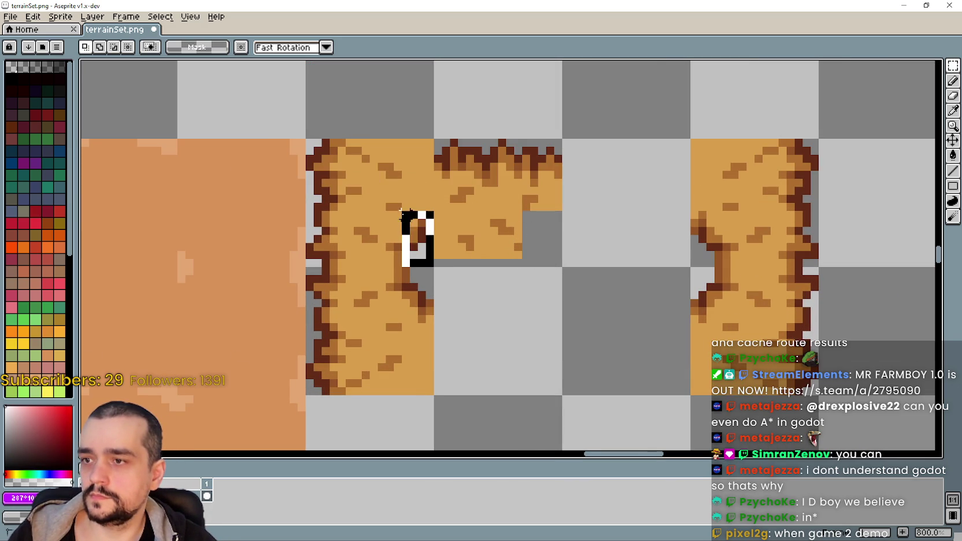
mouse_move(402, 243)
left_mouse_down()
mouse_move(447, 279)
mouse_move(559, 267)
left_mouse_up()
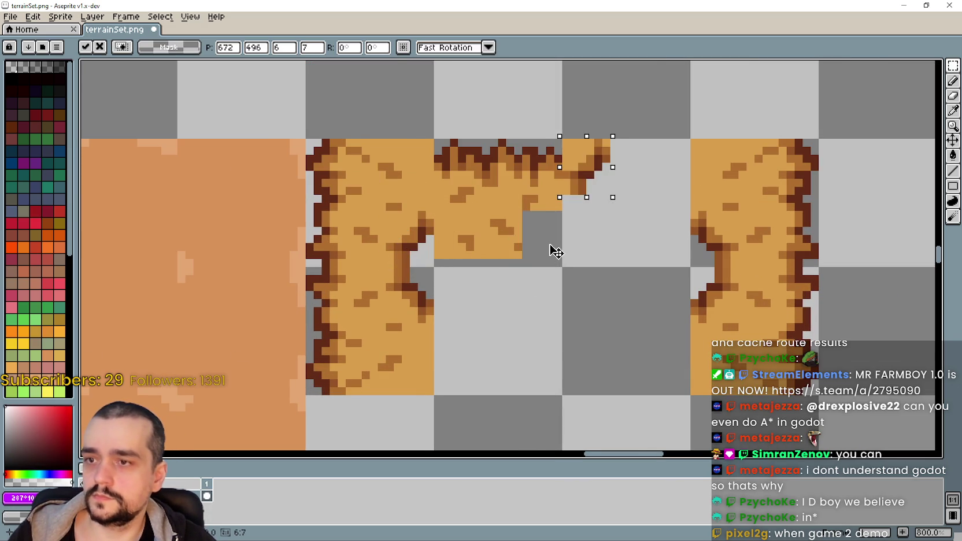
key("Return")
scroll(523, 265, "up", 3)
Move a thin strip from the dirt's lower edge into place.
left_click_drag(490, 236, 342, 255)
left_click_drag(502, 267, 522, 303)
left_click_drag(503, 245, 351, 248)
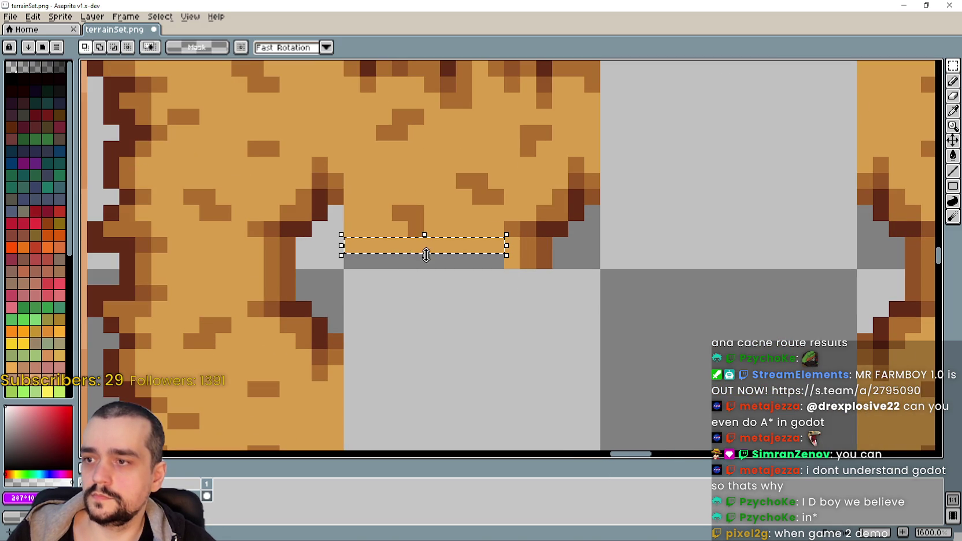
left_click_drag(424, 252, 428, 275)
scroll(427, 275, "down", 3)
scroll(519, 217, "down", 1)
key("Return")
Copy the finished holed tiles one tile down, flipped vertically.
mouse_move(484, 186)
left_mouse_down()
mouse_move(601, 246)
mouse_move(485, 185)
left_mouse_up()
left_click_drag(590, 234, 588, 313)
key("shift+v")
key("ctrl+d")
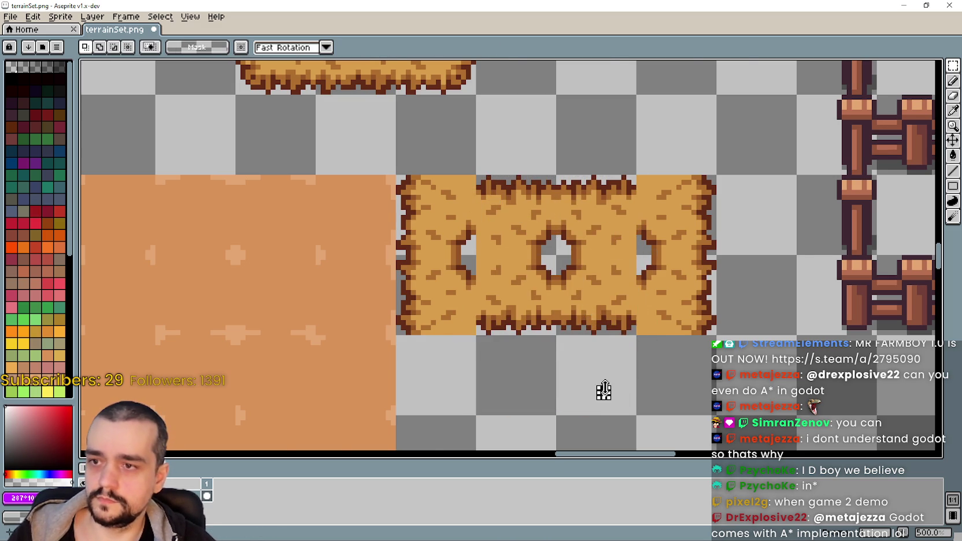
Pan and zoom across the tileset until the sand square is in view.
scroll(606, 391, "down", 2)
mouse_move(605, 388)
left_mouse_down()
mouse_move(710, 255)
mouse_move(664, 257)
left_mouse_up()
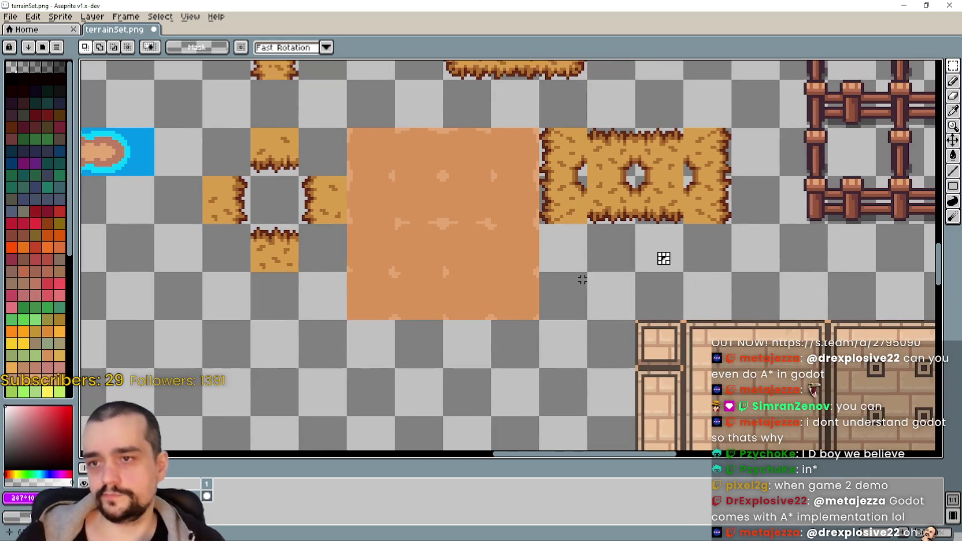
left_click_drag(580, 257, 578, 315)
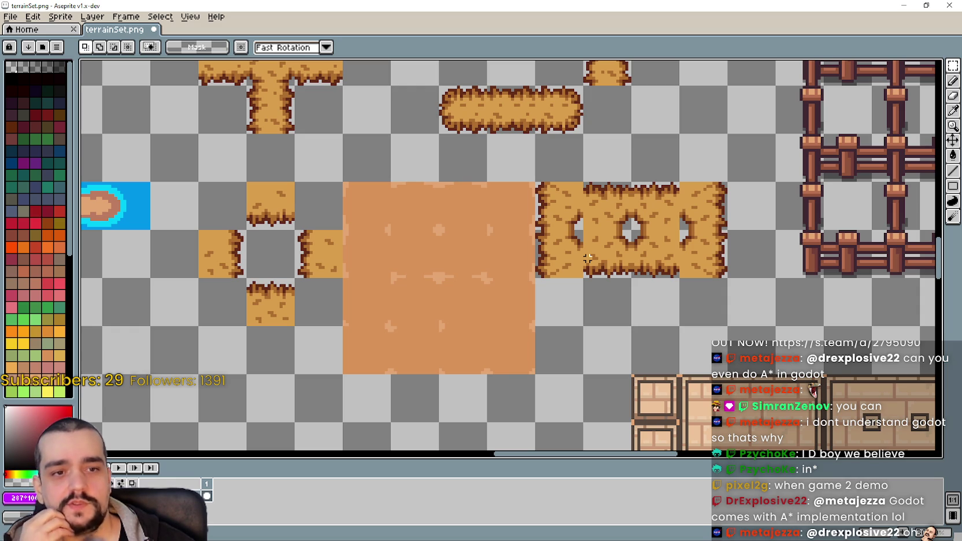
scroll(588, 259, "up", 1)
scroll(594, 275, "down", 1)
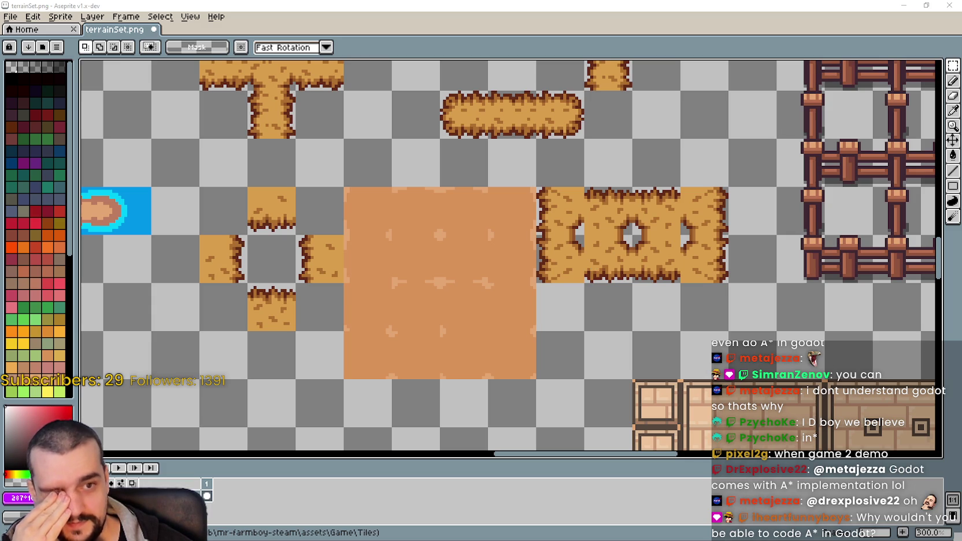
left_click_drag(618, 251, 601, 219)
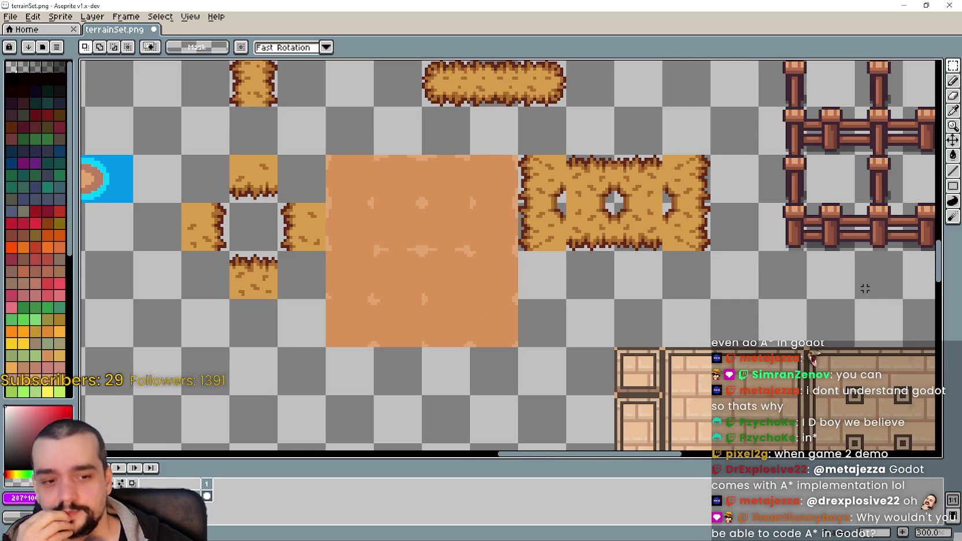
scroll(691, 264, "up", 1)
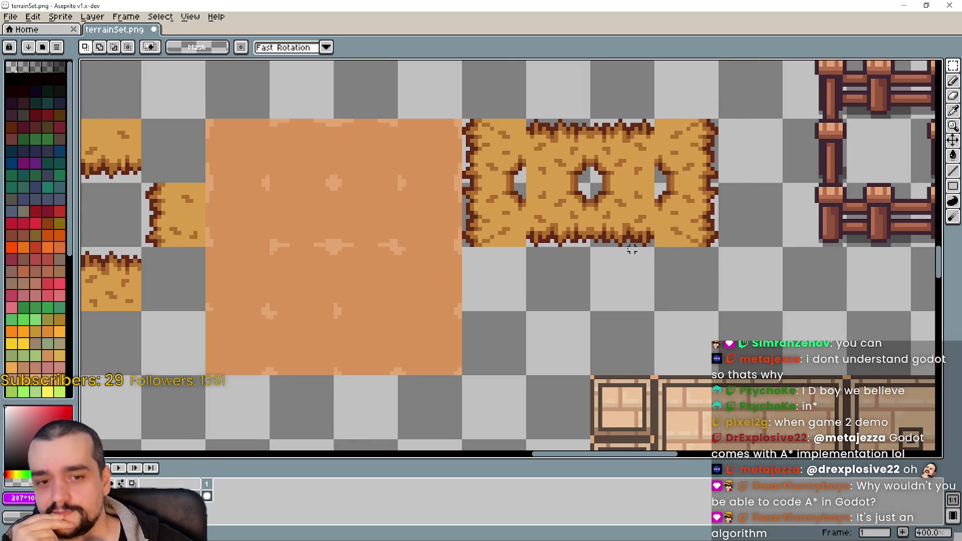
scroll(617, 248, "down", 1)
left_click_drag(450, 220, 603, 272)
mouse_move(471, 251)
left_mouse_down()
mouse_move(453, 241)
mouse_move(615, 275)
left_mouse_up()
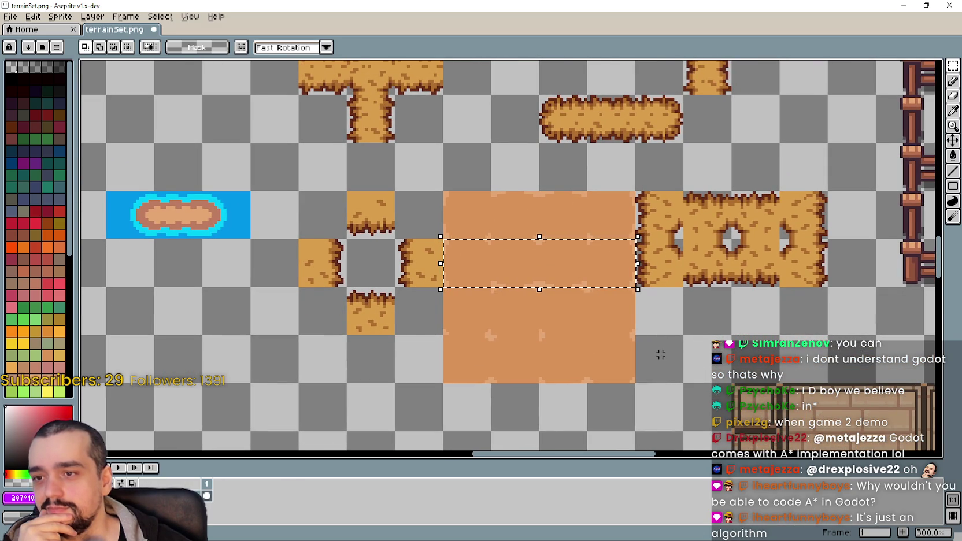
scroll(485, 288, "up", 2)
Check individual cells of the sand square with the grid-snapped marquee.
left_click_drag(492, 253, 601, 257)
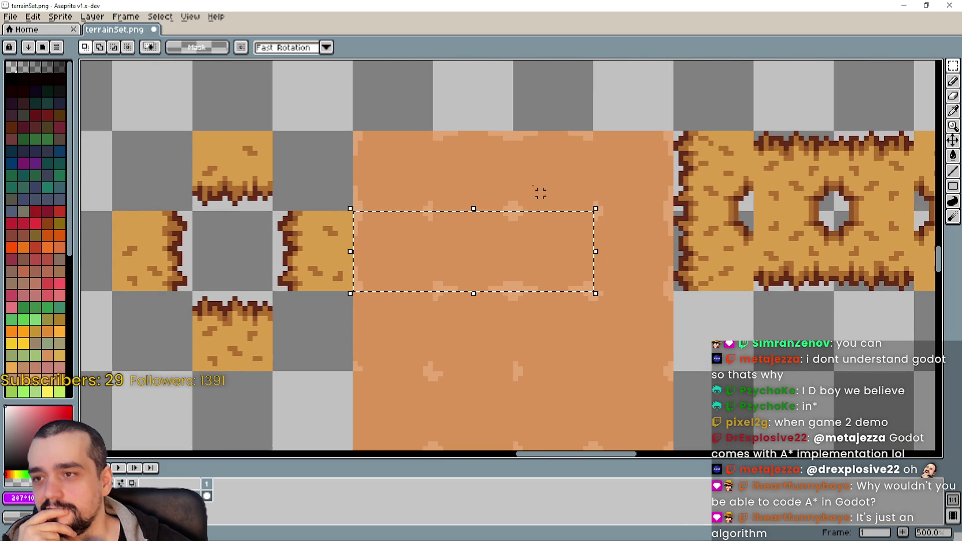
key("ctrl+d")
left_click(476, 273)
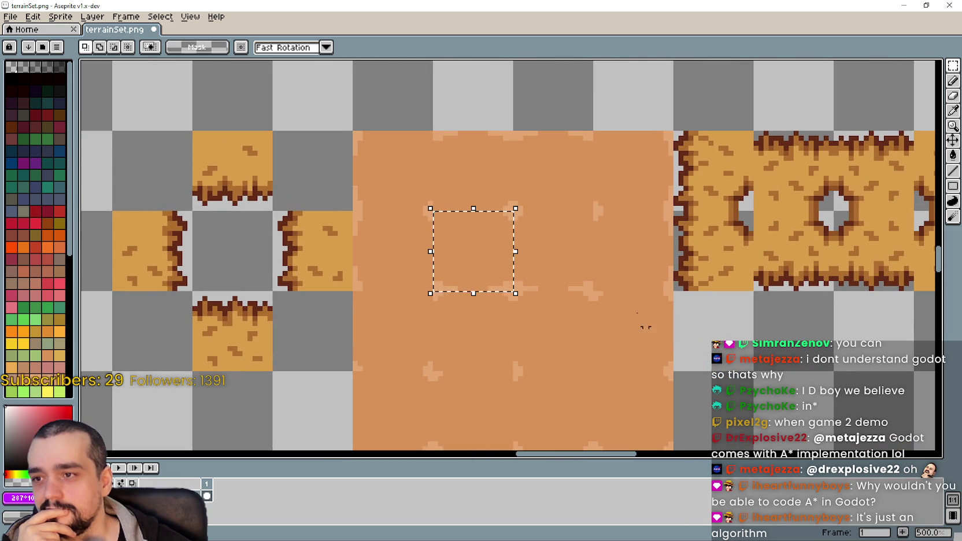
left_click(569, 217)
left_click(514, 157)
left_click(485, 188)
key("ctrl+z")
left_click_drag(515, 238, 459, 243)
left_click(629, 275)
Pan back over the tileset and marquee one tile of the sand square.
scroll(635, 276, "down", 1)
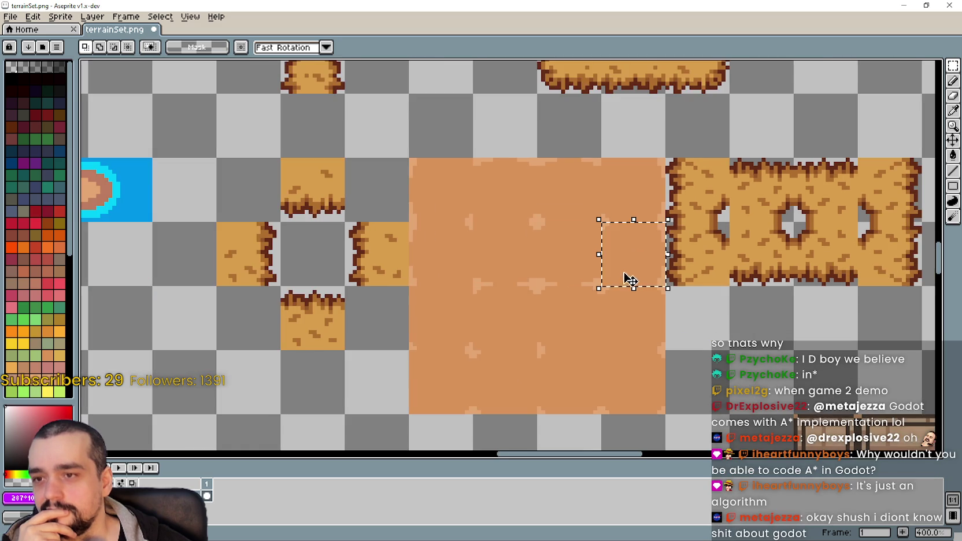
scroll(559, 308, "down", 1)
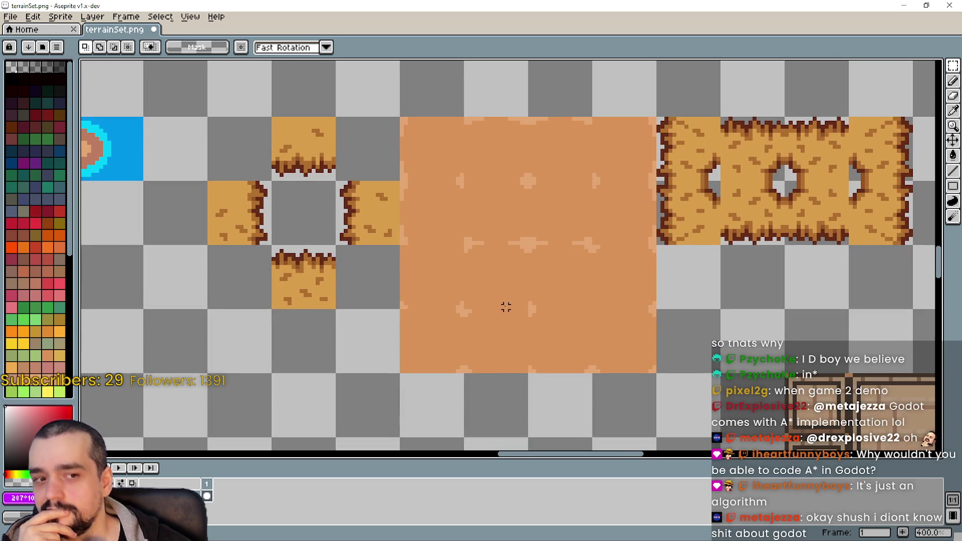
left_click_drag(501, 303, 478, 247)
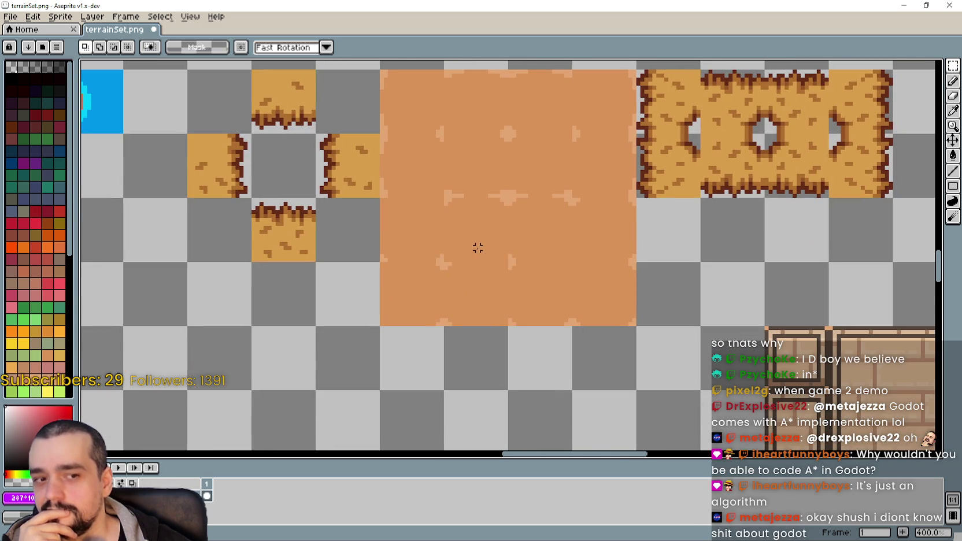
left_click_drag(402, 228, 394, 288)
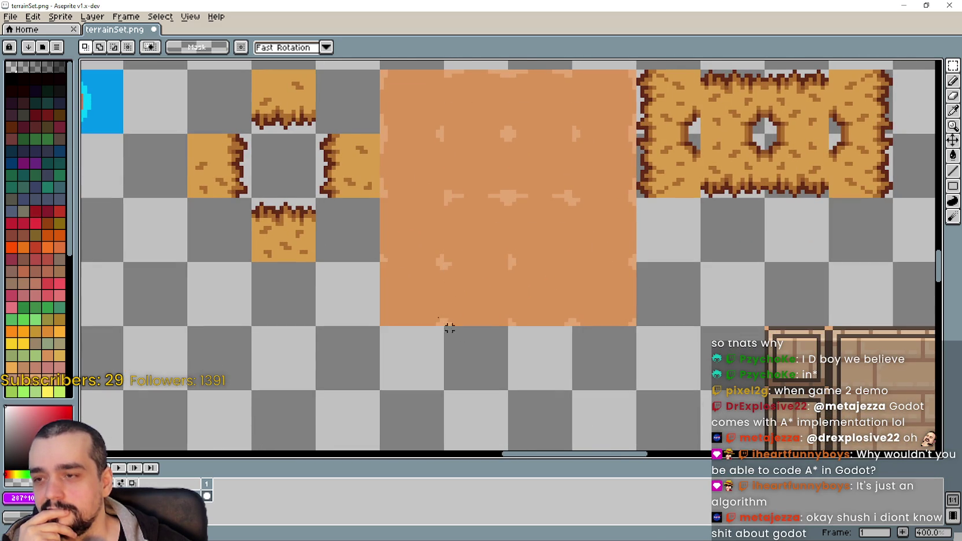
scroll(411, 208, "up", 1)
left_click_drag(411, 208, 456, 211)
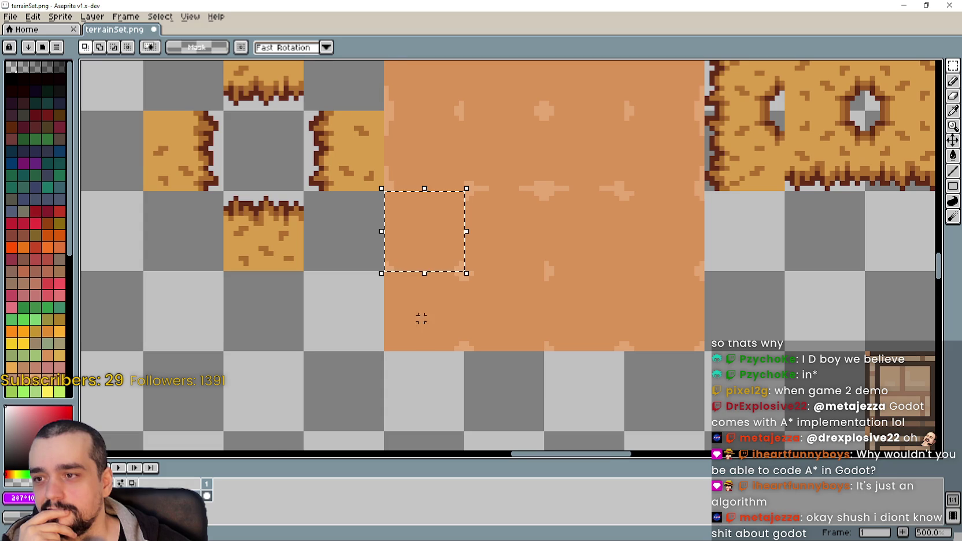
scroll(421, 316, "up", 2)
scroll(450, 219, "down", 3)
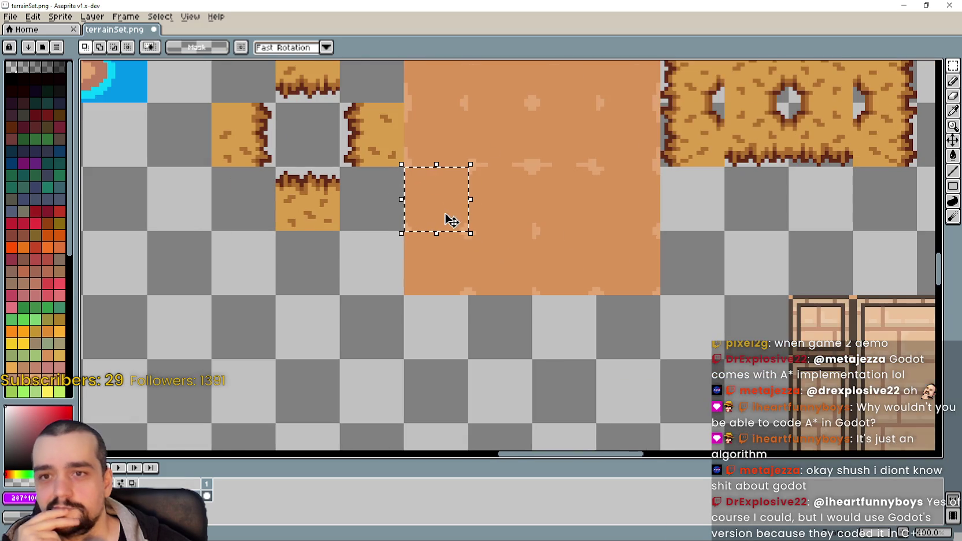
scroll(638, 253, "right", 3)
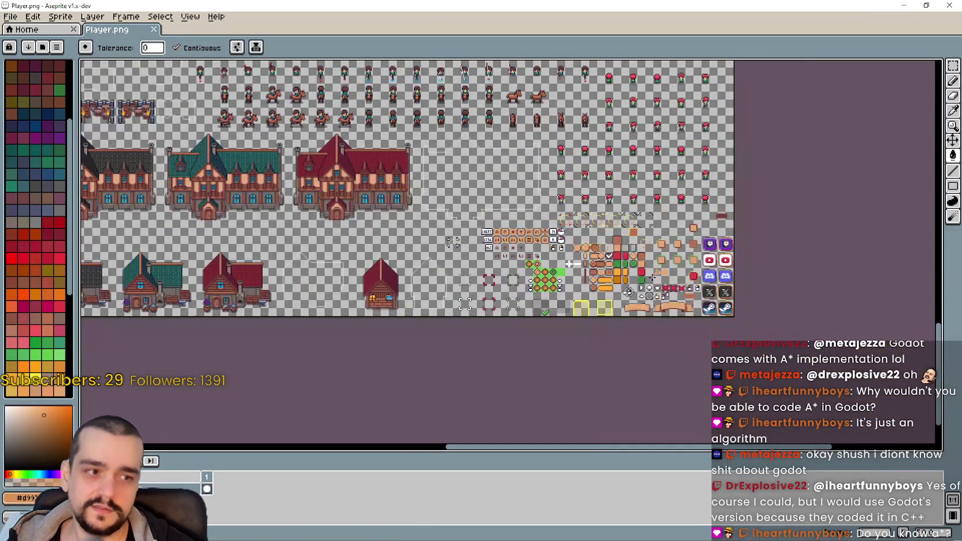
Switch to the marquee tool and trial-select a dirt block tile in the sprite sheet.
scroll(468, 232, "up", 2)
mouse_move(468, 231)
left_mouse_down()
mouse_move(565, 256)
mouse_move(412, 216)
left_mouse_up()
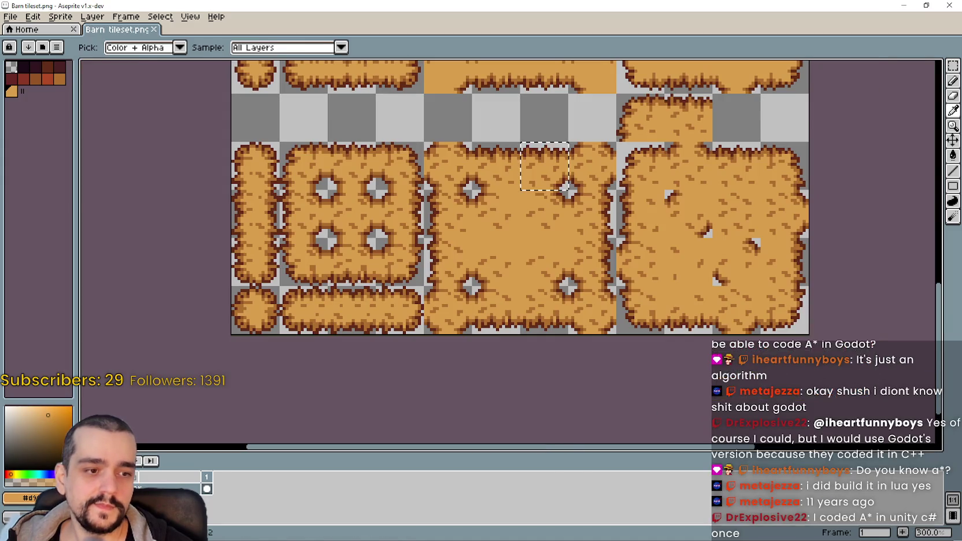
key("m")
scroll(533, 269, "down", 1)
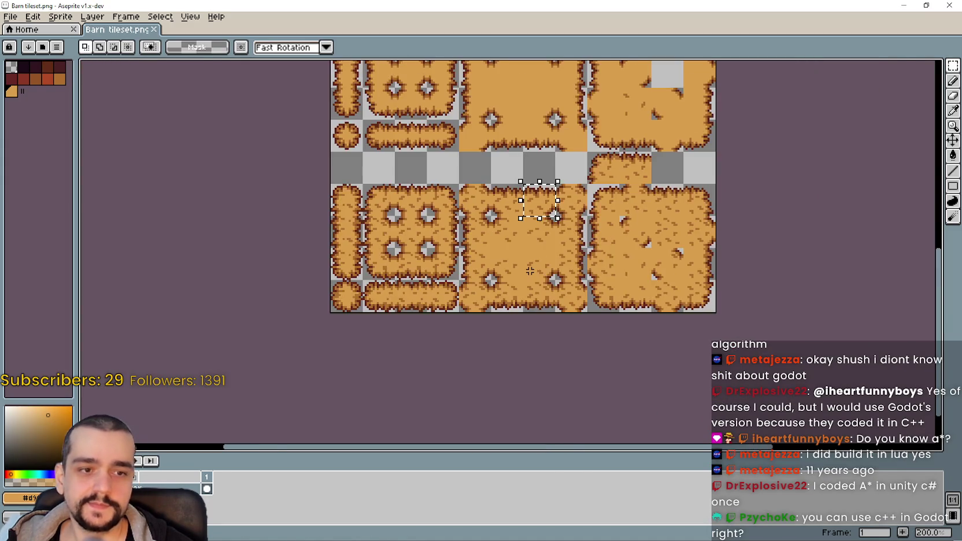
scroll(528, 258, "up", 2)
scroll(528, 259, "down", 3)
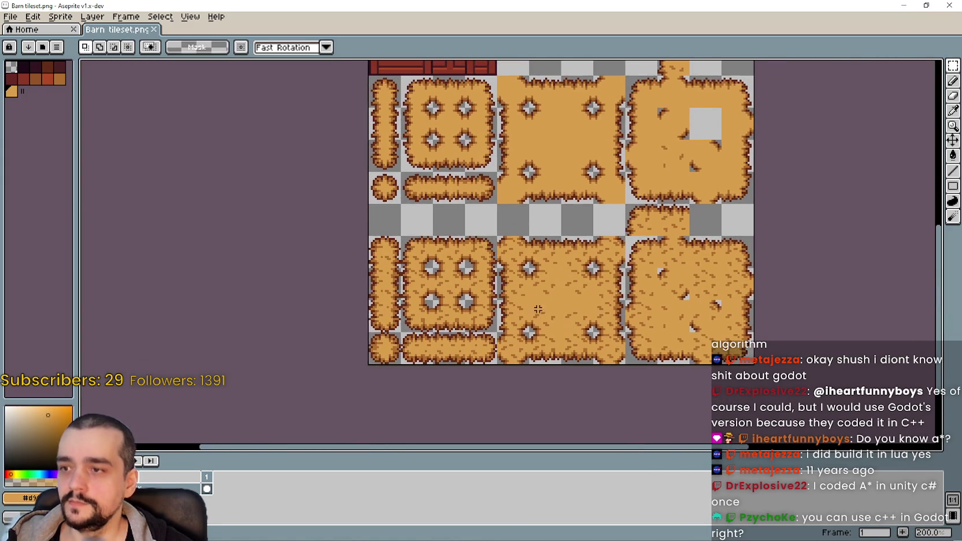
scroll(479, 305, "up", 2)
scroll(636, 312, "up", 1)
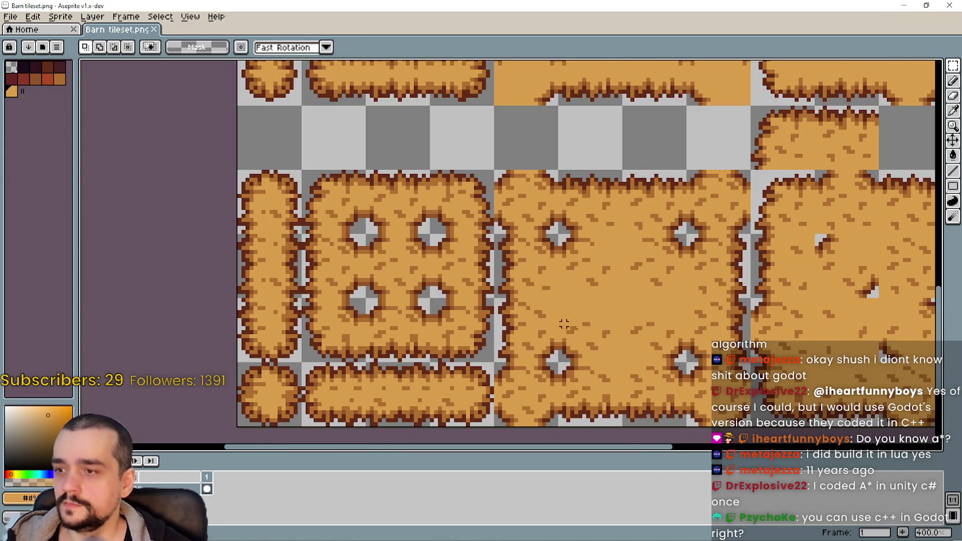
left_click_drag(588, 364, 582, 394)
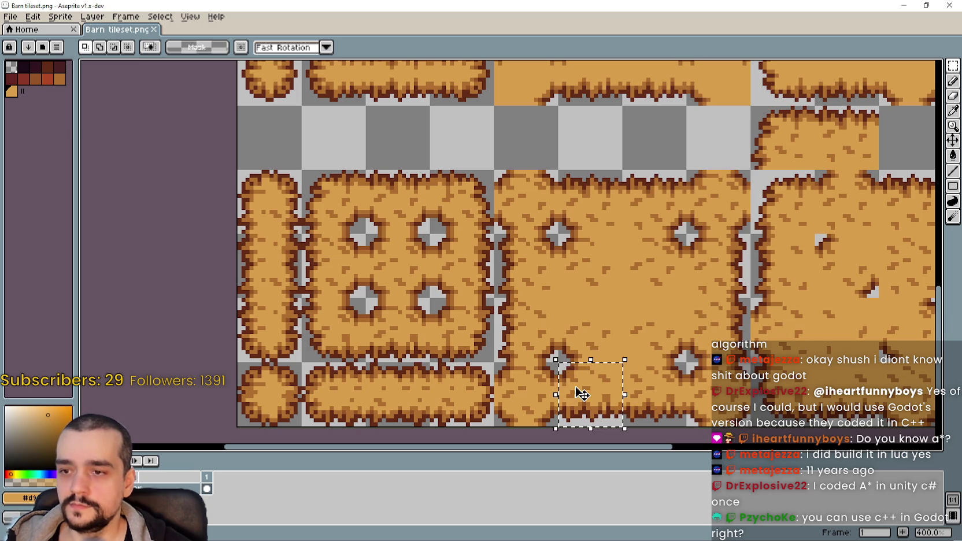
left_click(500, 409)
scroll(743, 263, "down", 2)
scroll(677, 280, "up", 1)
scroll(677, 279, "up", 2)
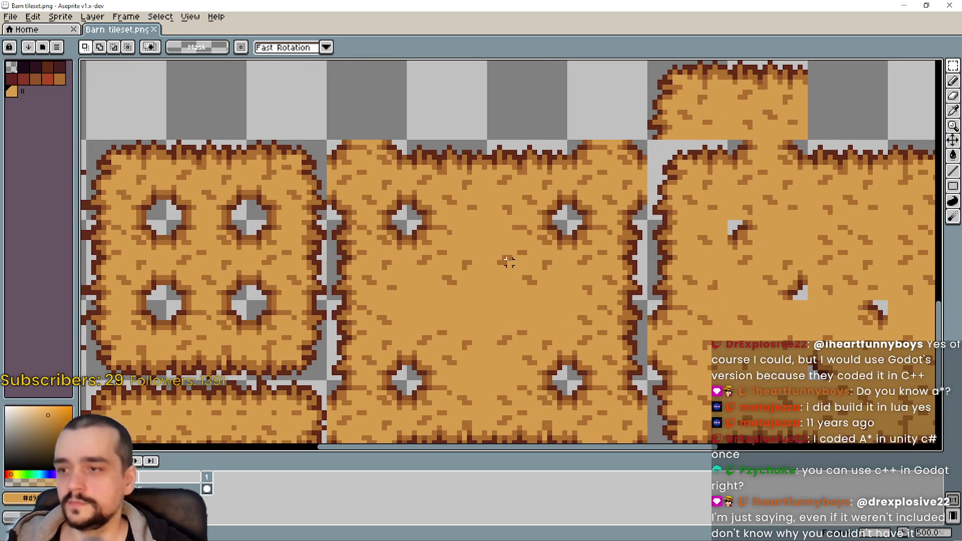
Mark a dirt tile and the top-left edge tile in the Barn tileset, then sample colours.
left_click_drag(406, 219, 488, 301)
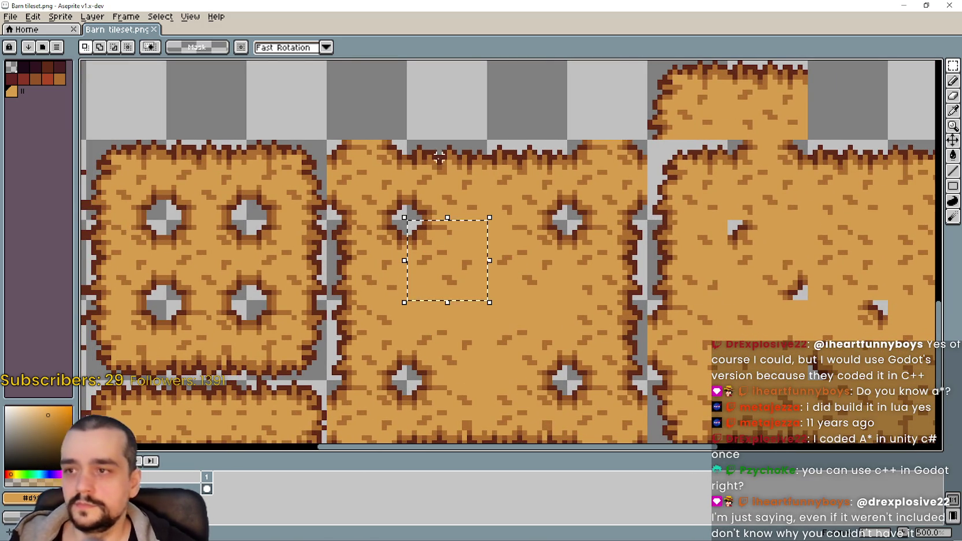
left_click_drag(410, 231, 331, 151)
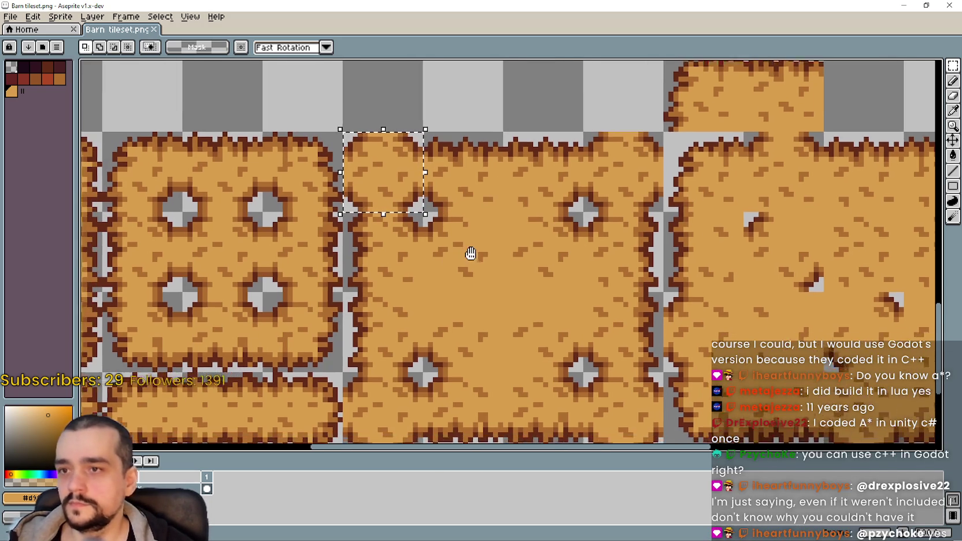
left_click_drag(442, 268, 470, 253)
key("i")
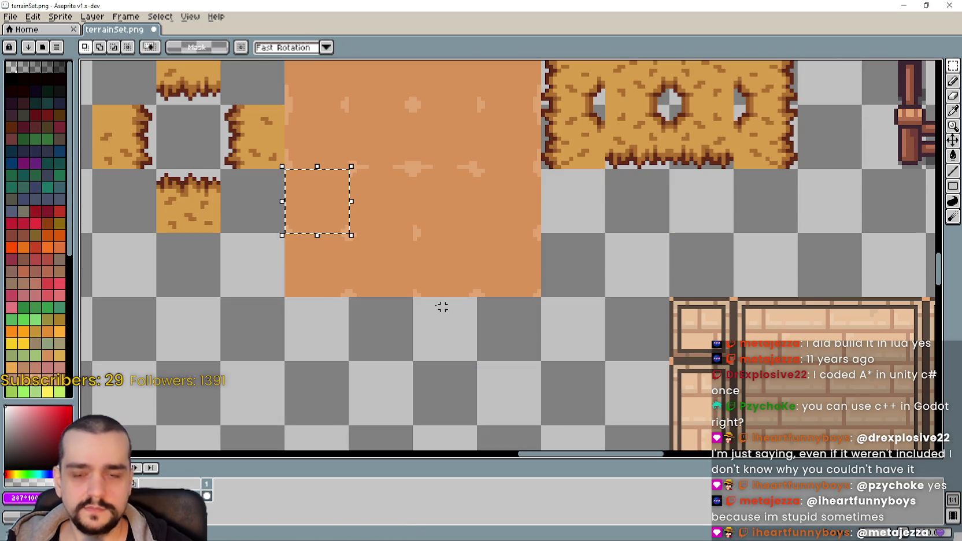
left_click_drag(440, 307, 503, 339)
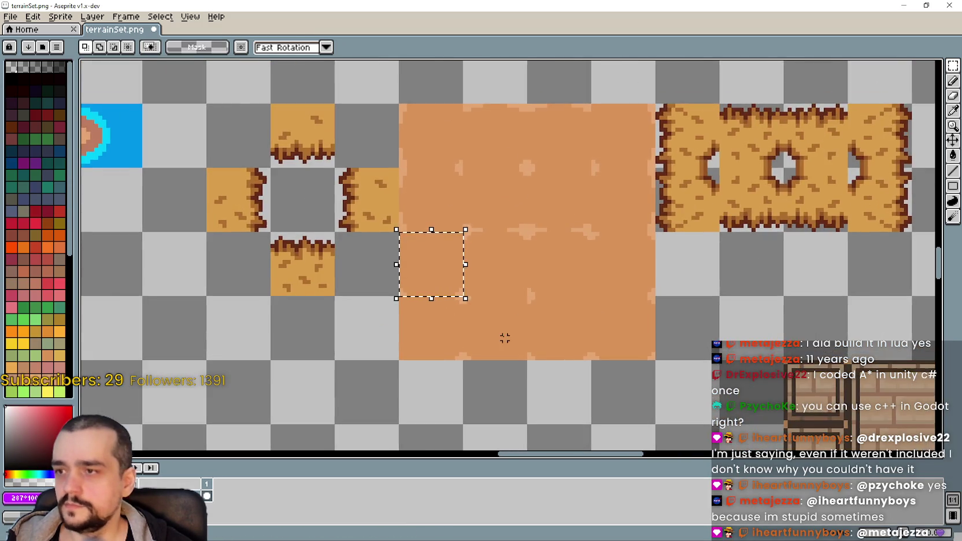
Mark a tile in the plain dirt square, shifting the marquee up one and right two tiles.
scroll(510, 265, "up", 1)
left_click_drag(440, 303, 538, 403)
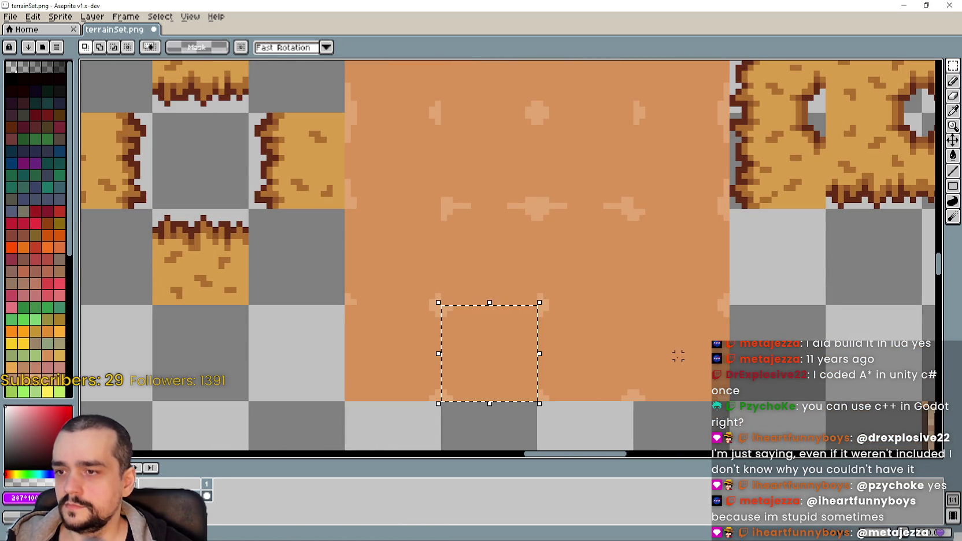
key("Up")
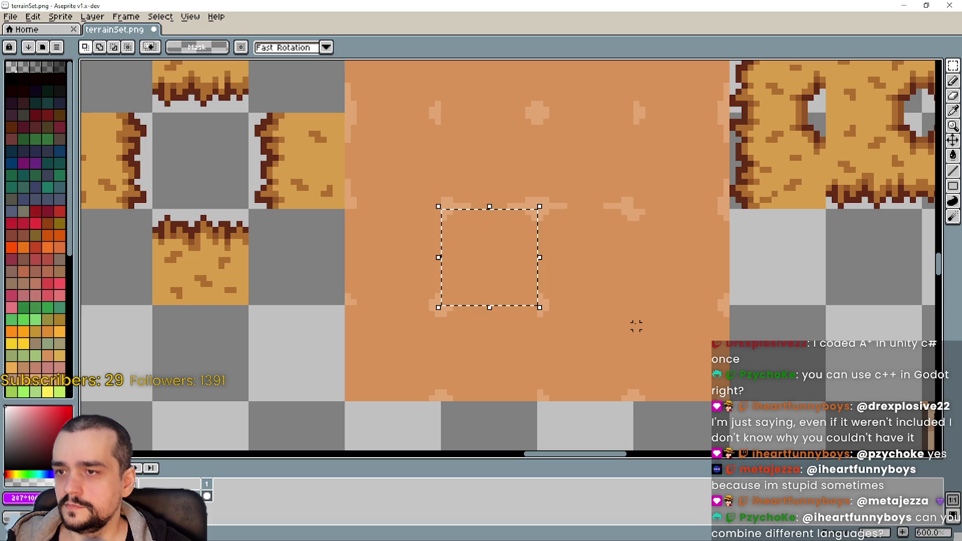
key("Right")
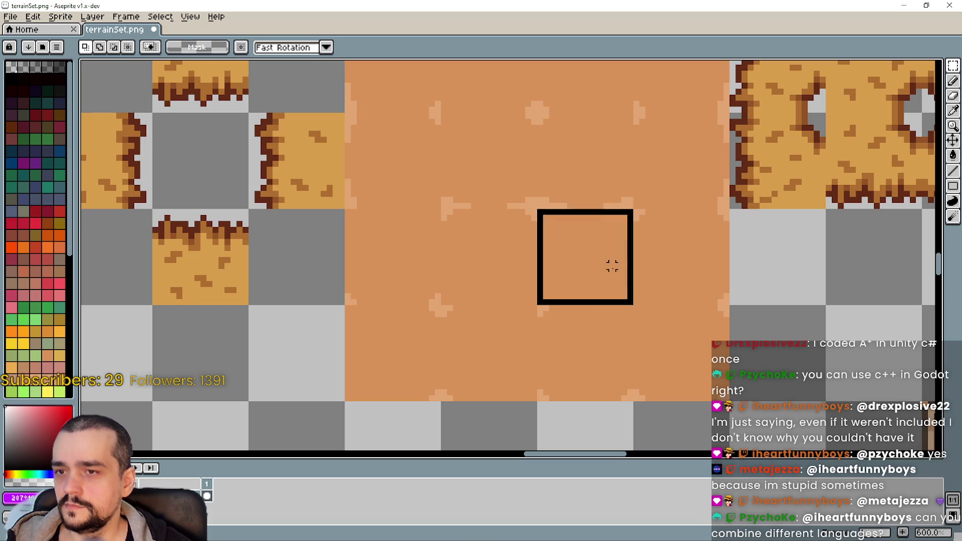
key("Right")
mouse_move(430, 361)
left_mouse_down()
mouse_move(440, 358)
mouse_move(382, 354)
left_mouse_up()
key("ctrl+z")
Mark the dirt square's lower-left tile and pan toward the holed dirt block.
left_click(447, 365)
scroll(406, 352, "down", 2)
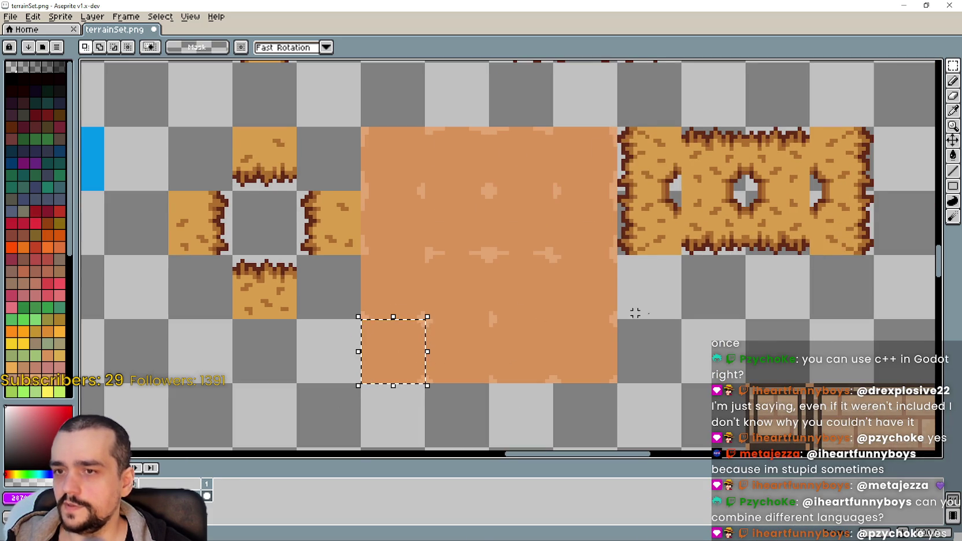
left_click_drag(603, 317, 561, 333)
left_click(612, 254)
left_click(449, 335)
left_click_drag(343, 314, 365, 323)
scroll(460, 301, "up", 2)
left_click_drag(421, 338, 461, 332)
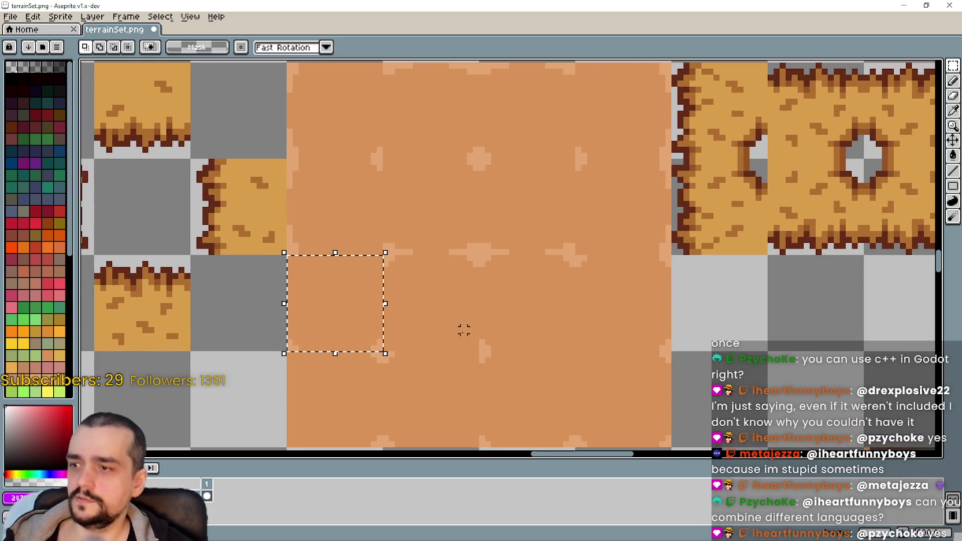
scroll(492, 337, "down", 1)
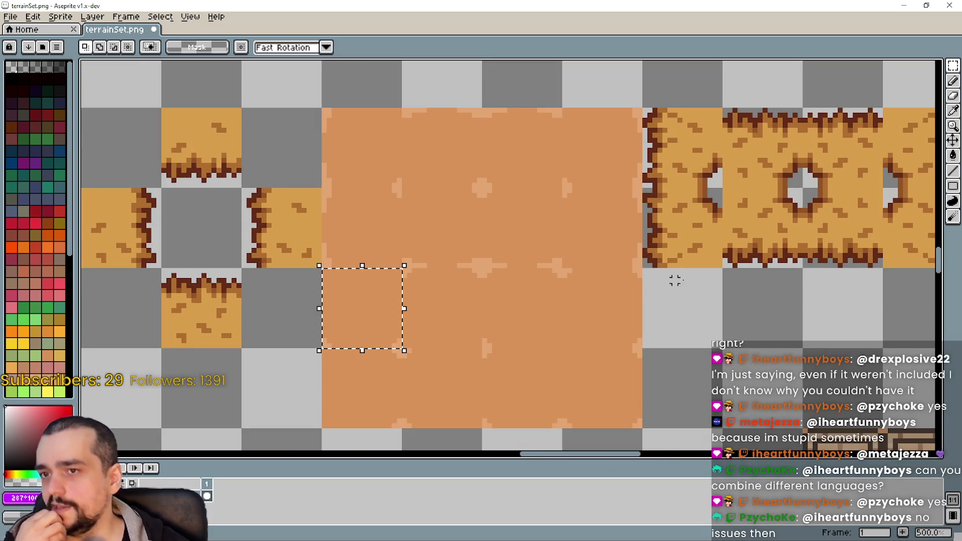
Move the holed block's top-edge tile below the block's left end.
left_click(765, 130)
left_click_drag(780, 124, 793, 169)
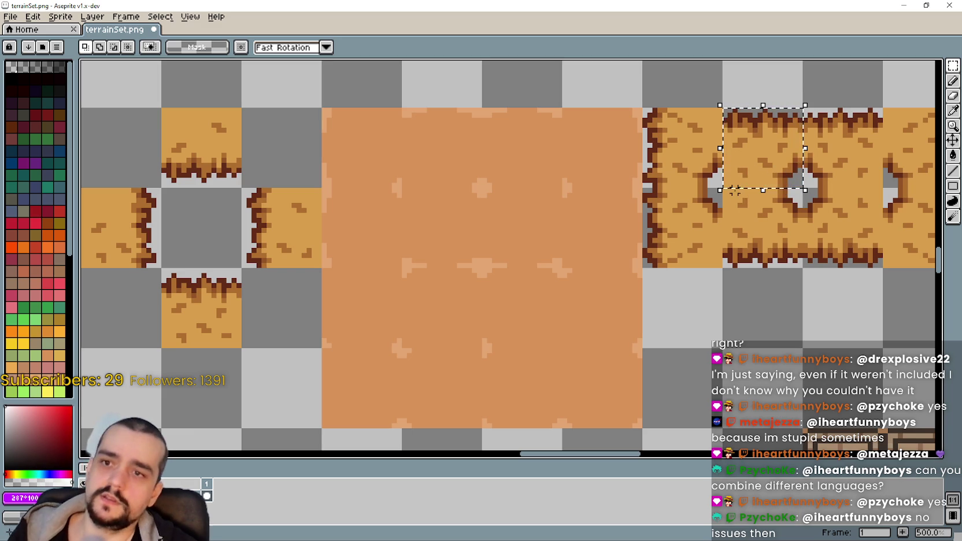
left_click(762, 170)
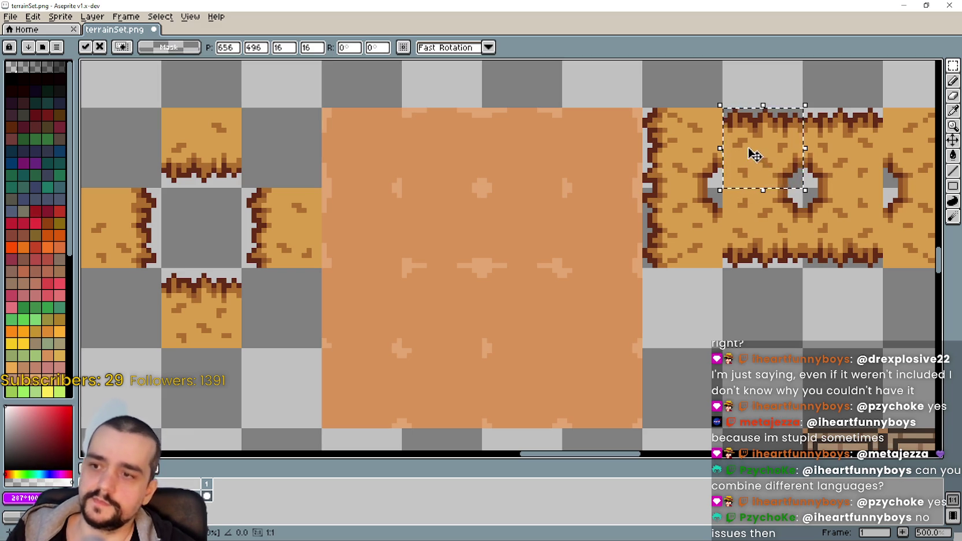
left_click_drag(755, 155, 699, 324)
scroll(700, 323, "up", 1)
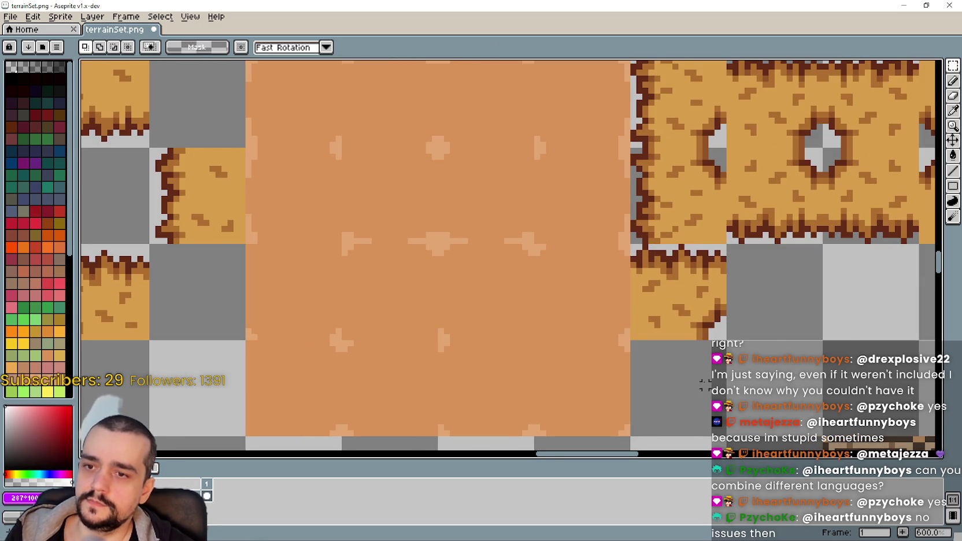
key("Return")
scroll(698, 334, "up", 1)
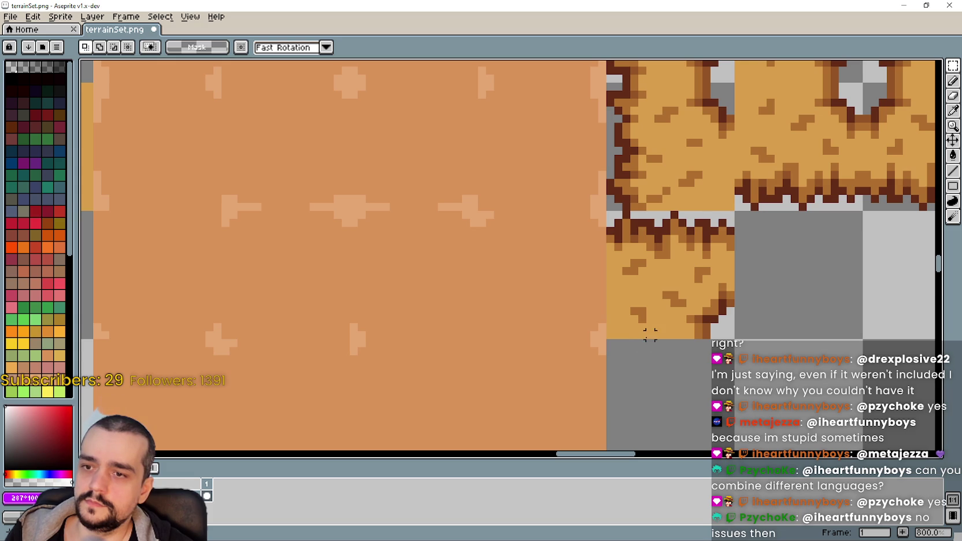
Erase the tile's stray lower-left pixels and shift its edge fragment left-down into a corner.
left_click_drag(642, 335, 607, 284)
key("Delete")
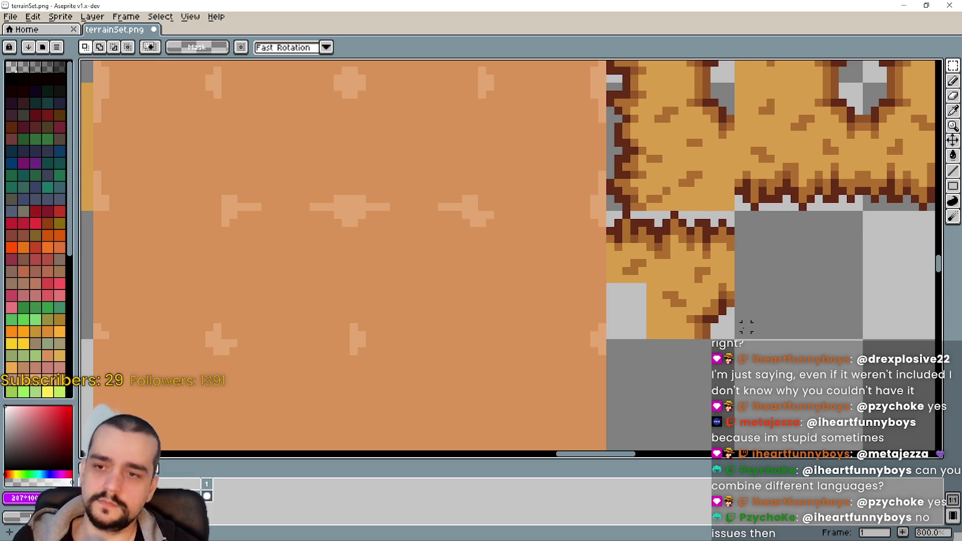
left_click_drag(686, 340, 738, 282)
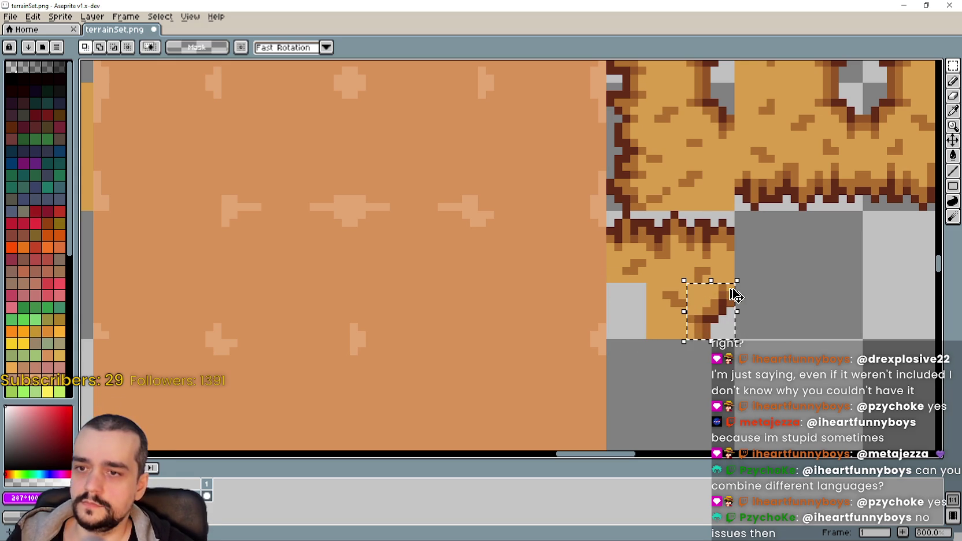
mouse_move(699, 318)
left_mouse_down()
mouse_move(643, 350)
mouse_move(639, 312)
left_mouse_up()
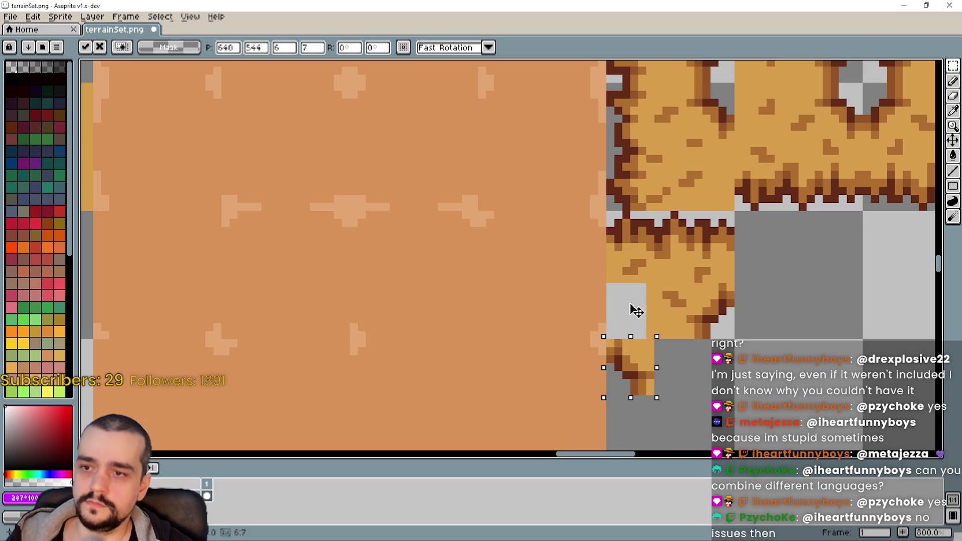
key("Return")
scroll(656, 323, "down", 1)
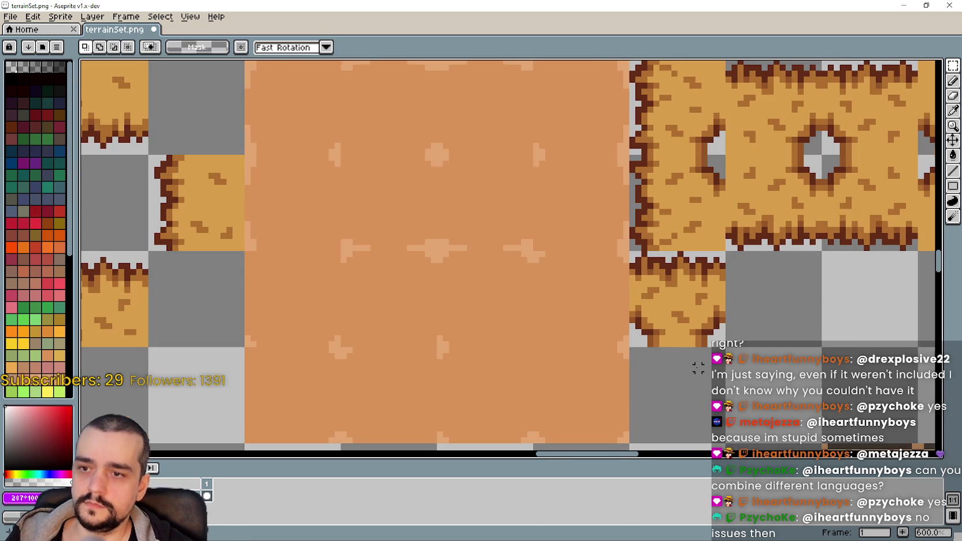
scroll(671, 322, "down", 2)
scroll(684, 323, "down", 1)
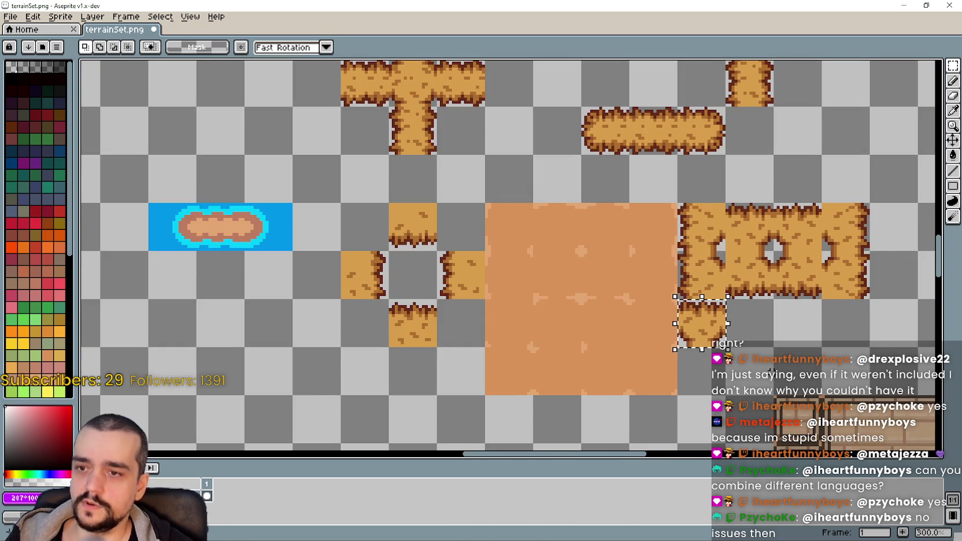
scroll(684, 323, "down", 1)
scroll(552, 350, "down", 3)
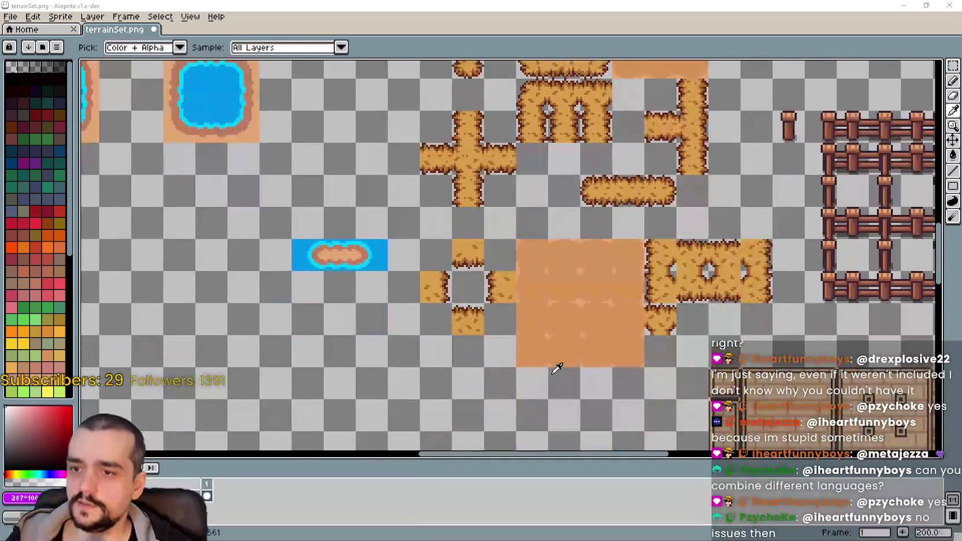
key("alt+Tab")
key("alt+Tab")
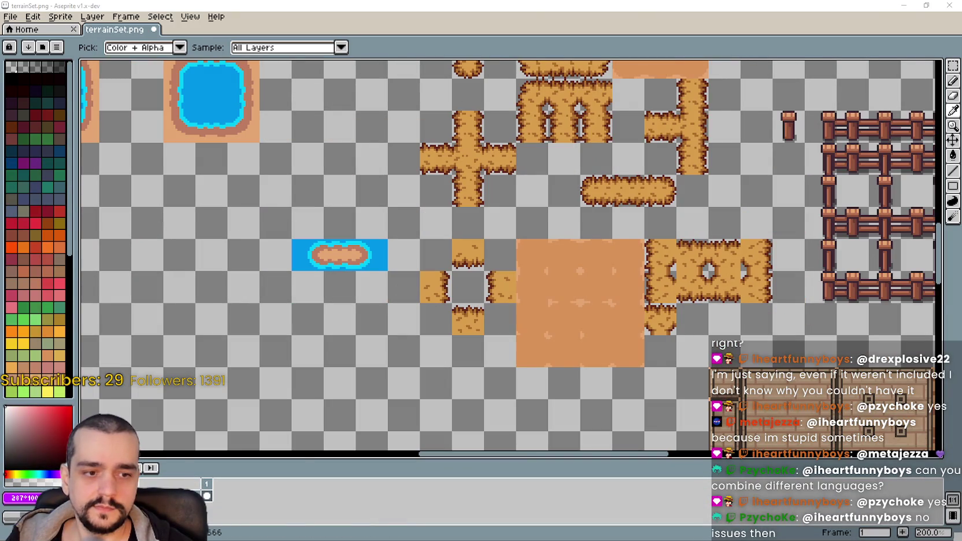
key("alt+Tab")
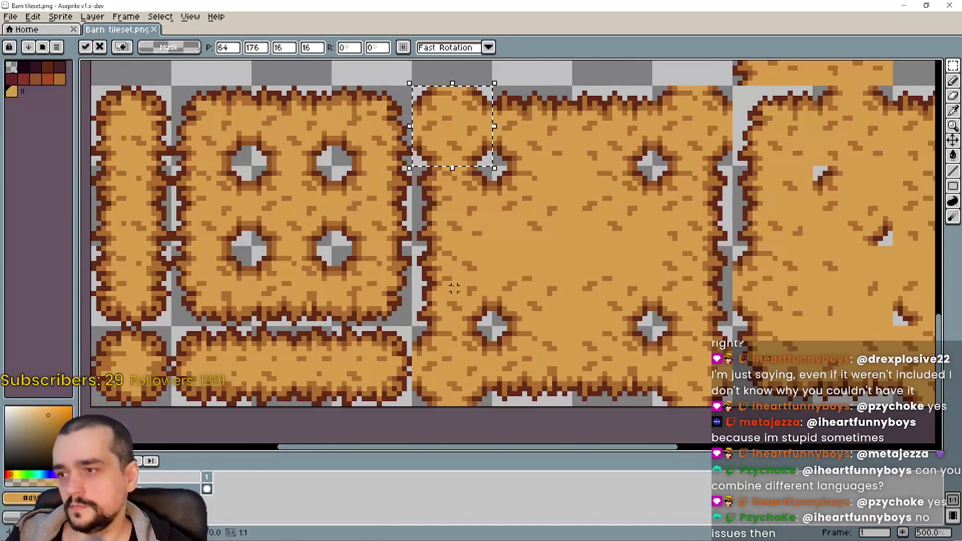
Marquee the Barn tileset's dirt tile between the four holes, zoom out, then return to terrainSet.png.
left_click_drag(249, 243, 334, 329)
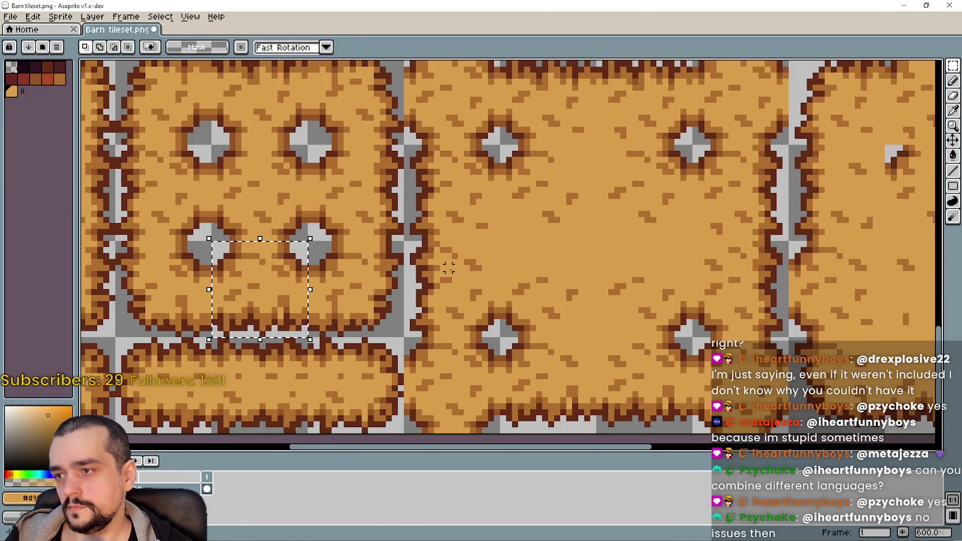
scroll(449, 268, "down", 1)
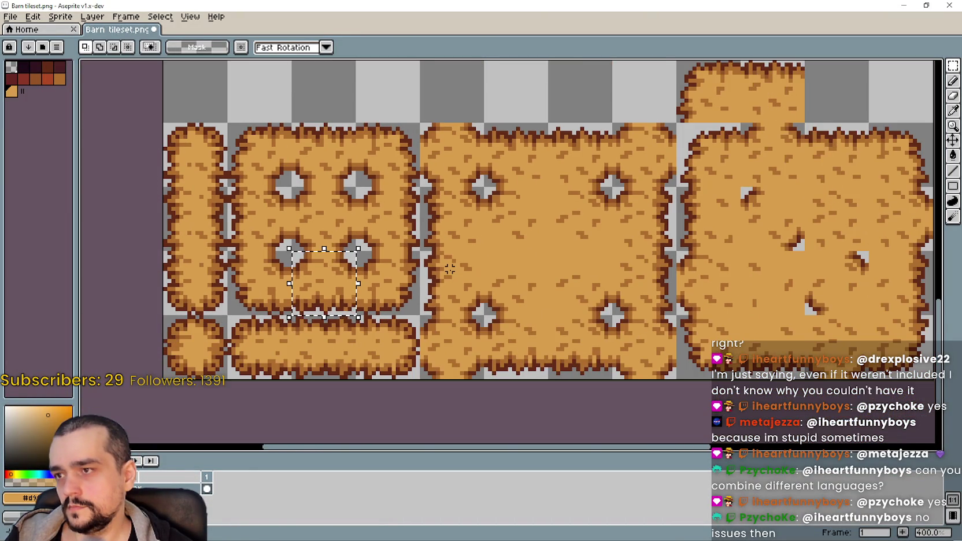
scroll(449, 268, "down", 2)
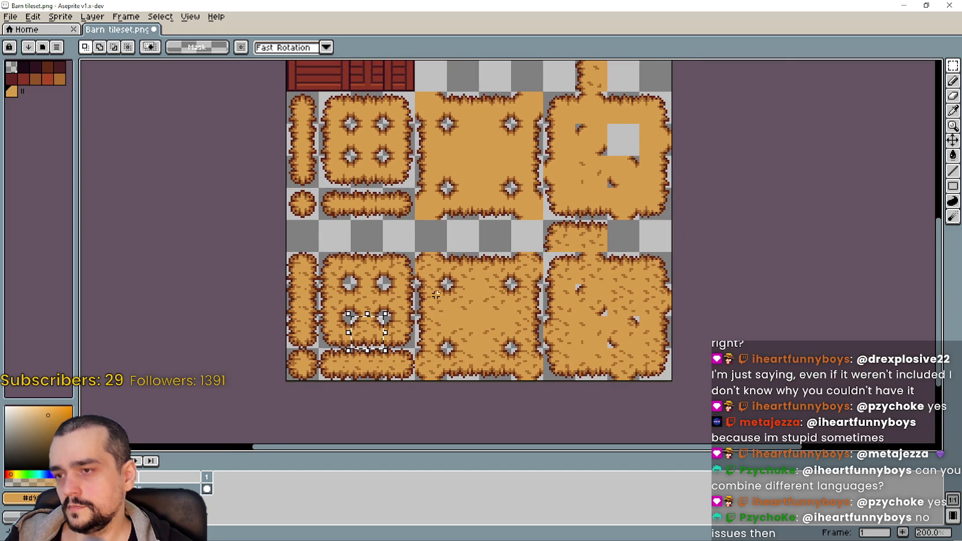
scroll(438, 291, "up", 1)
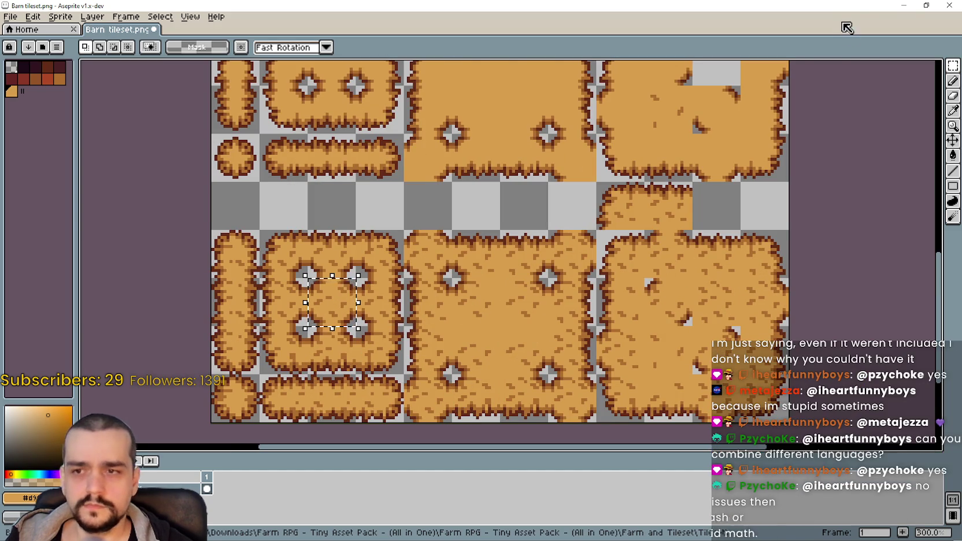
left_click(904, 5)
scroll(489, 369, "down", 1)
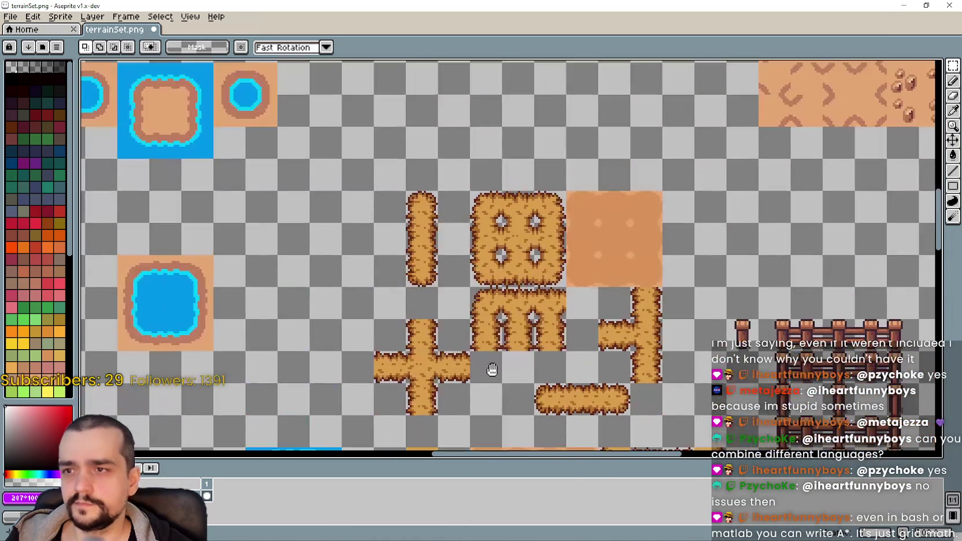
left_click_drag(489, 369, 457, 247)
left_click_drag(508, 183, 493, 164)
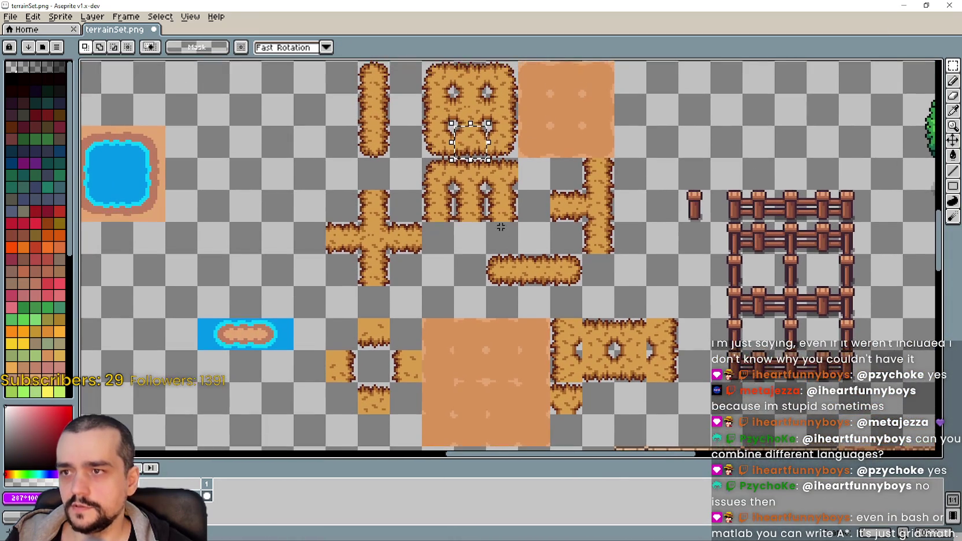
left_click_drag(628, 330, 577, 235)
scroll(515, 223, "up", 1)
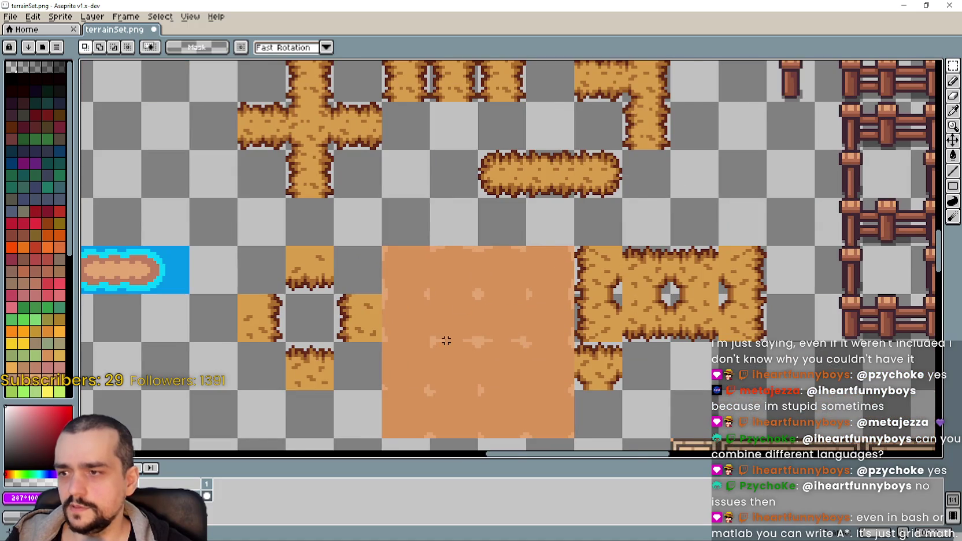
scroll(439, 347, "up", 2)
scroll(428, 354, "down", 1)
scroll(445, 352, "down", 3)
scroll(546, 367, "up", 3)
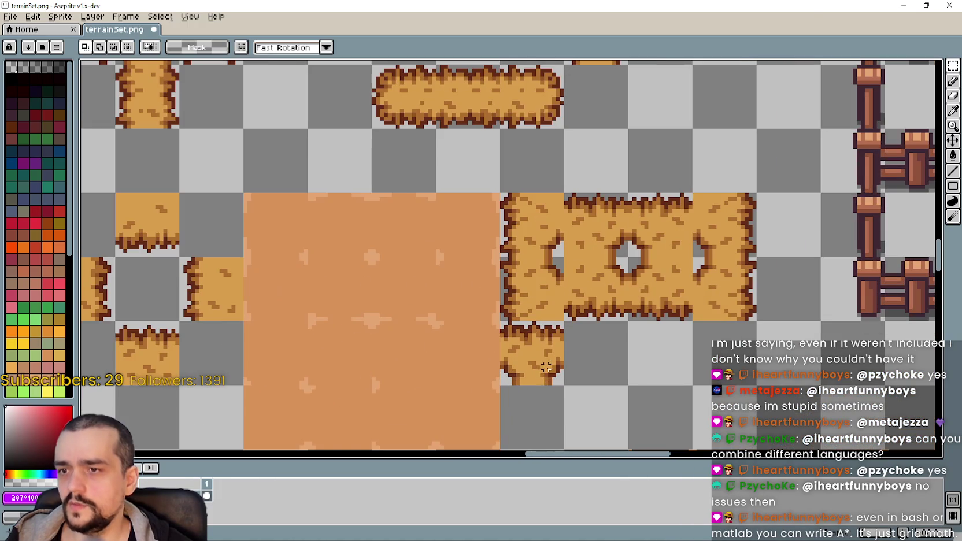
scroll(386, 203, "down", 1)
scroll(358, 257, "up", 1)
left_click_drag(276, 291, 340, 354)
scroll(470, 330, "up", 1)
key("ctrl+v")
left_click_drag(315, 268, 634, 423)
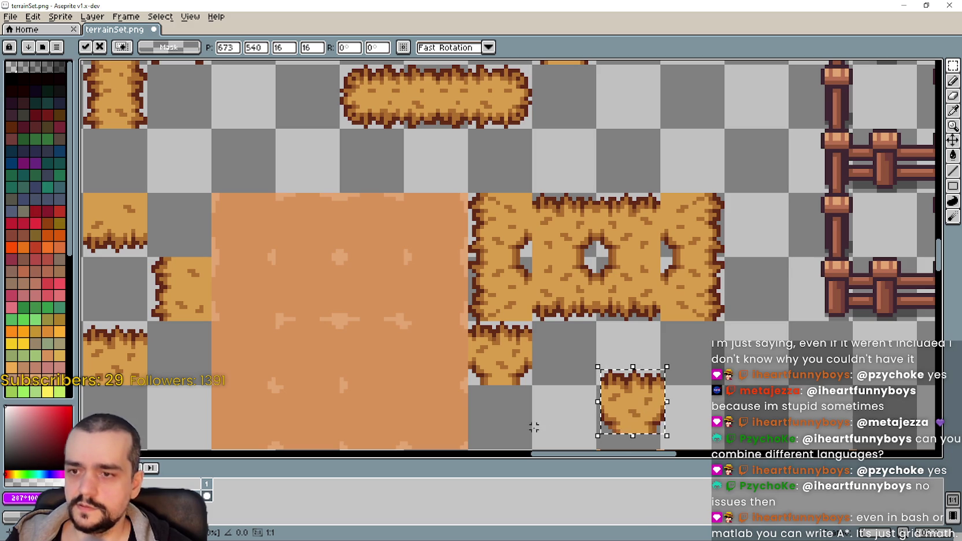
scroll(519, 431, "down", 1)
scroll(537, 318, "up", 2)
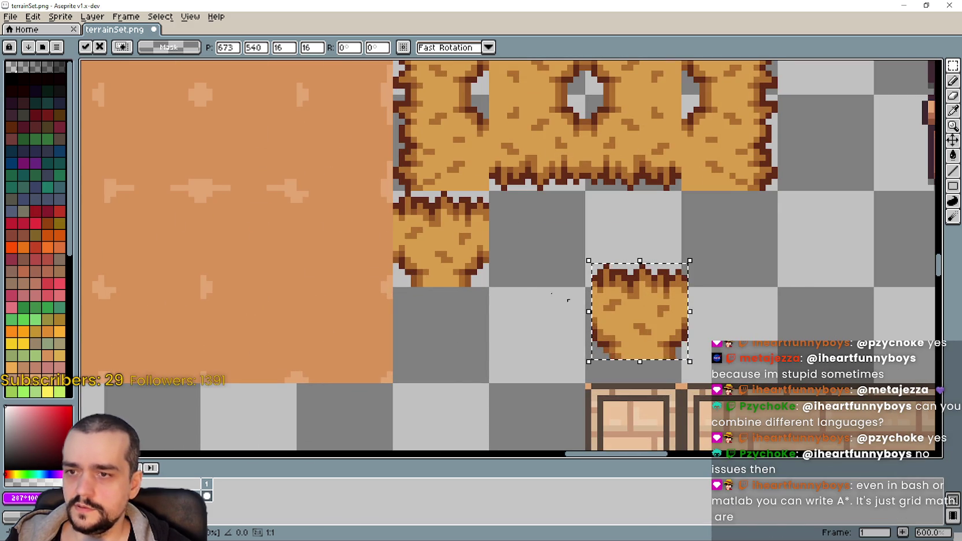
left_click_drag(623, 295, 619, 224)
left_click(498, 273)
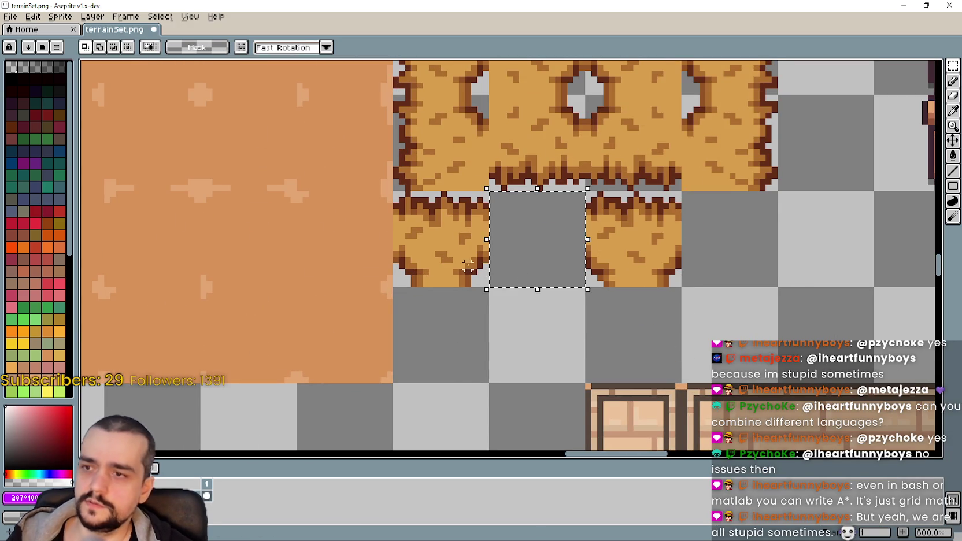
left_click(454, 263)
key("Delete")
left_click_drag(613, 262, 421, 263)
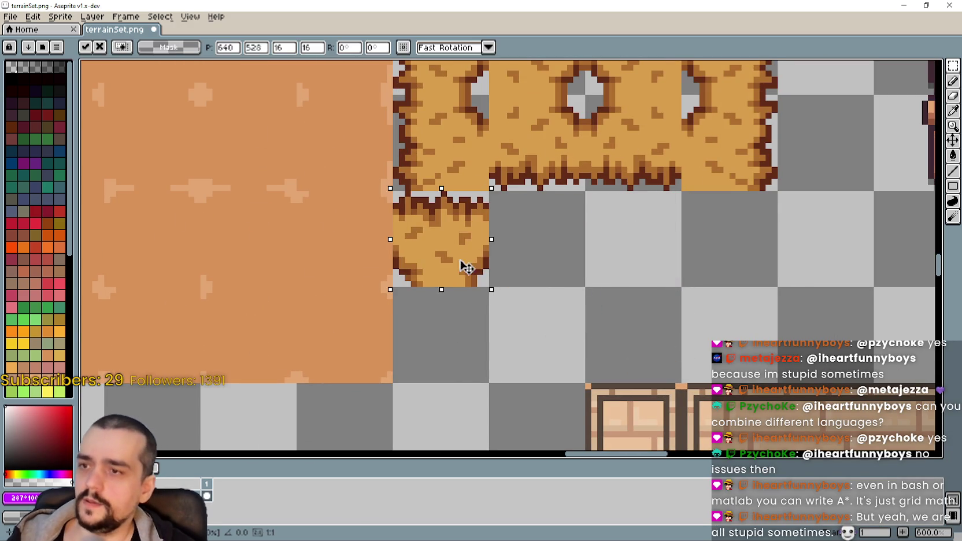
left_click_drag(563, 286, 667, 407)
scroll(578, 363, "down", 2)
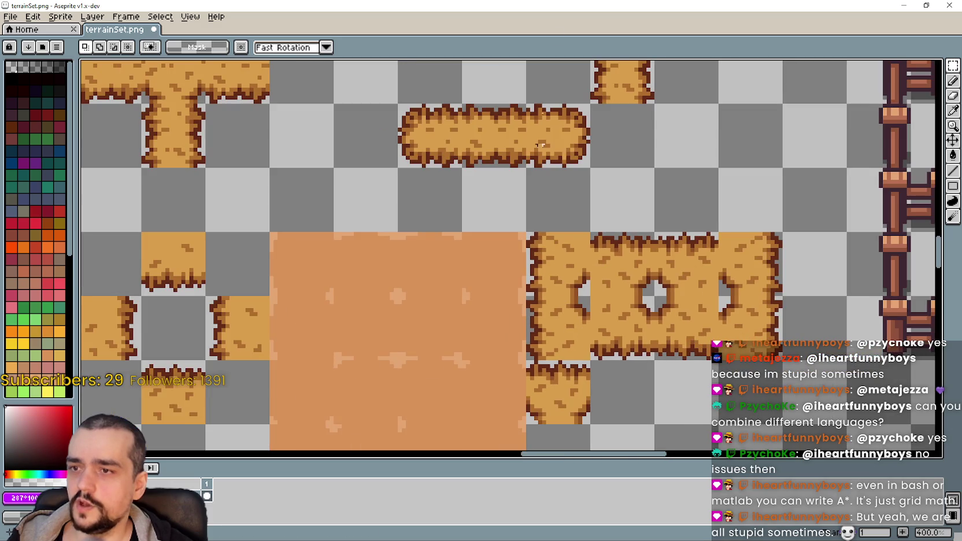
scroll(548, 193, "up", 5)
scroll(516, 204, "up", 2)
scroll(509, 249, "down", 3)
scroll(621, 244, "left", 5)
scroll(578, 260, "down", 2)
scroll(504, 344, "right", 3)
scroll(429, 323, "up", 1)
scroll(354, 235, "down", 1)
scroll(375, 258, "left", 5)
scroll(536, 336, "down", 2)
scroll(420, 223, "up", 4)
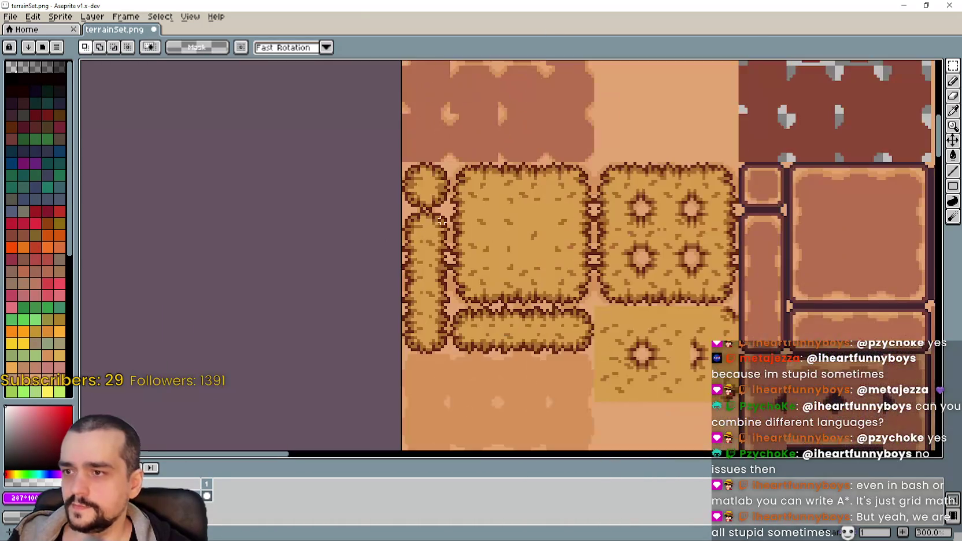
scroll(535, 237, "down", 3)
scroll(440, 289, "up", 2)
scroll(401, 278, "up", 1)
scroll(401, 278, "down", 2)
scroll(439, 300, "up", 2)
scroll(468, 318, "up", 1)
scroll(468, 318, "up", 1)
mouse_move(372, 303)
left_mouse_down()
mouse_move(471, 299)
mouse_move(511, 319)
left_mouse_up()
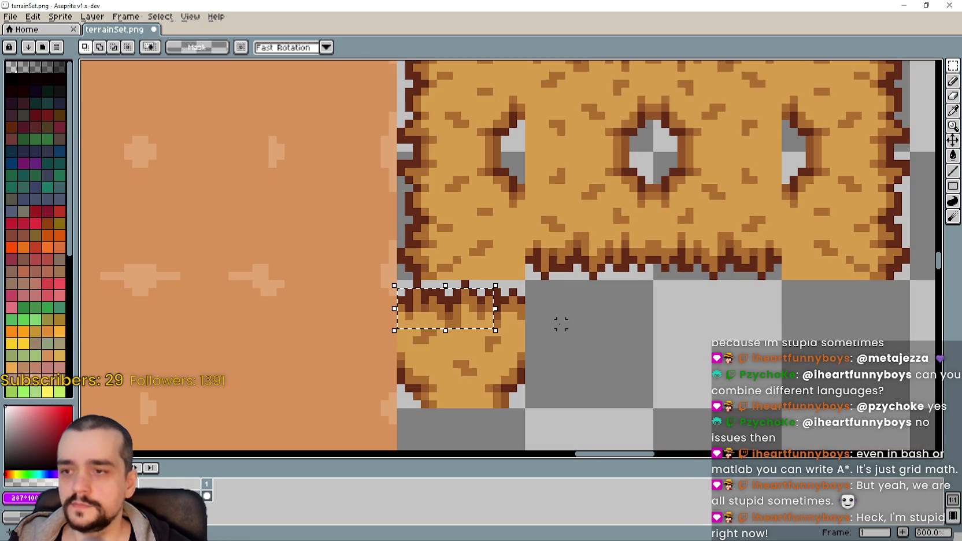
scroll(532, 300, "up", 2)
Paste a plain dirt block into the empty cell below.
left_click_drag(519, 283, 408, 344)
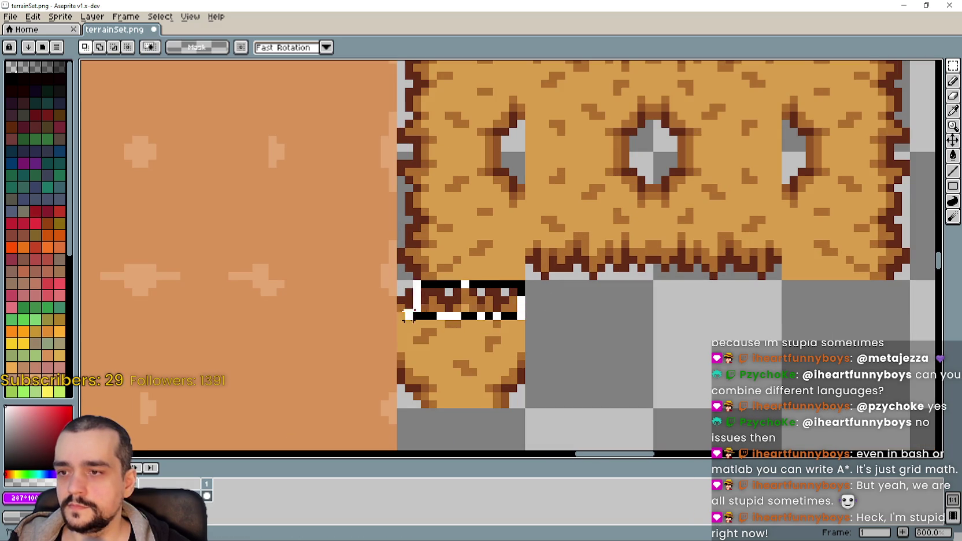
key("ctrl+v")
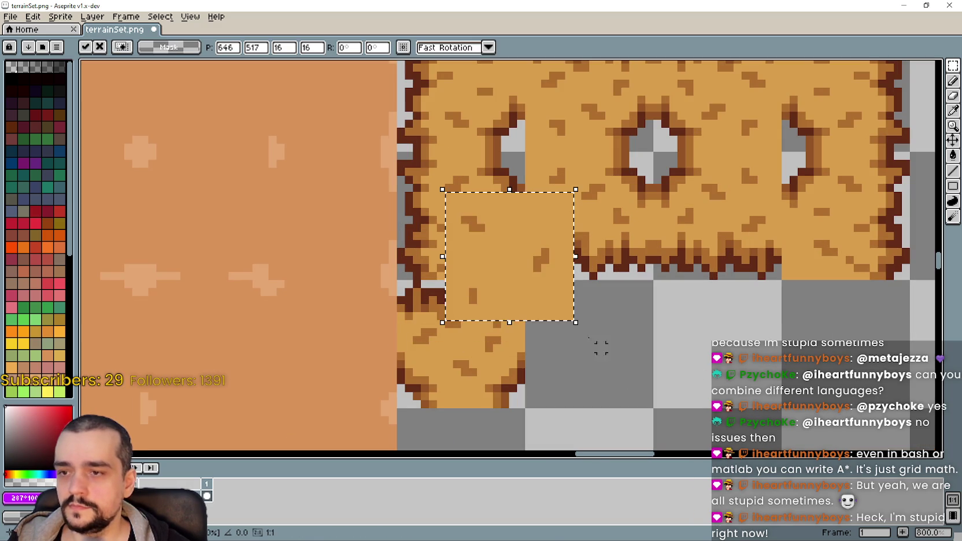
left_click_drag(509, 278, 584, 383)
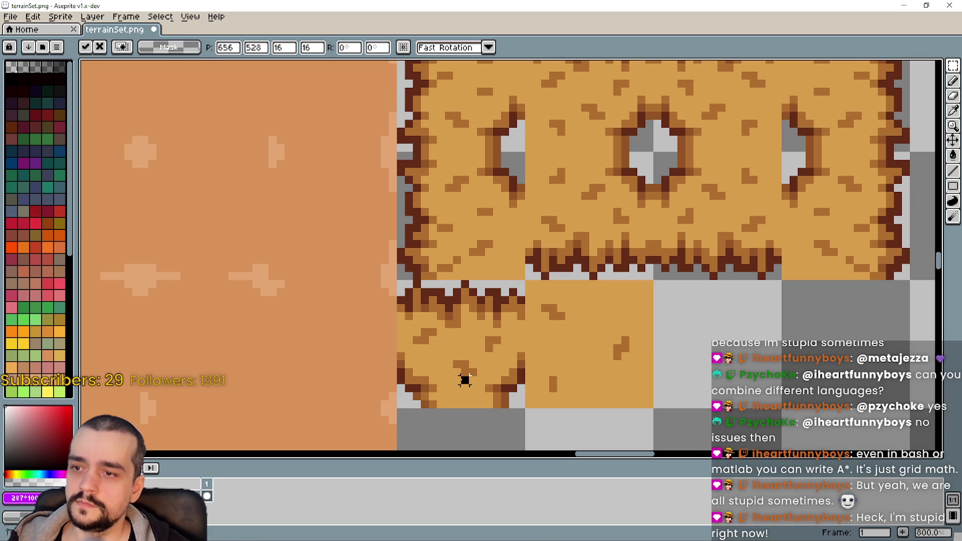
left_click(495, 389)
Move the left tile's corner-edged bottom rows onto the plain dirt tile.
left_click_drag(520, 403, 401, 333)
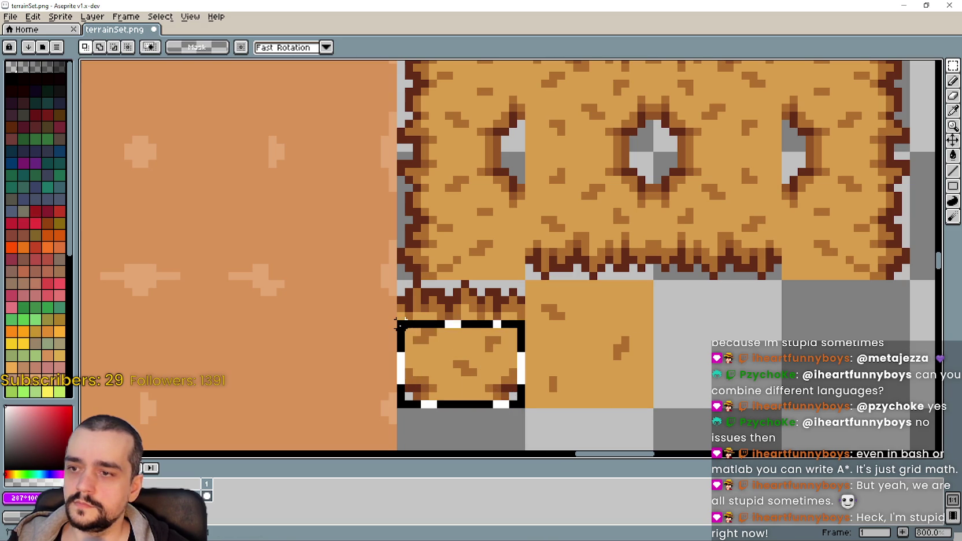
mouse_move(490, 371)
left_mouse_down()
mouse_move(543, 416)
mouse_move(602, 356)
left_mouse_up()
scroll(602, 356, "down", 2)
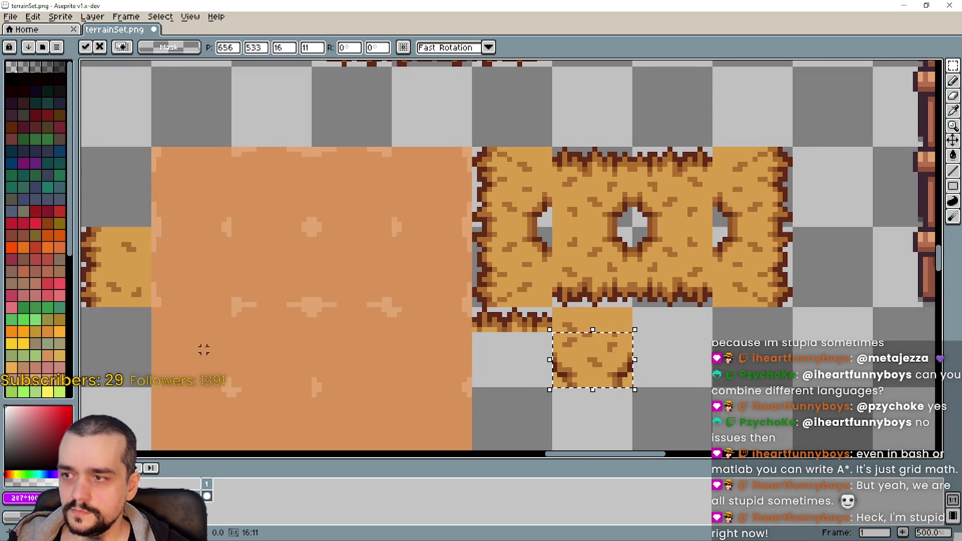
scroll(587, 355, "up", 2)
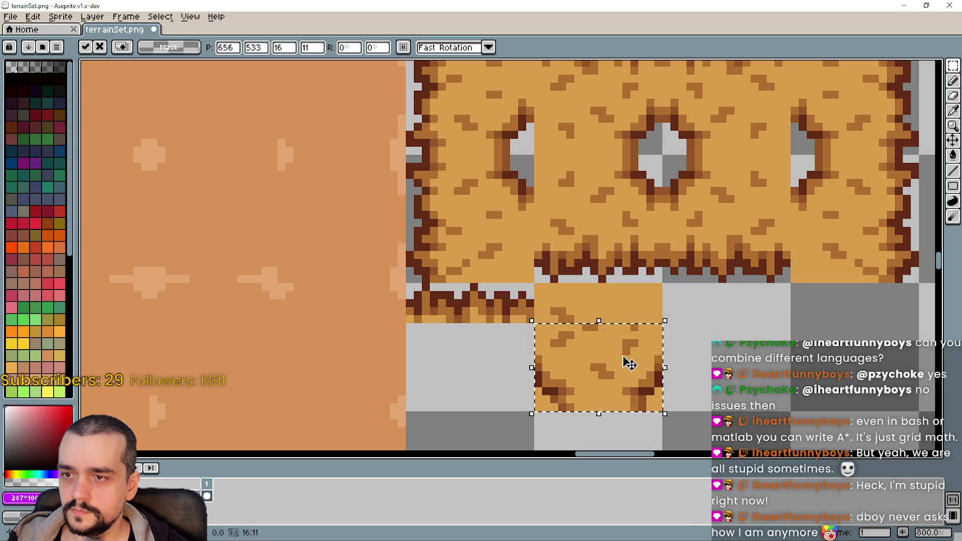
scroll(625, 362, "down", 2)
key("Return")
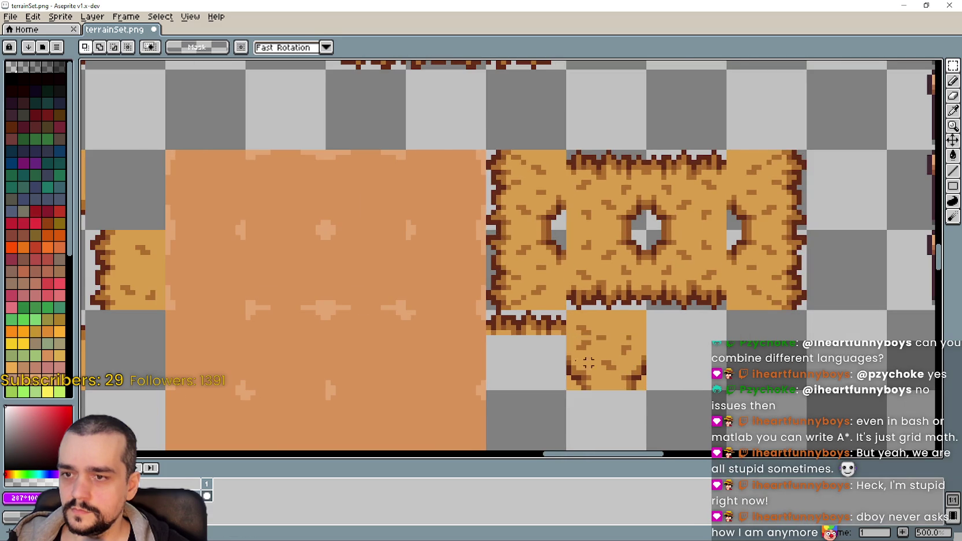
scroll(568, 361, "up", 2)
Place the new dirt tile under the holed piece and shift a speckle cluster up.
left_click(546, 309)
mouse_move(531, 353)
left_mouse_down()
mouse_move(577, 405)
mouse_move(452, 399)
left_mouse_up()
scroll(457, 292, "up", 3)
mouse_move(455, 315)
left_mouse_down()
mouse_move(502, 344)
mouse_move(500, 320)
left_mouse_up()
left_click(589, 354)
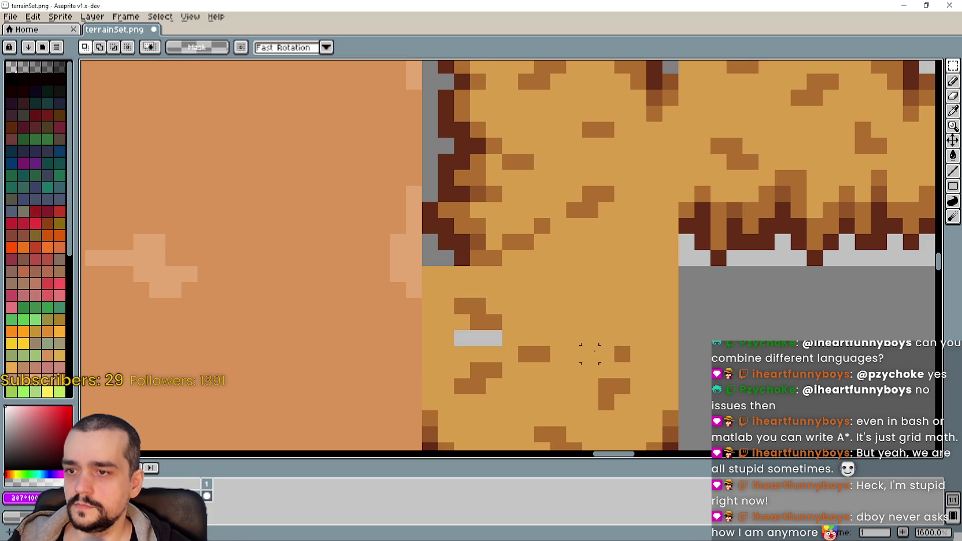
Nudge two stray brown pixels up and right, then deselect.
mouse_move(615, 347)
left_mouse_down()
mouse_move(629, 361)
mouse_move(638, 307)
left_mouse_up()
mouse_move(519, 347)
left_mouse_down()
mouse_move(542, 354)
mouse_move(558, 338)
left_mouse_up()
key("ctrl+d")
scroll(573, 347, "down", 2)
scroll(570, 281, "up", 1)
scroll(571, 280, "down", 2)
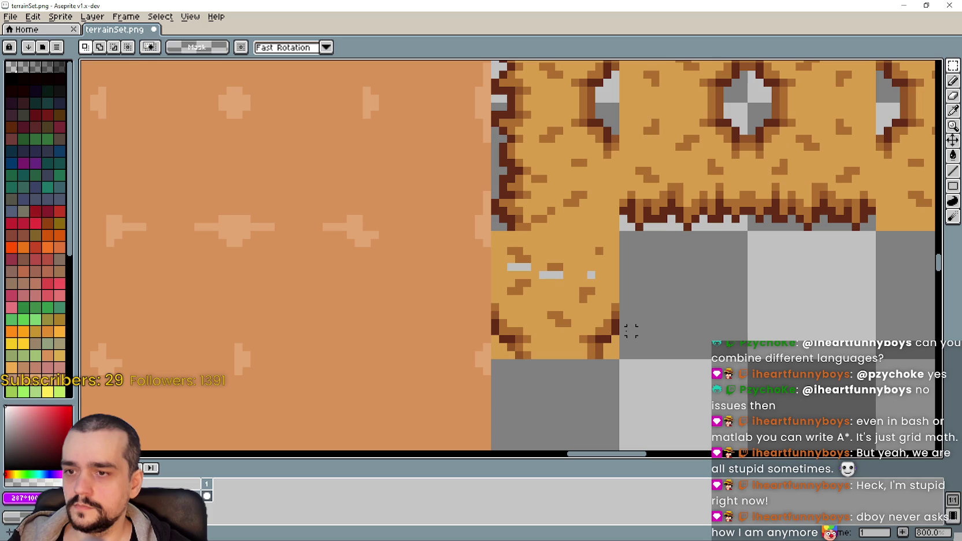
Erase the stray pixel at the dirt tile's bottom corner with the Pencil.
left_click(953, 80)
scroll(694, 304, "up", 3)
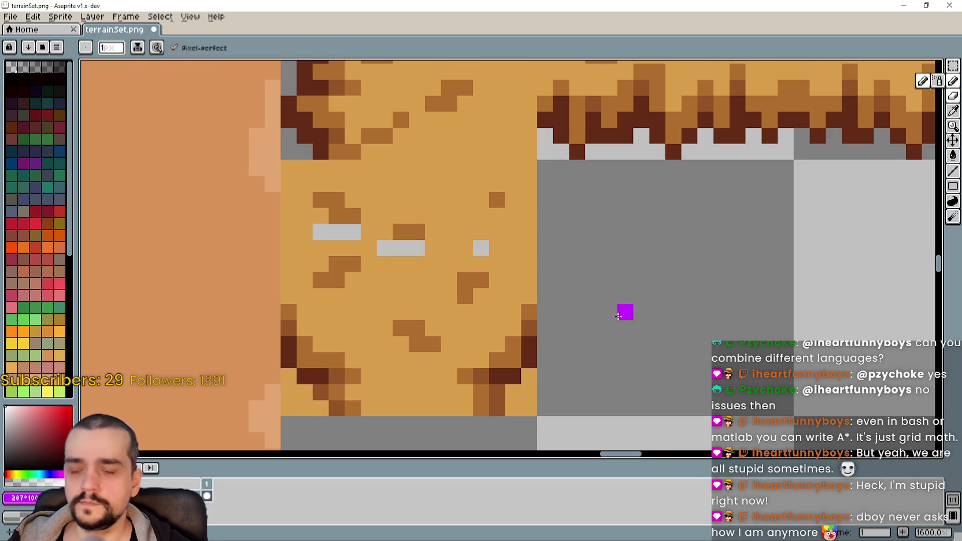
right_click(518, 400)
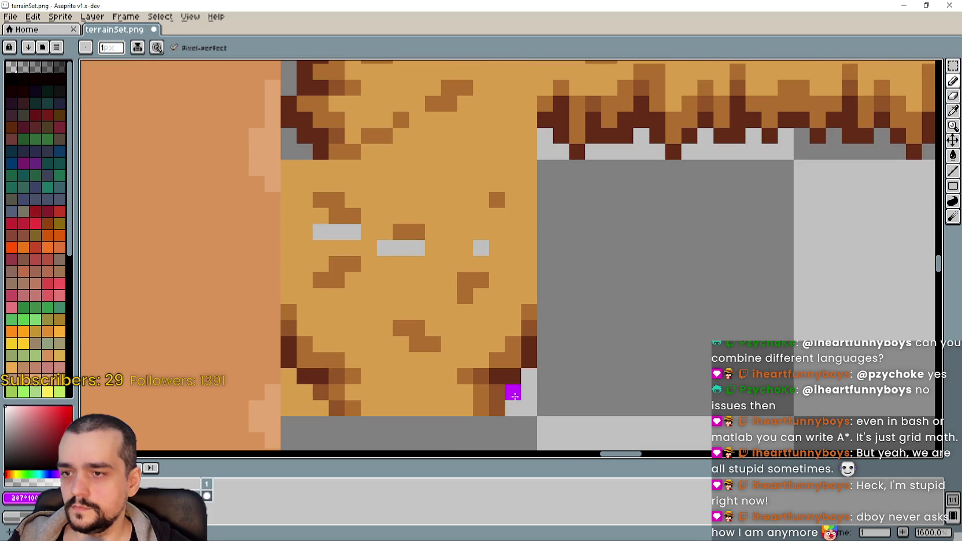
scroll(511, 394, "down", 1)
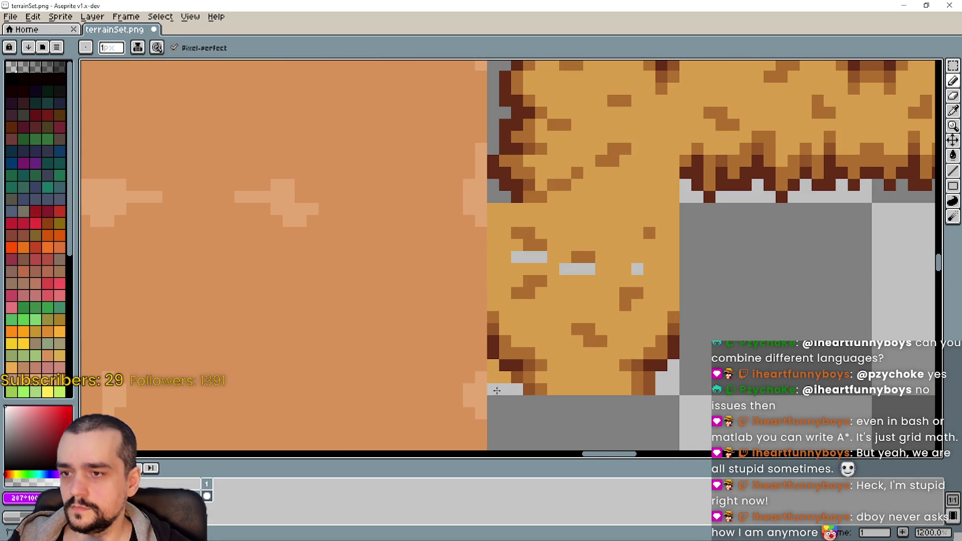
scroll(494, 370, "down", 3)
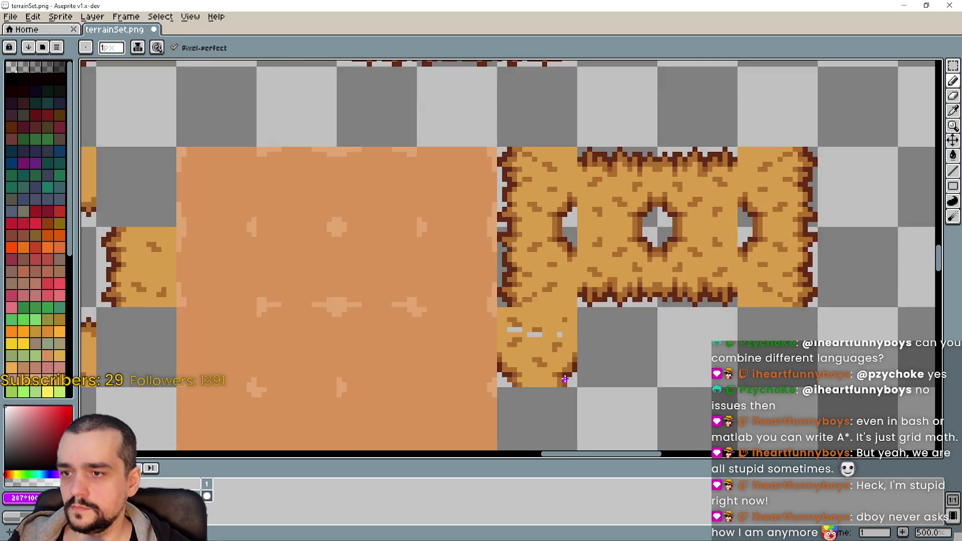
scroll(497, 381, "up", 1)
scroll(509, 405, "down", 2)
scroll(512, 408, "up", 2)
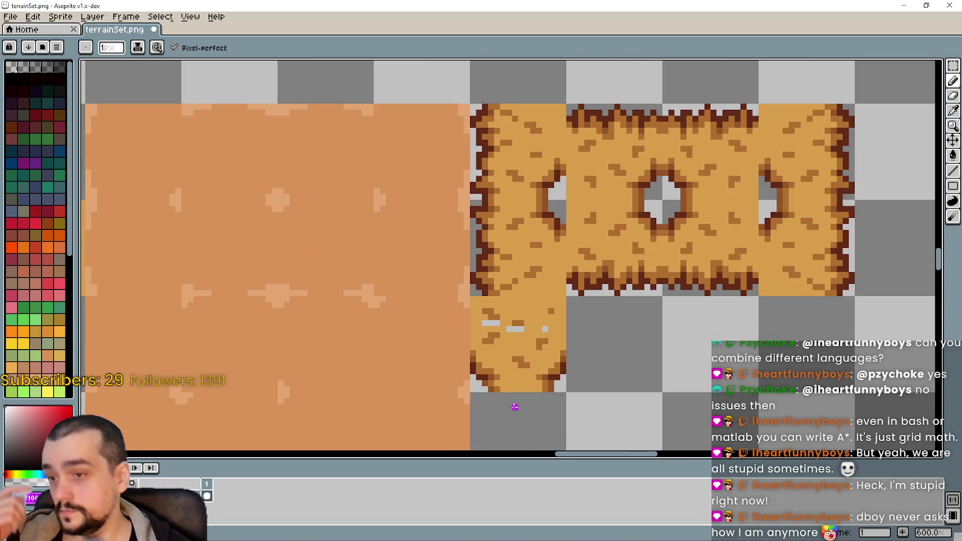
Fill the grey hole pixels with dirt orange picked by the Eyedropper.
left_click(953, 110)
scroll(548, 334, "up", 3)
left_click(549, 334)
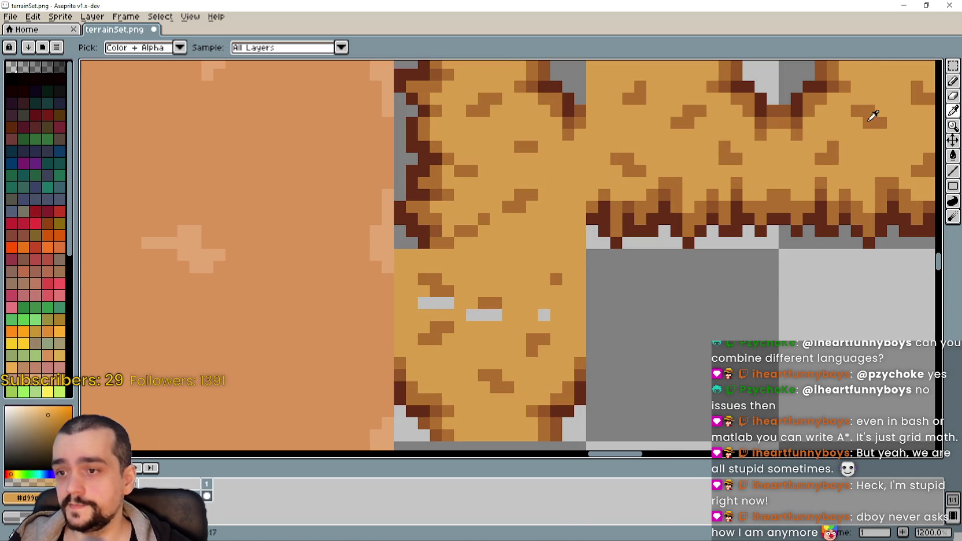
left_click(954, 84)
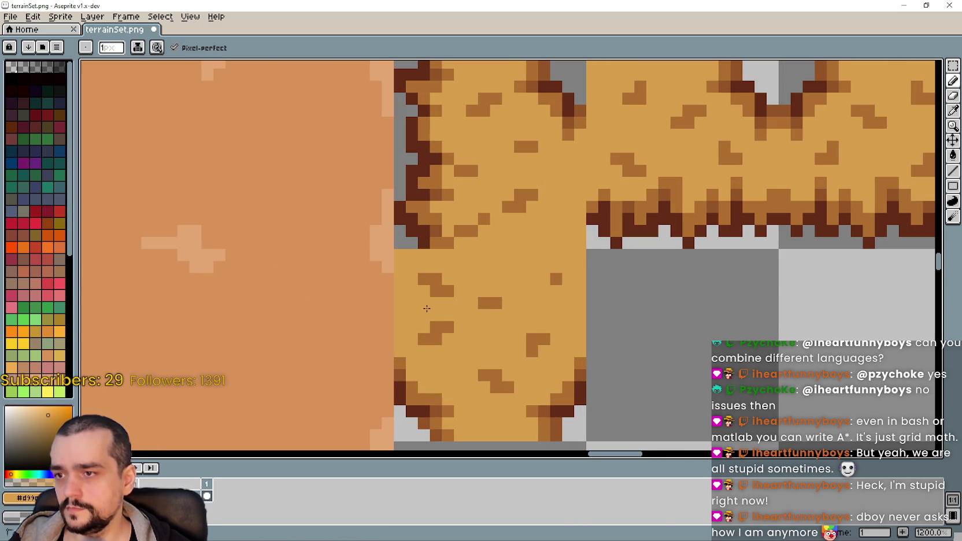
left_click(428, 305)
scroll(455, 322, "down", 5)
Select a tile of the orange area and shift the selection one tile right.
left_click(953, 65)
left_click_drag(497, 317, 554, 283)
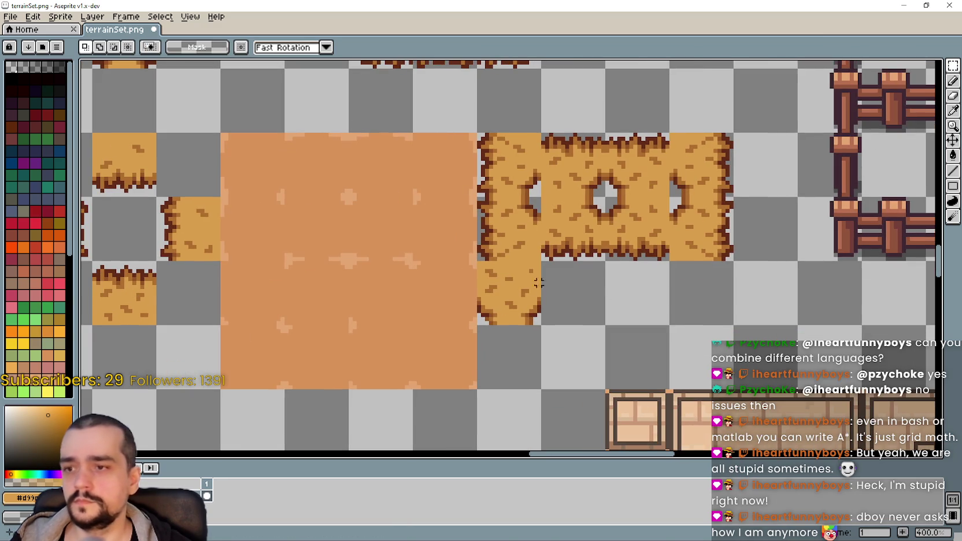
left_click(520, 291)
scroll(248, 316, "up", 1)
left_click(249, 292)
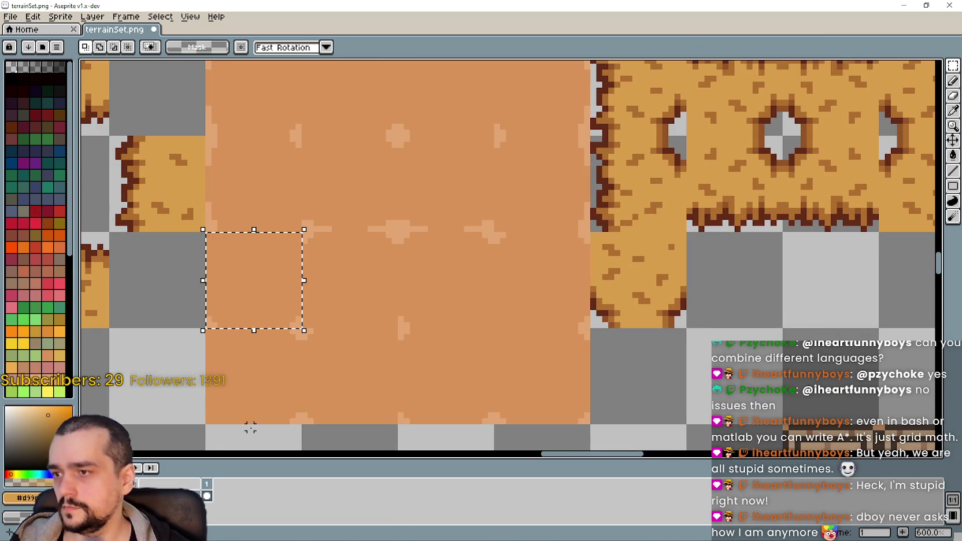
left_click_drag(302, 231, 399, 330)
Paste the copied dirt tile into the empty cell and commit it.
left_click_drag(719, 322, 555, 286)
key("ctrl+v")
left_click_drag(494, 240, 577, 256)
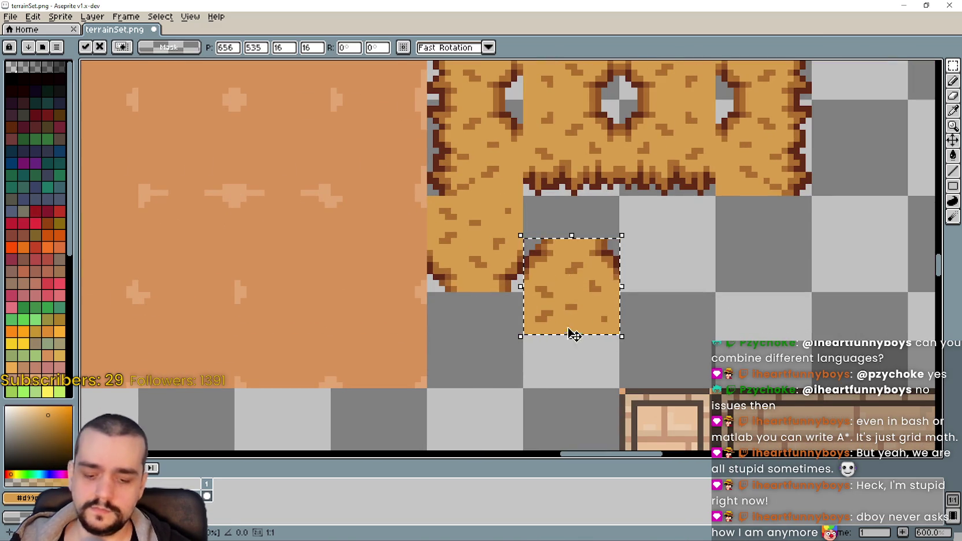
key("Return")
Move the notched corner piece onto the adjacent dirt tile after clearing that tile's corner.
scroll(610, 355, "down", 1)
scroll(427, 281, "up", 1)
left_click(509, 299)
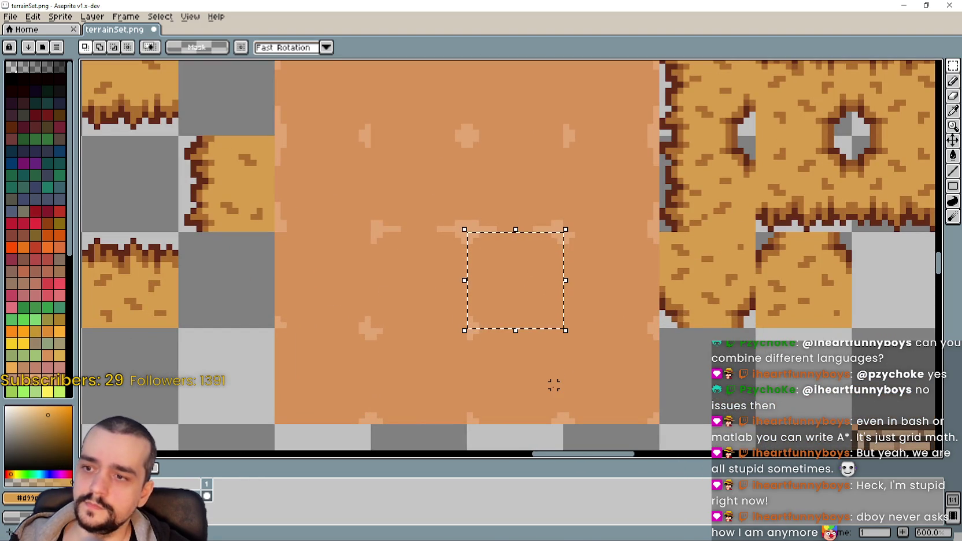
left_click_drag(884, 324, 812, 338)
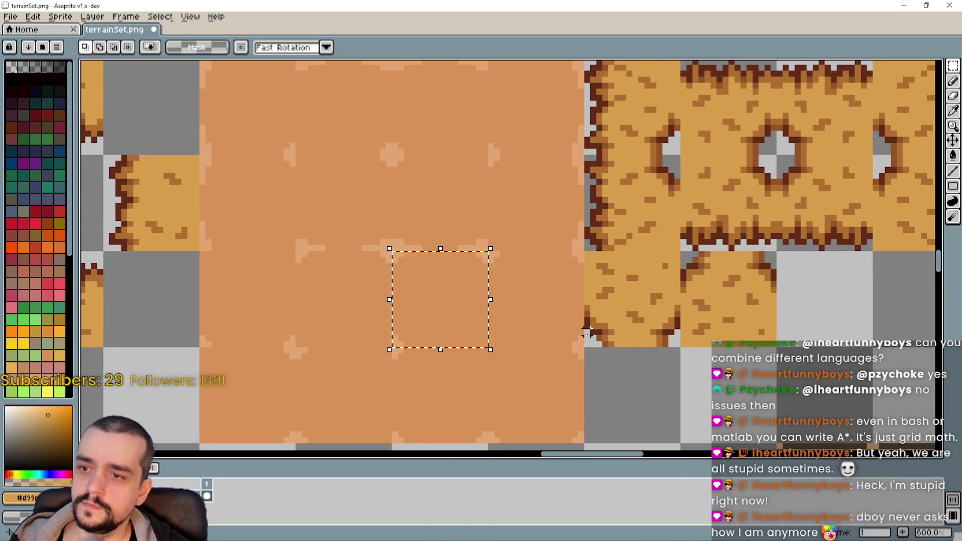
scroll(626, 348, "up", 1)
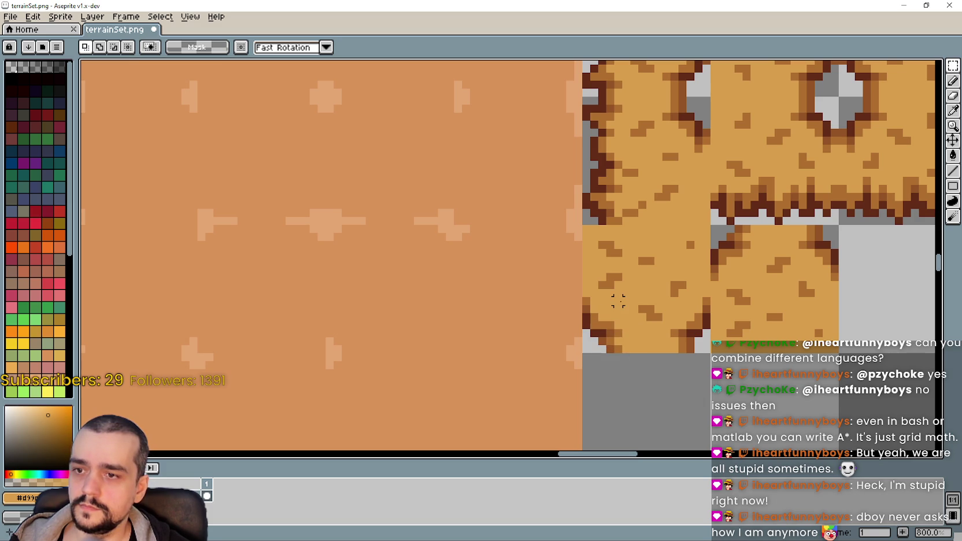
left_click_drag(603, 364, 581, 355)
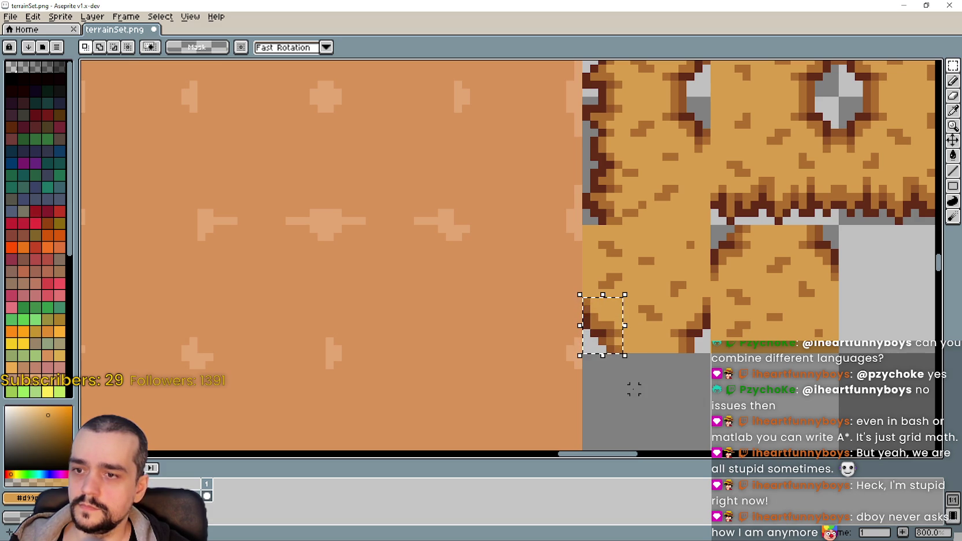
left_click_drag(710, 353, 743, 305)
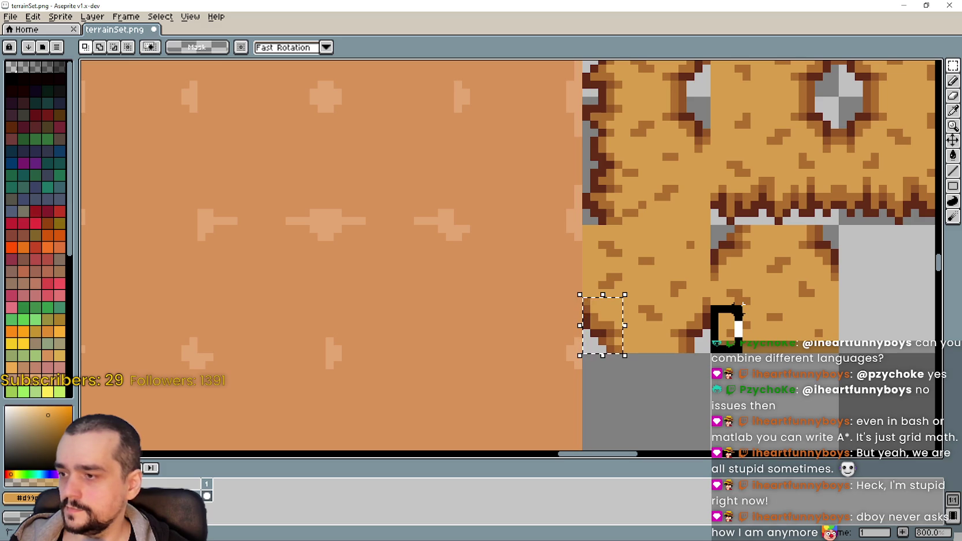
mouse_move(737, 298)
left_mouse_down()
mouse_move(745, 298)
mouse_move(739, 332)
left_mouse_up()
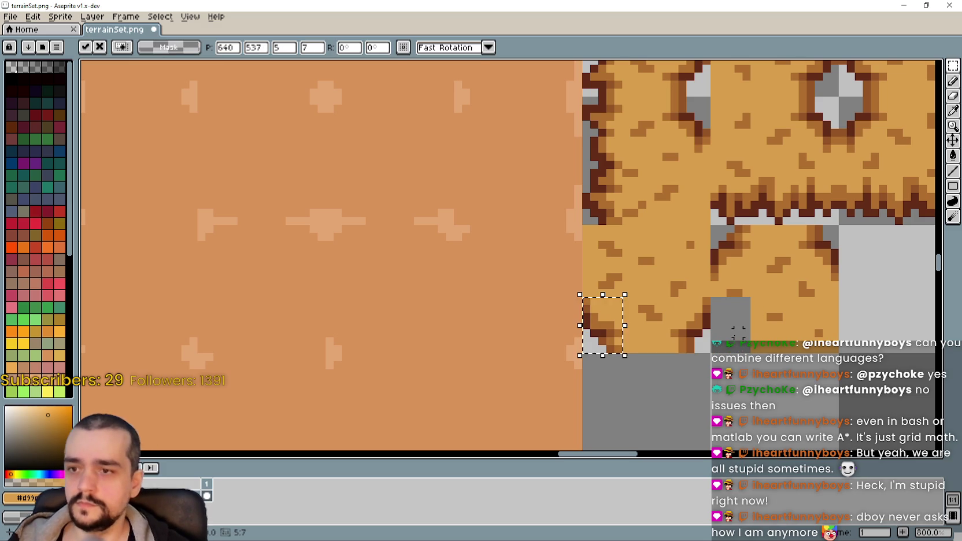
left_click_drag(604, 325, 732, 325)
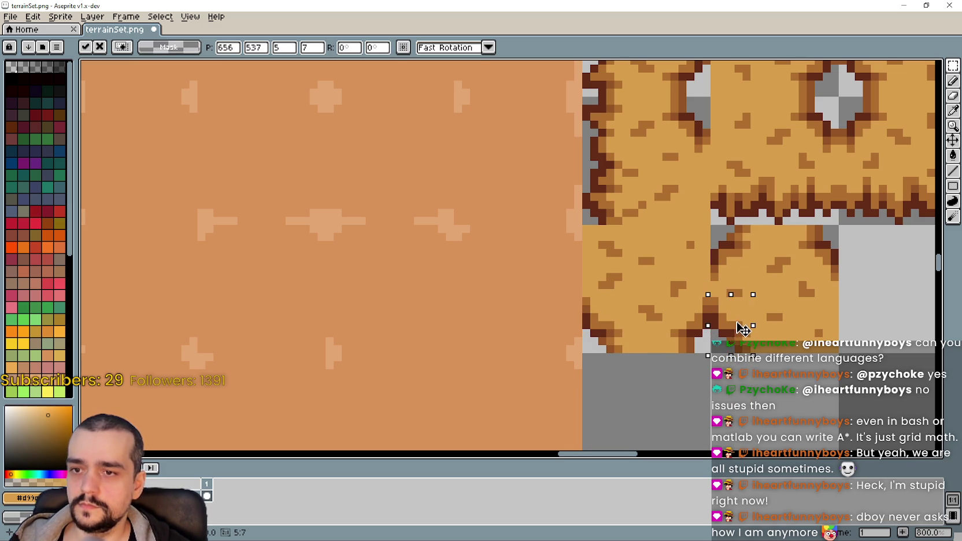
key("ctrl+z")
key("ctrl+z")
Pick up a whole dirt tile to reposition it.
scroll(757, 370, "down", 1)
mouse_move(634, 348)
left_mouse_down()
mouse_move(526, 348)
mouse_move(638, 350)
mouse_move(777, 403)
mouse_move(751, 322)
mouse_move(655, 395)
left_mouse_up()
scroll(749, 315, "down", 1)
Move the bottom dirt tile up into the row and delete the leftover dirt block.
left_click_drag(279, 303, 289, 312)
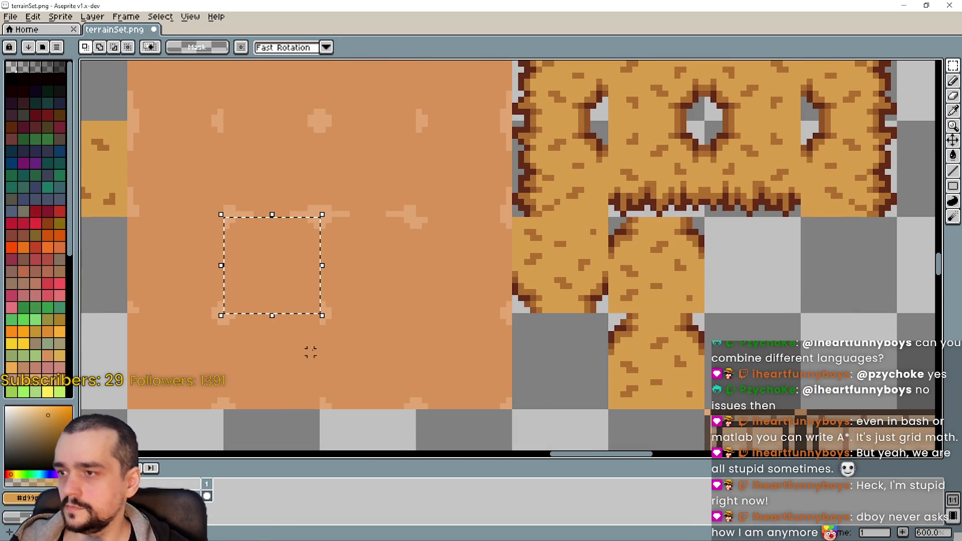
left_click_drag(370, 270, 382, 283)
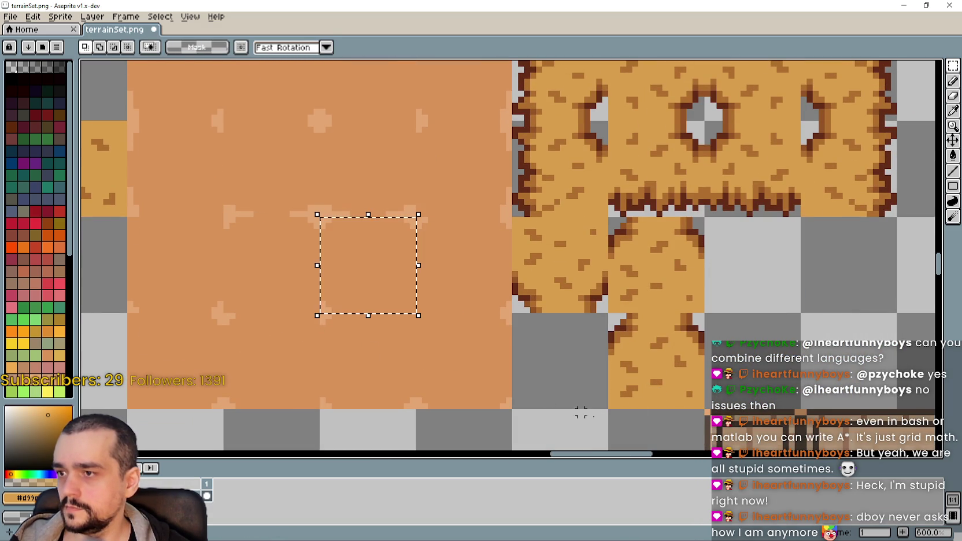
left_click_drag(613, 318, 699, 404)
mouse_move(640, 370)
left_mouse_down()
mouse_move(737, 298)
mouse_move(732, 272)
left_mouse_up()
left_click(683, 298)
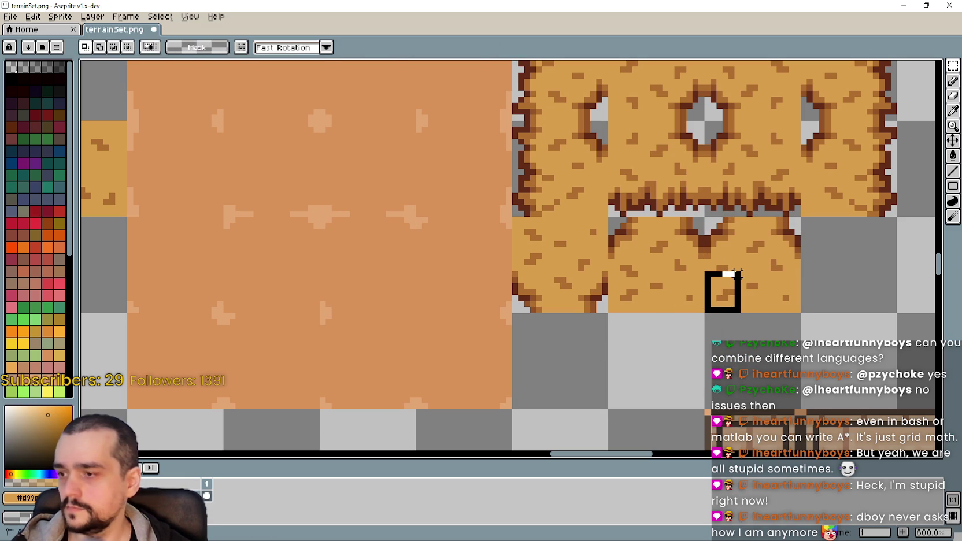
key("Delete")
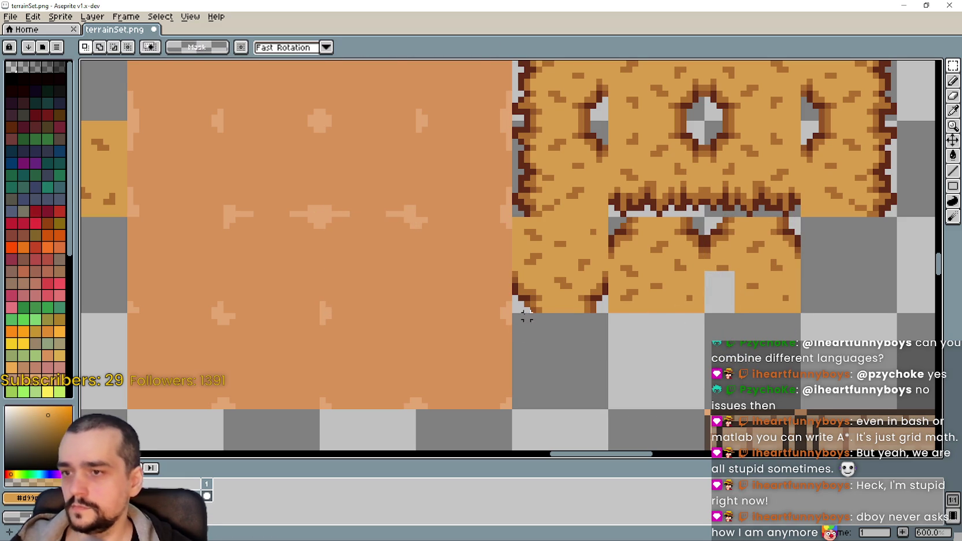
Duplicate a tile and place the copy at the right end of the row.
mouse_move(538, 312)
left_mouse_down()
mouse_move(513, 273)
mouse_move(728, 298)
left_mouse_up()
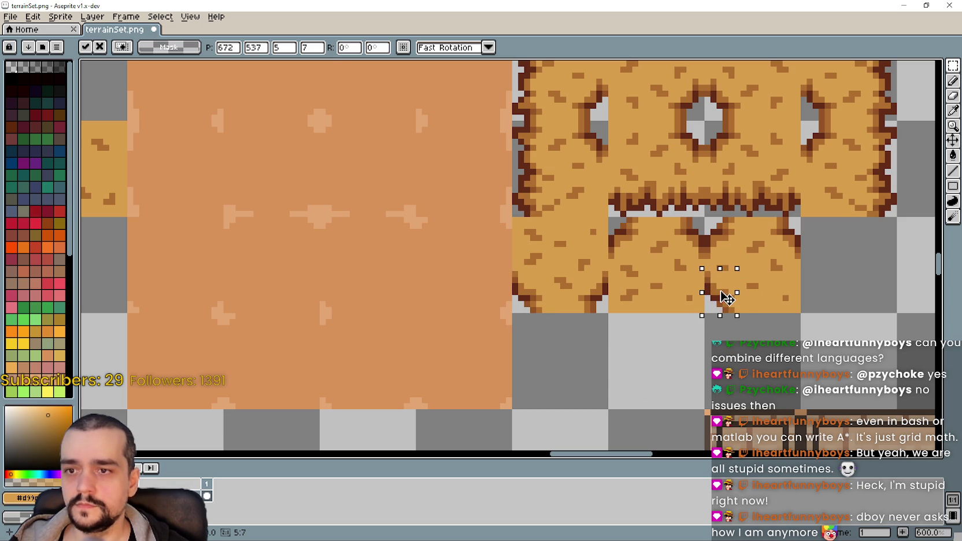
left_click(664, 346)
scroll(690, 328, "down", 1)
key("ctrl+shift+d")
left_click(460, 297)
left_click(522, 305)
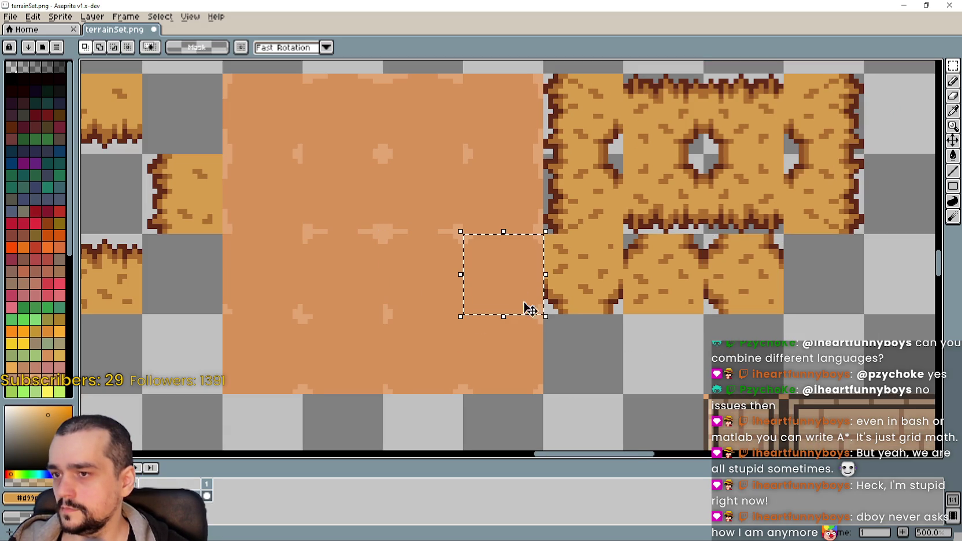
key("ctrl+v")
mouse_move(762, 269)
left_mouse_down()
mouse_move(821, 286)
mouse_move(824, 299)
left_mouse_up()
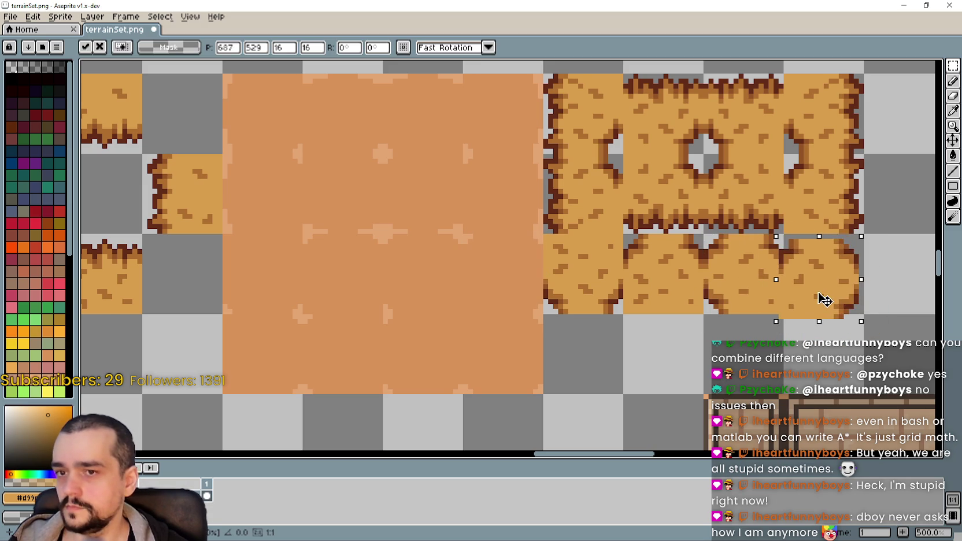
key("Return")
mouse_move(672, 339)
left_mouse_down()
mouse_move(698, 328)
mouse_move(657, 339)
left_mouse_up()
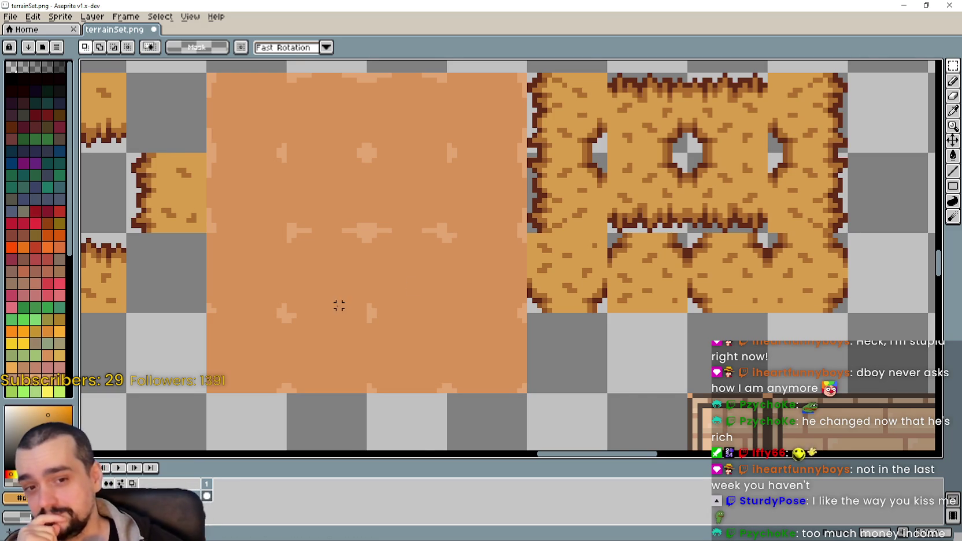
scroll(344, 301, "down", 1)
scroll(349, 274, "down", 1)
left_click_drag(468, 358, 473, 254)
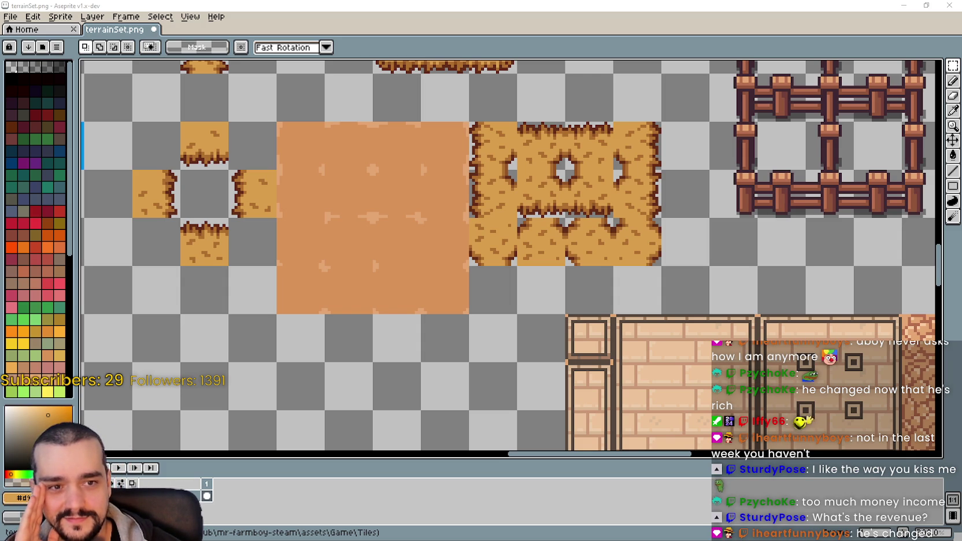
scroll(547, 296, "down", 1)
scroll(550, 291, "up", 1)
scroll(549, 290, "down", 2)
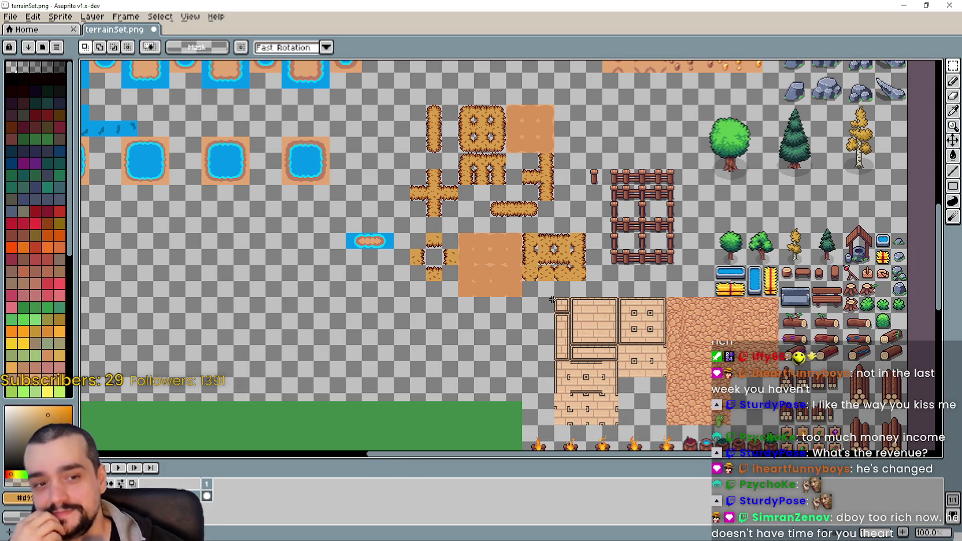
scroll(552, 297, "up", 2)
scroll(552, 296, "down", 2)
scroll(551, 354, "down", 1)
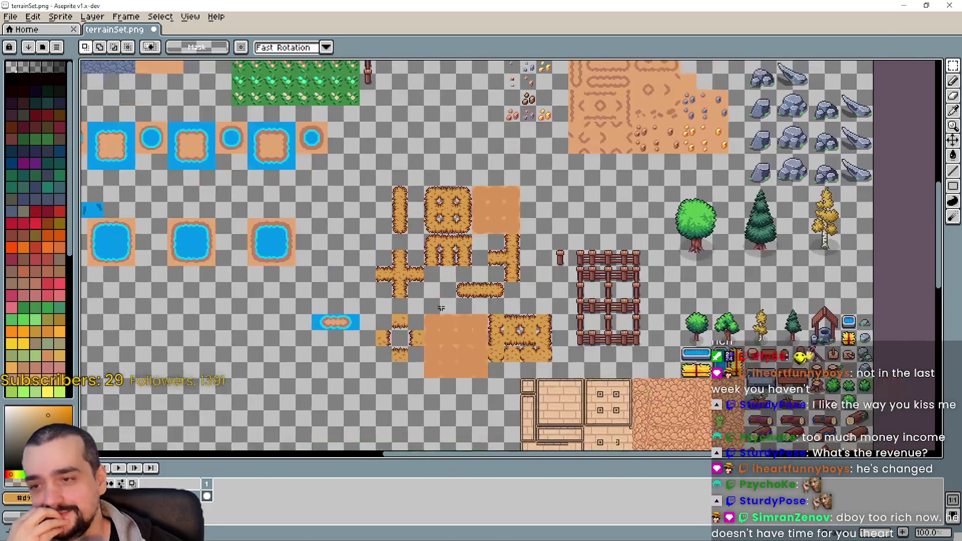
scroll(551, 354, "down", 1)
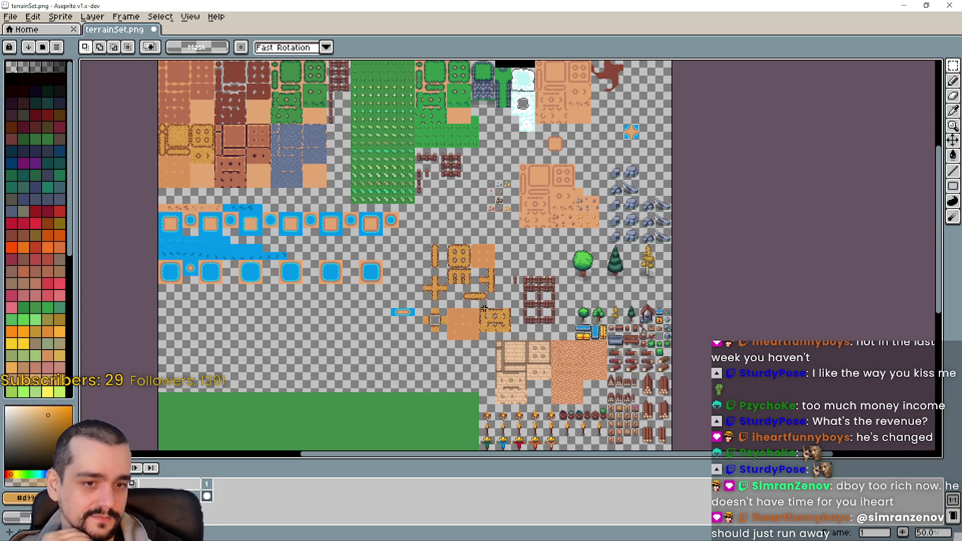
scroll(478, 299, "up", 2)
scroll(462, 307, "up", 2)
scroll(445, 315, "up", 1)
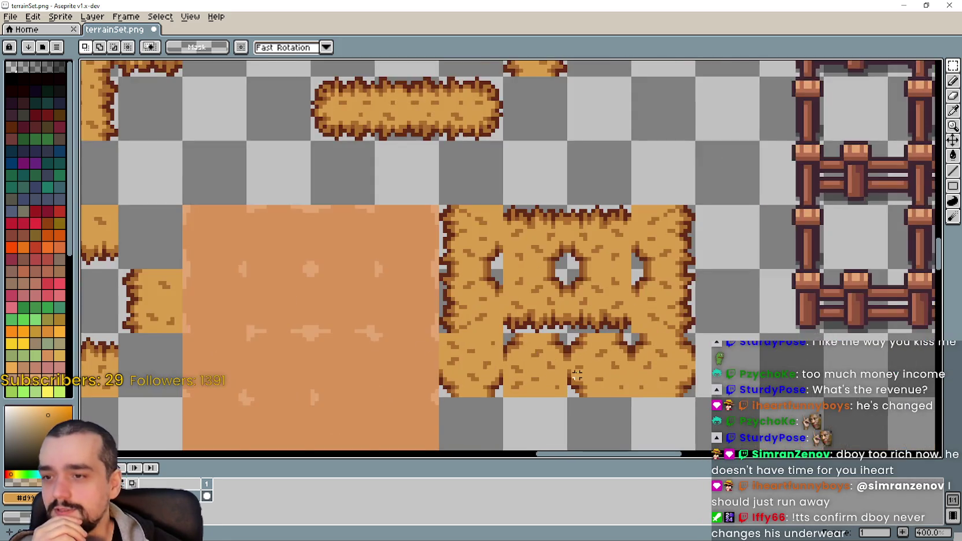
scroll(433, 321, "up", 1)
scroll(484, 322, "left", 3)
scroll(440, 336, "down", 1)
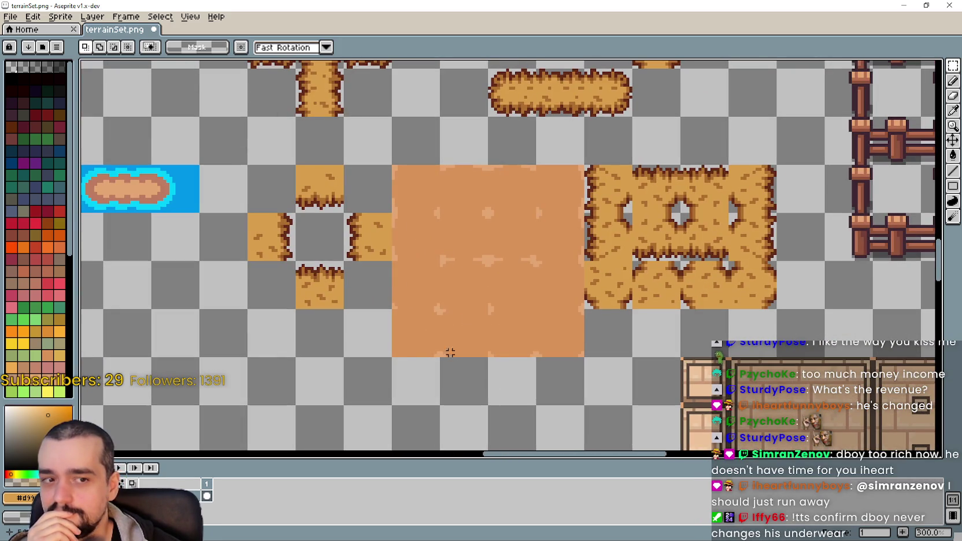
scroll(453, 355, "up", 1)
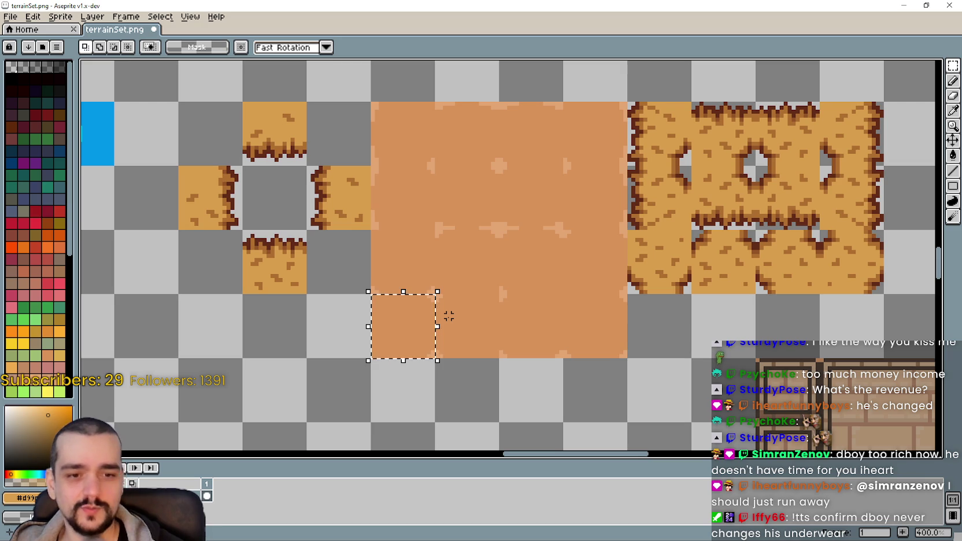
scroll(399, 312, "down", 1)
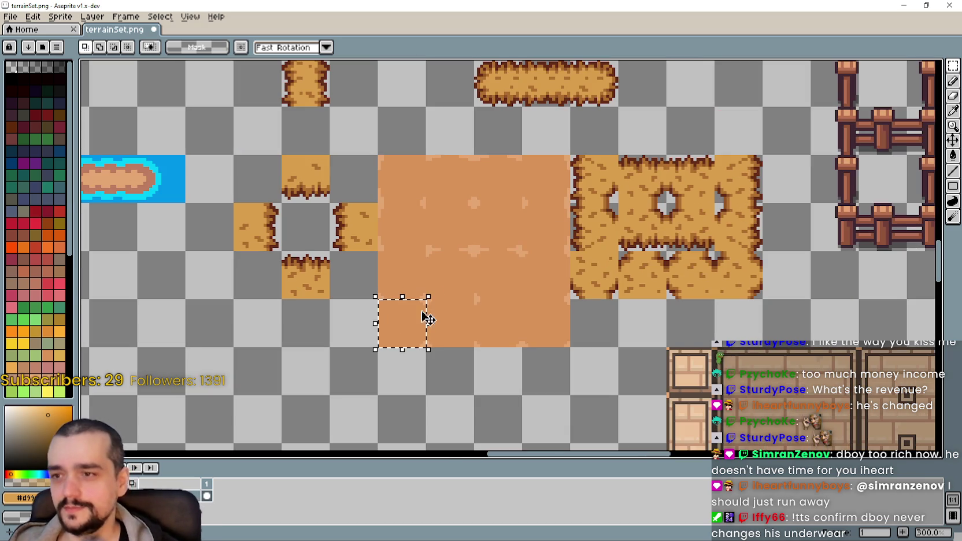
Select the left-end tile of the lower dirt row, comparing it with the right-end tile.
scroll(454, 312, "up", 2)
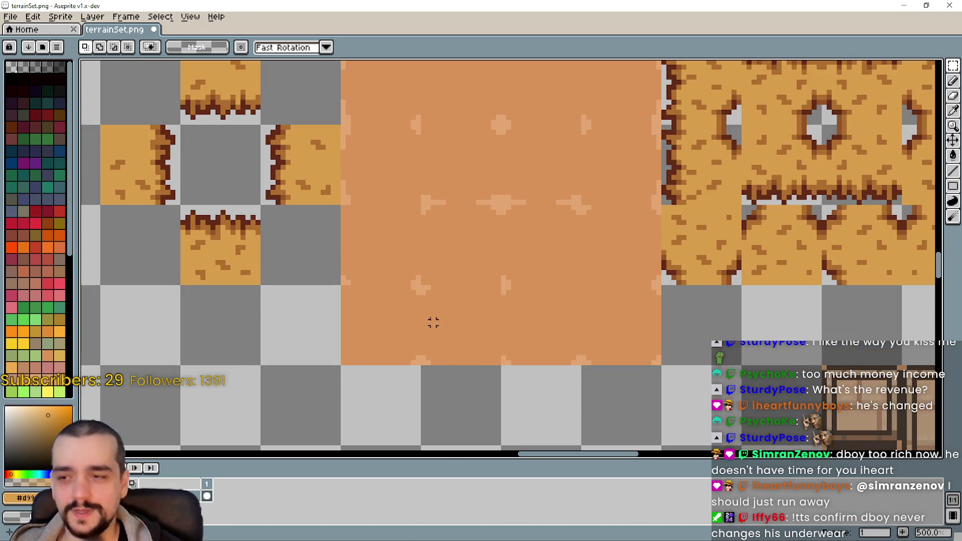
left_click_drag(428, 318, 497, 364)
left_click_drag(569, 337, 447, 335)
scroll(609, 342, "down", 1)
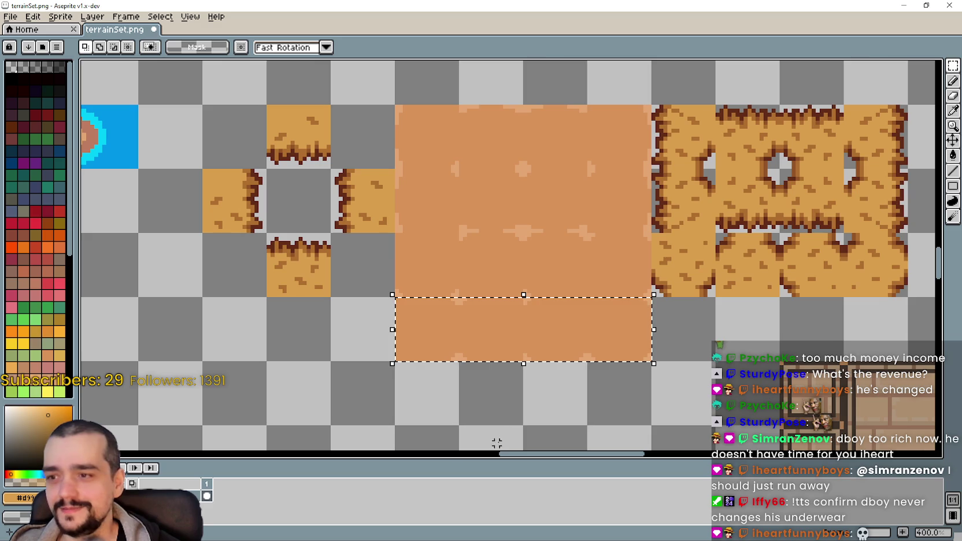
scroll(503, 420, "down", 1)
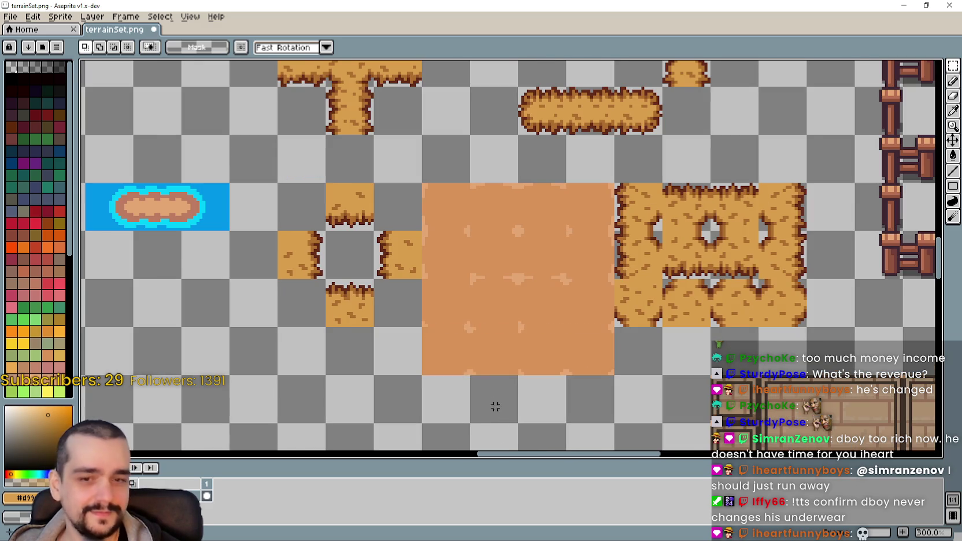
scroll(422, 347, "up", 1)
left_click_drag(427, 337, 451, 348)
scroll(549, 360, "up", 1)
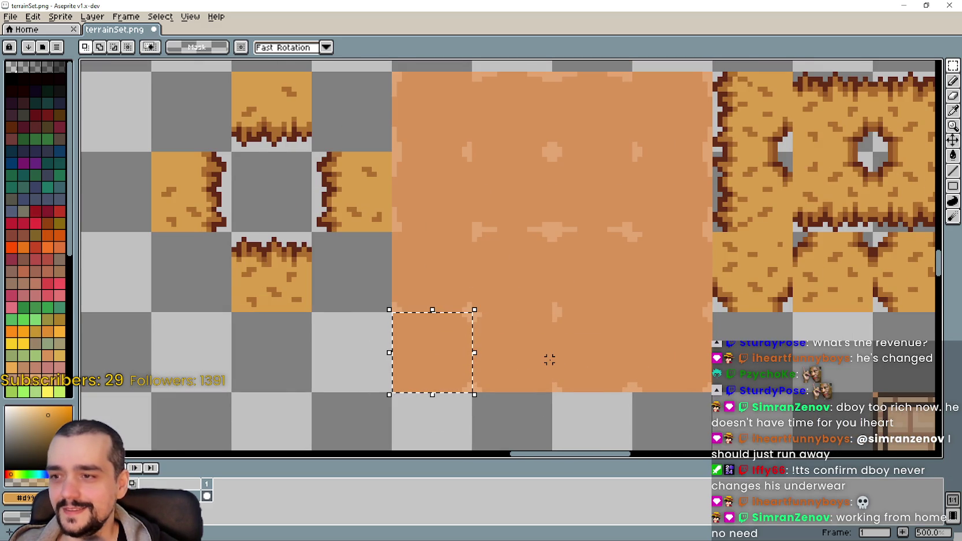
scroll(516, 346, "up", 1)
scroll(516, 341, "down", 1)
scroll(517, 341, "down", 1)
left_click_drag(771, 288, 706, 357)
scroll(706, 357, "up", 1)
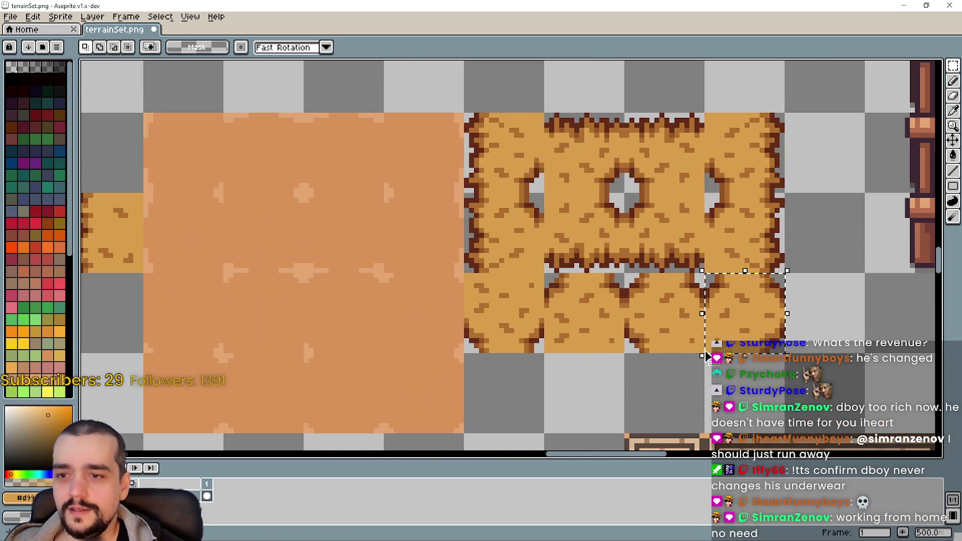
left_click_drag(544, 272, 466, 354)
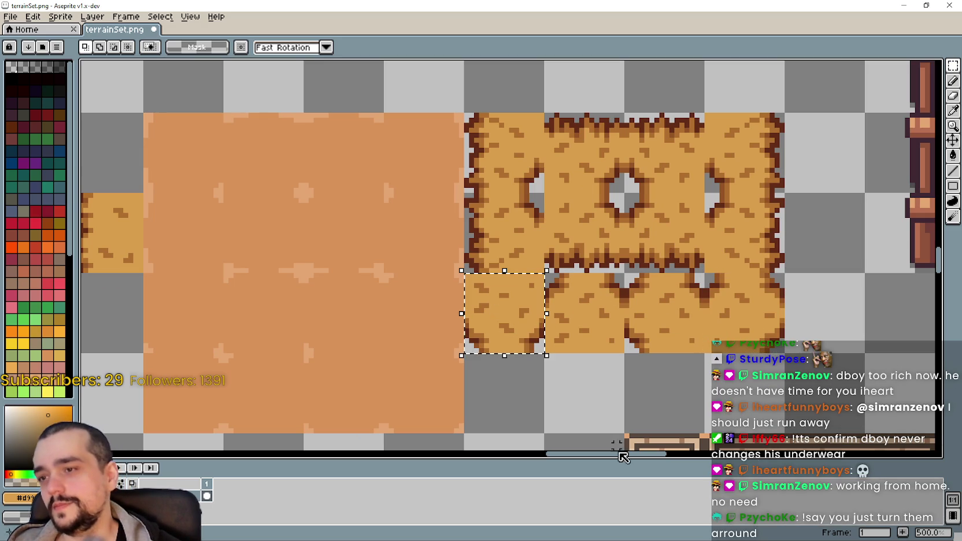
left_click_drag(704, 272, 764, 326)
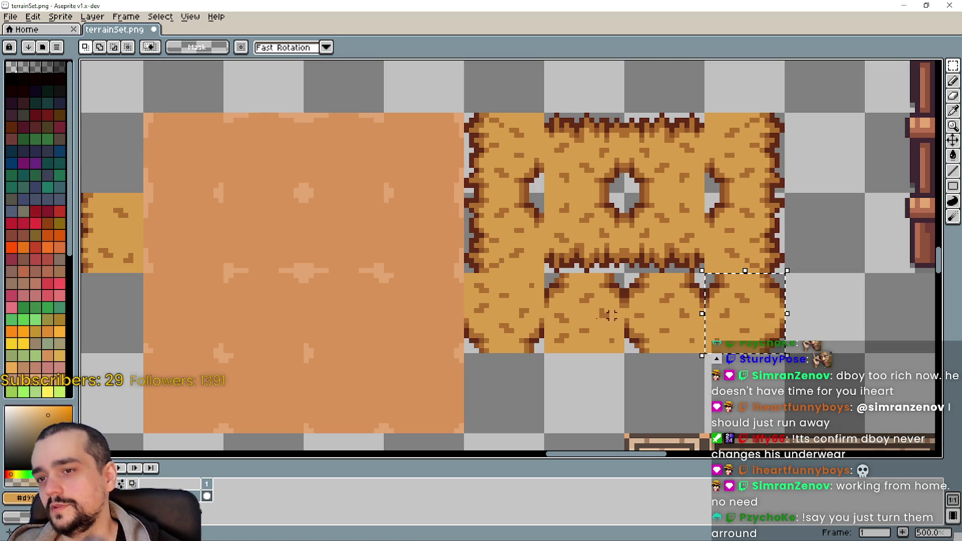
left_click_drag(507, 327, 471, 280)
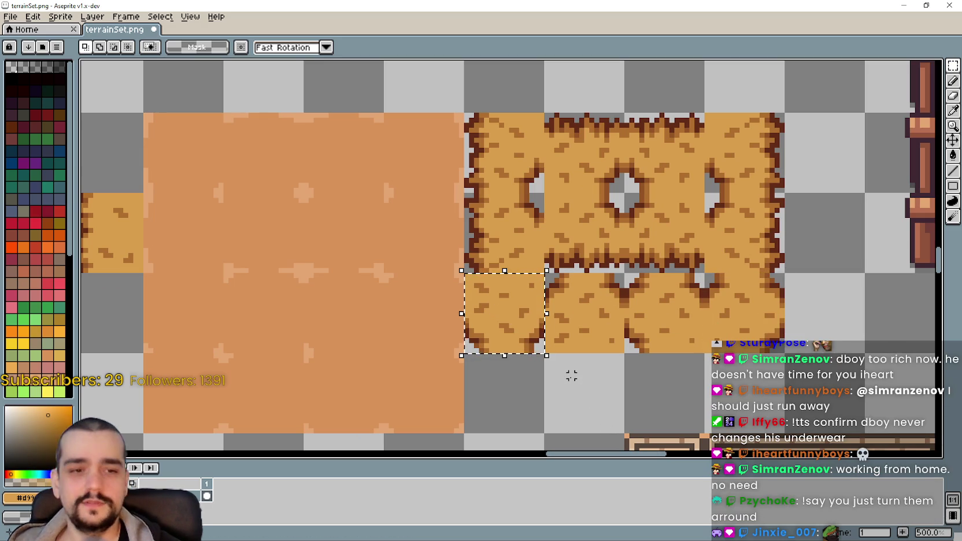
Reselect the left-end dirt tile and drag a copy into the empty cell below.
scroll(572, 376, "down", 1)
left_click_drag(607, 392, 613, 321)
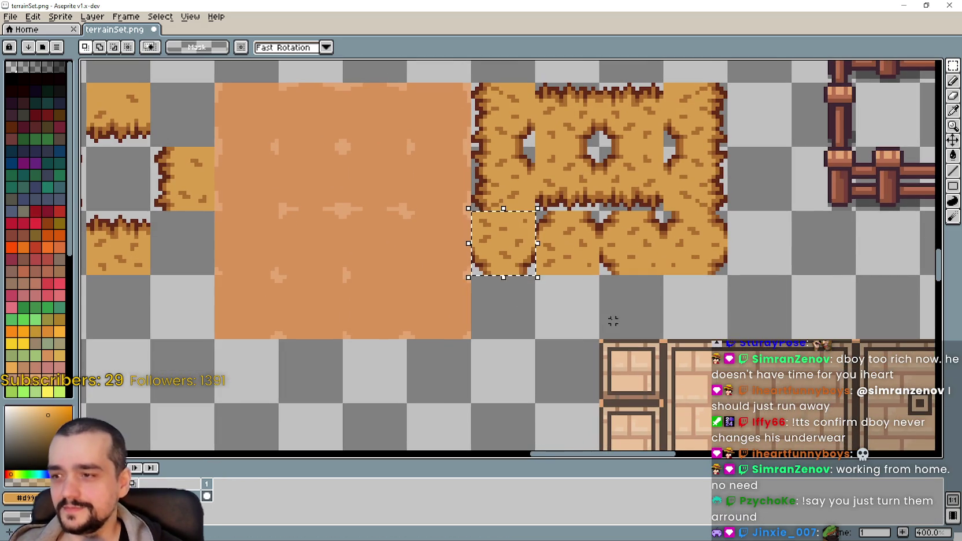
left_click_drag(240, 307, 294, 303)
scroll(294, 312, "up", 2)
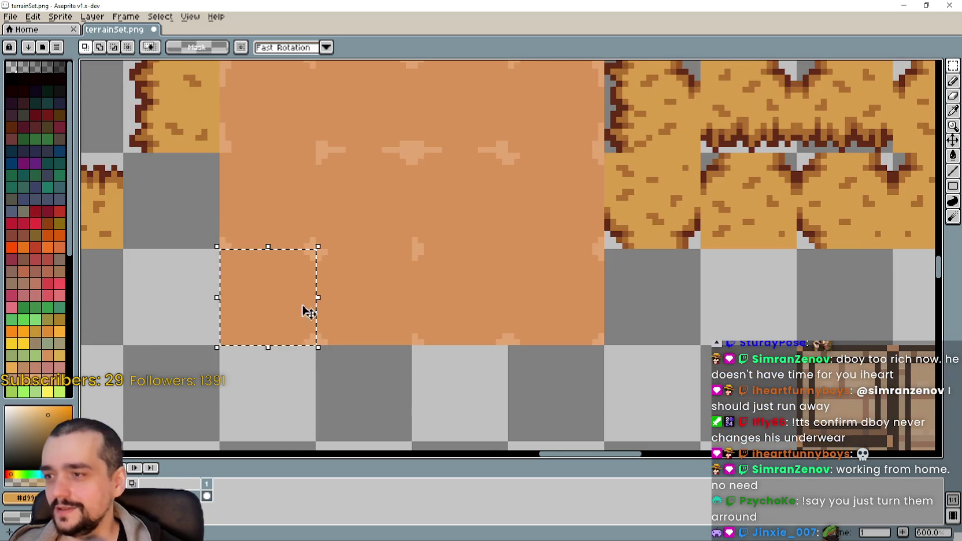
scroll(294, 313, "down", 1)
left_click_drag(677, 310, 553, 317)
left_click_drag(584, 264, 604, 360)
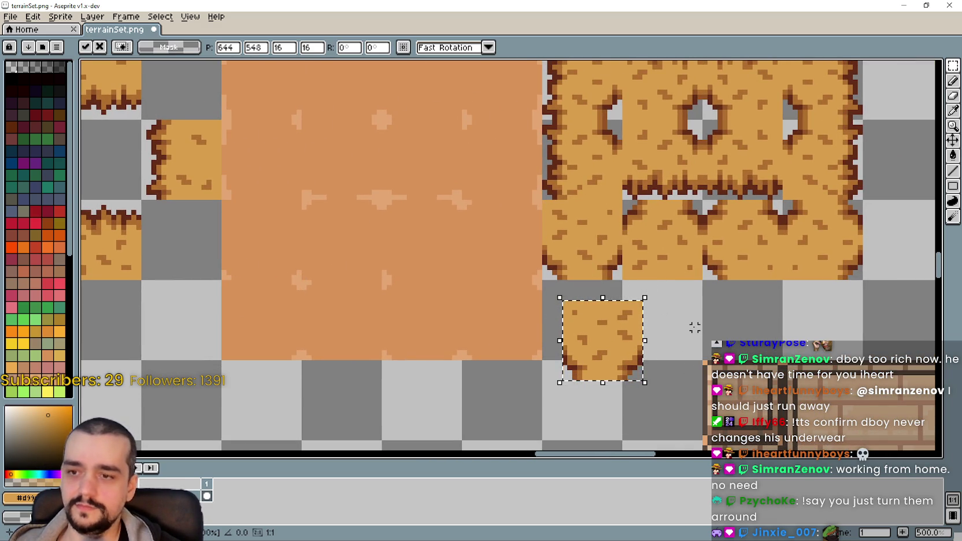
Flip the copied tile vertically, rotate it to 90°, and commit it below the block.
key("shift+v")
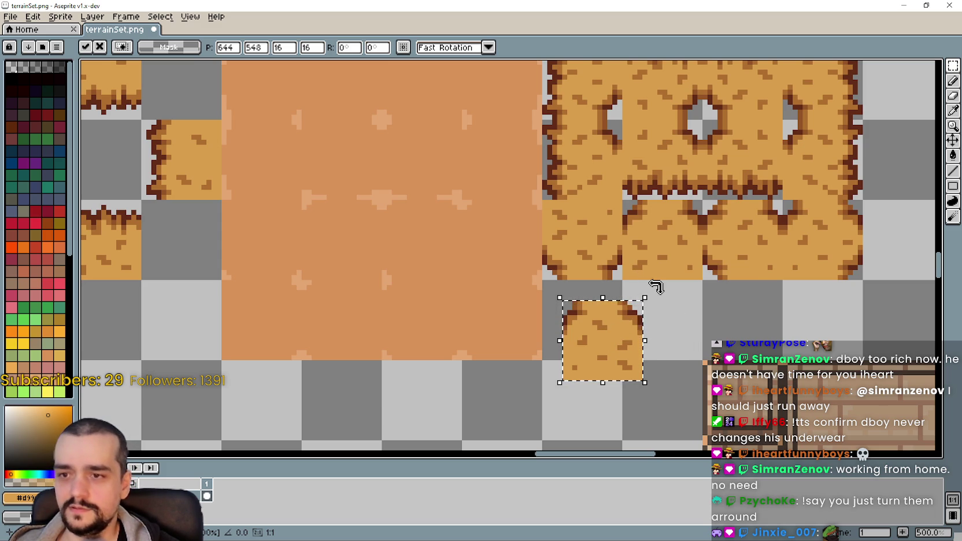
mouse_move(655, 291)
left_mouse_down()
mouse_move(688, 406)
mouse_move(678, 408)
left_mouse_up()
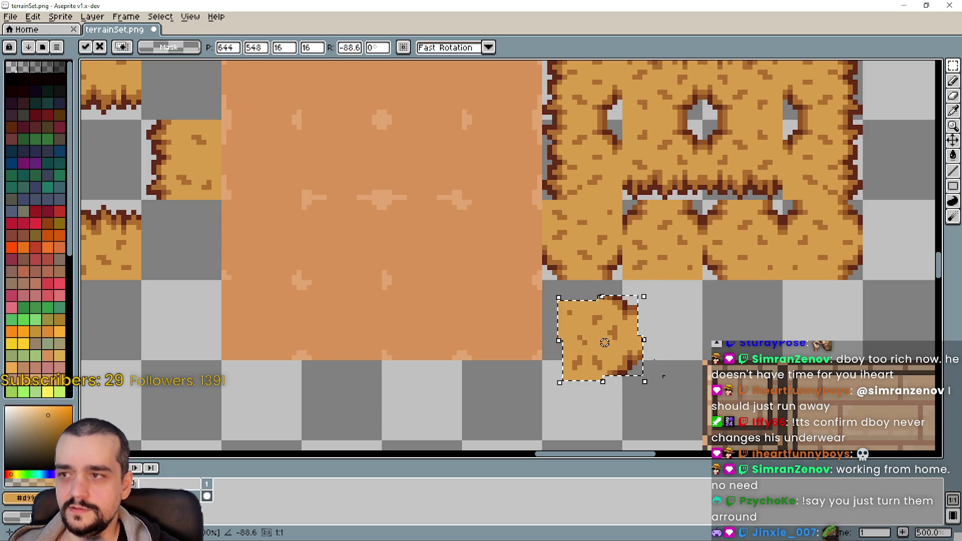
left_click(346, 48)
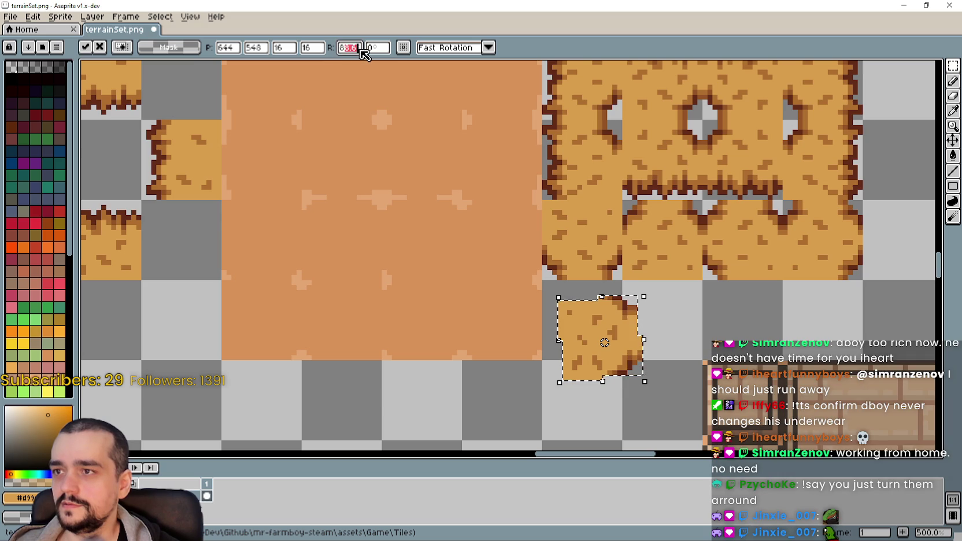
key("BackSpace")
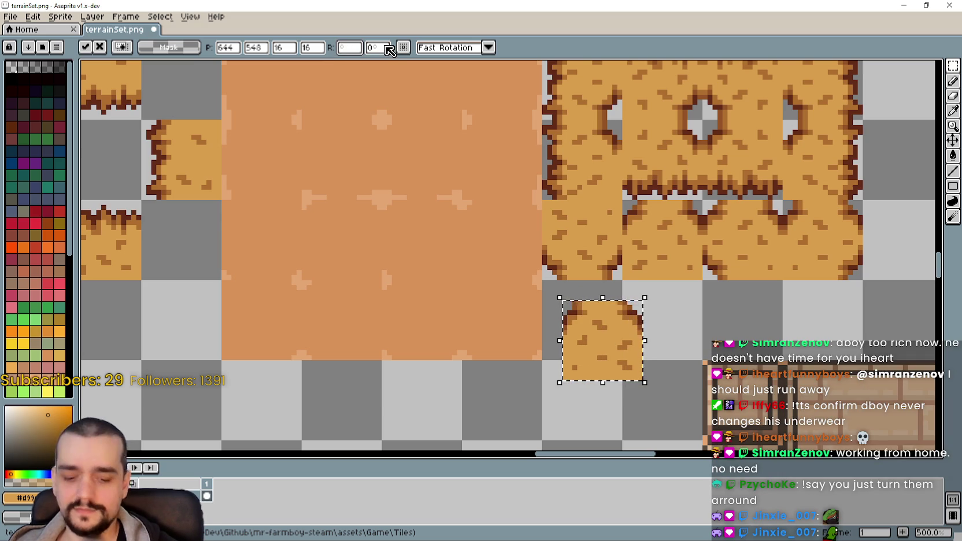
type("90")
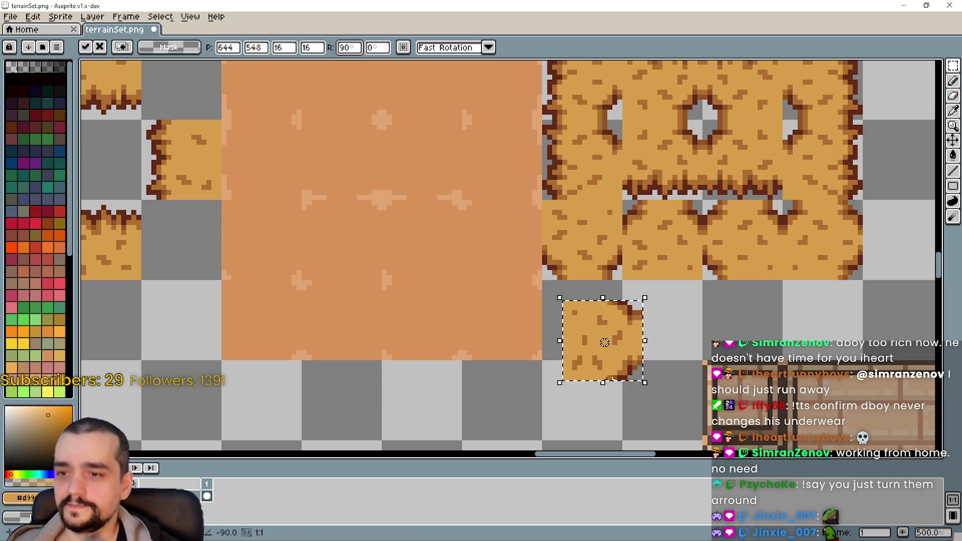
left_click_drag(614, 345, 594, 326)
key("Return")
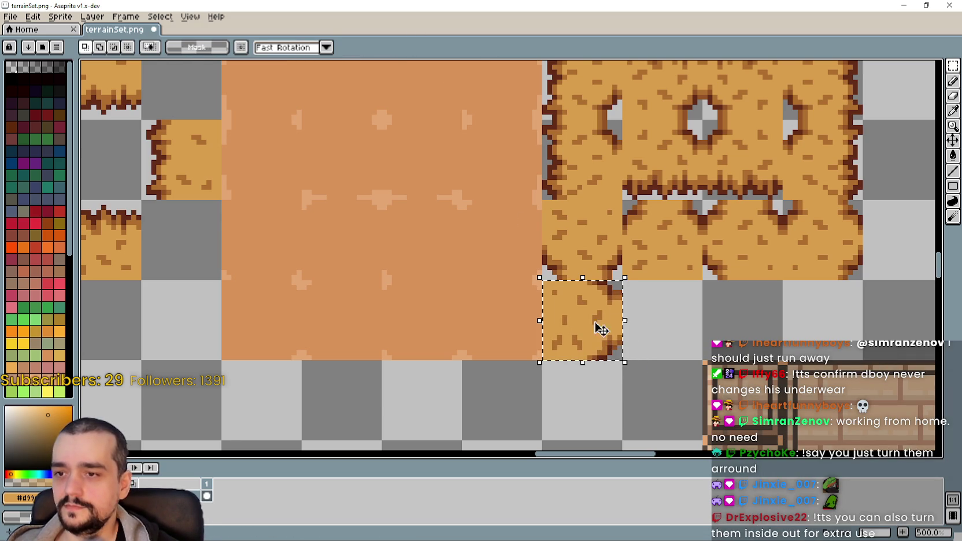
Move a dirt patch into the new edge tile, nudge it pixel by pixel, and commit.
scroll(559, 302, "up", 2)
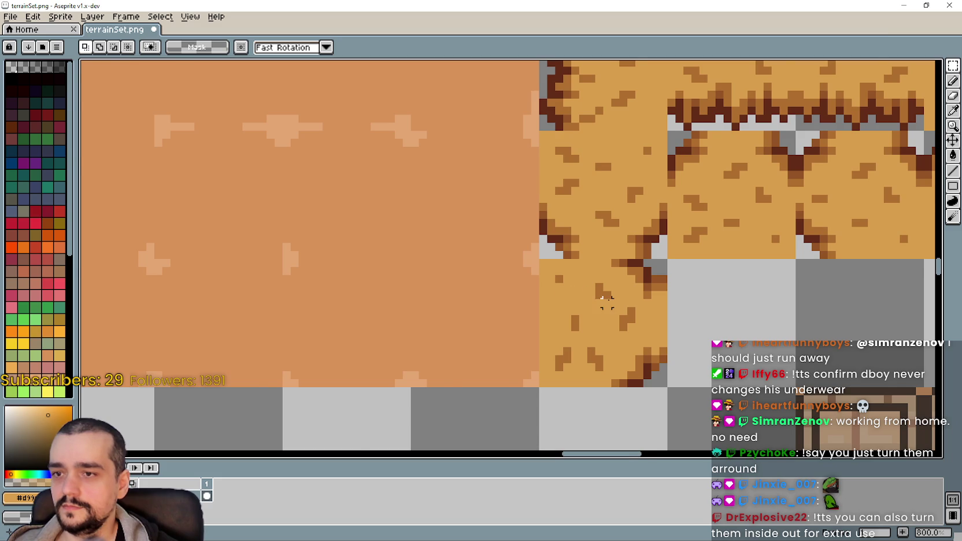
scroll(606, 301, "down", 1)
mouse_move(565, 189)
left_mouse_down()
mouse_move(636, 230)
mouse_move(642, 248)
left_mouse_up()
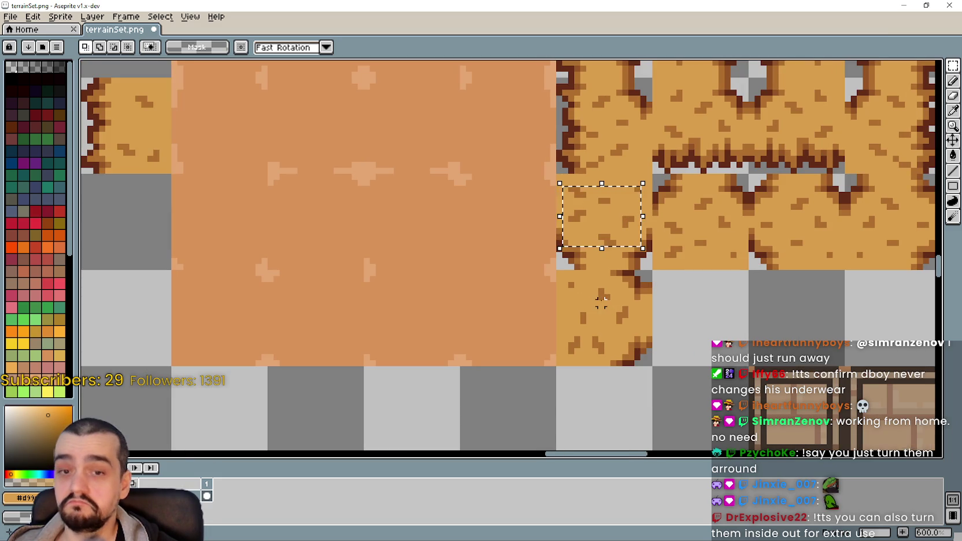
left_click(601, 258)
left_click_drag(571, 188, 641, 246)
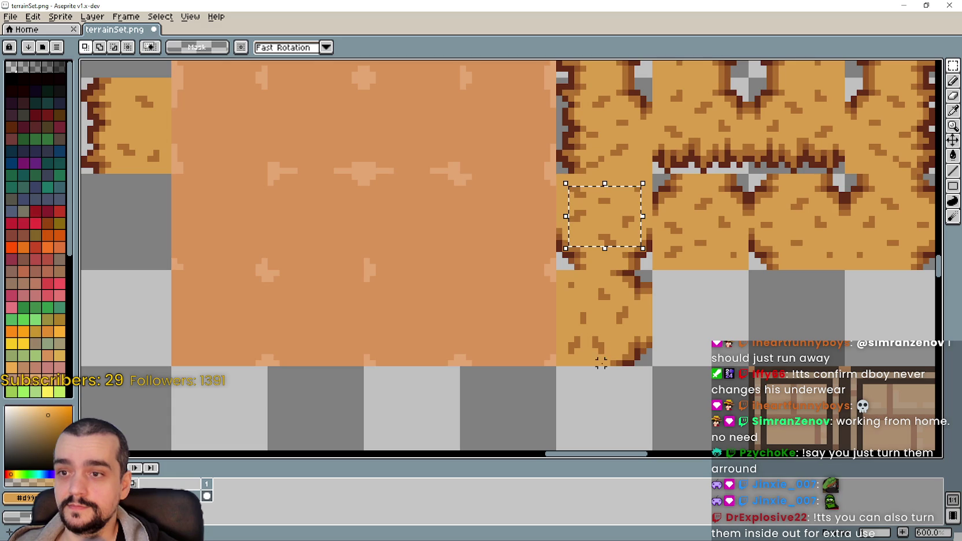
left_click_drag(605, 216, 593, 317)
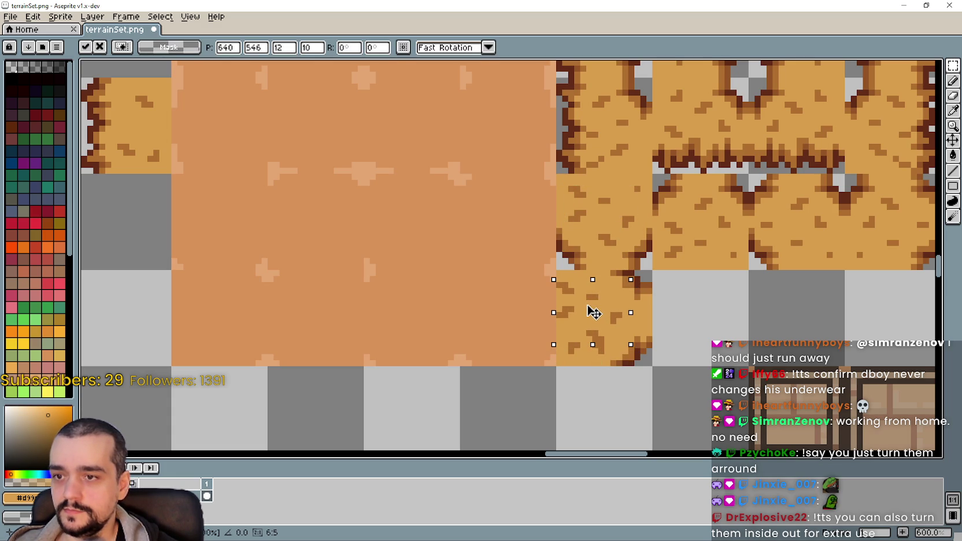
left_click_drag(593, 317, 596, 321)
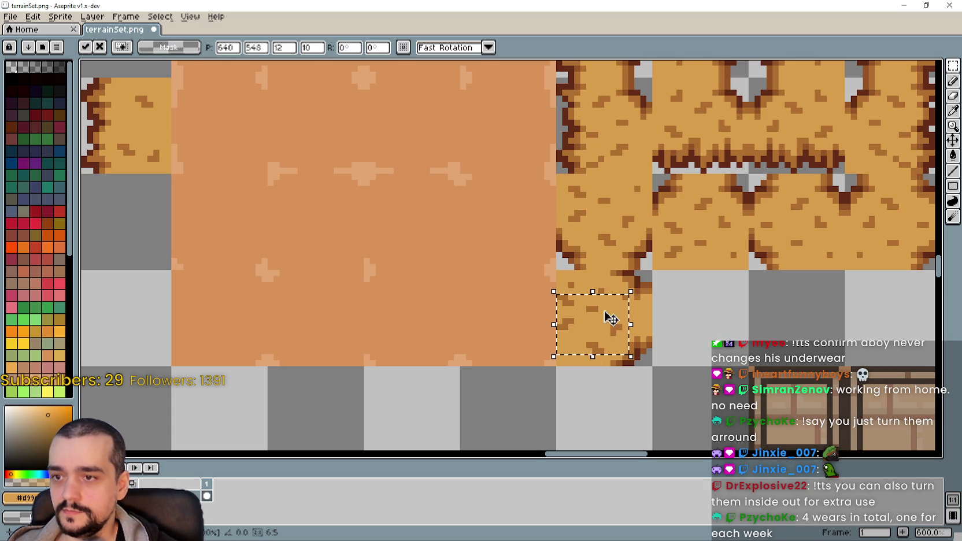
scroll(659, 309, "up", 3)
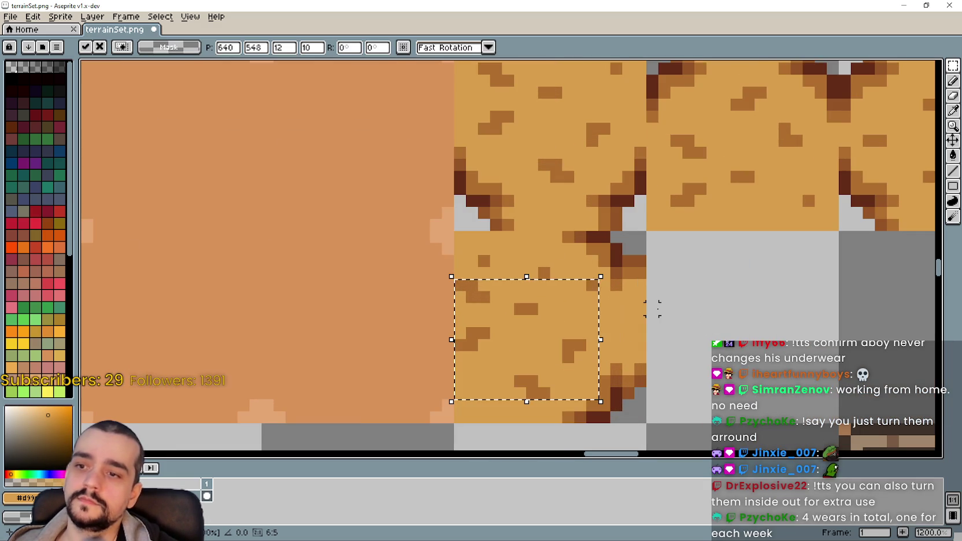
scroll(652, 308, "down", 2)
mouse_move(556, 339)
left_mouse_down()
mouse_move(563, 333)
mouse_move(547, 324)
left_mouse_up()
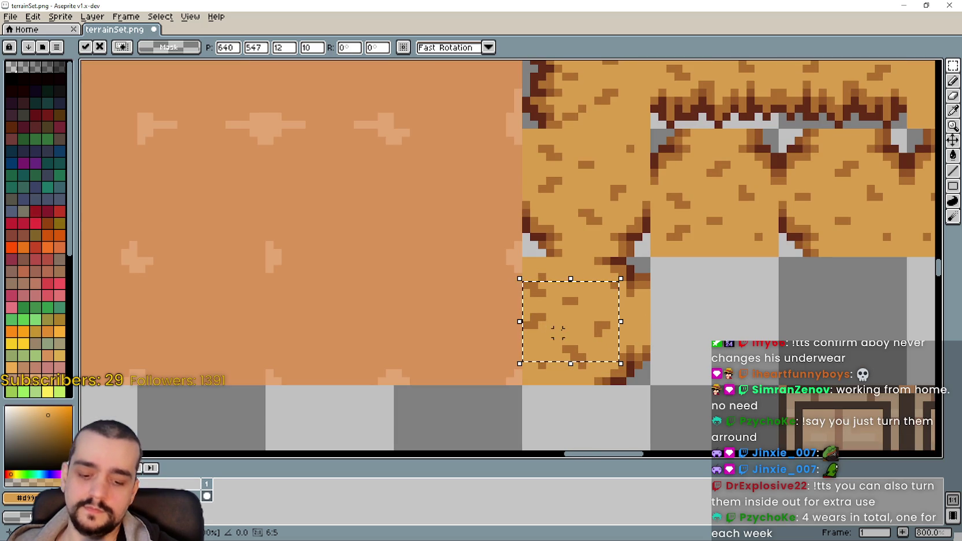
left_click_drag(588, 332, 582, 323)
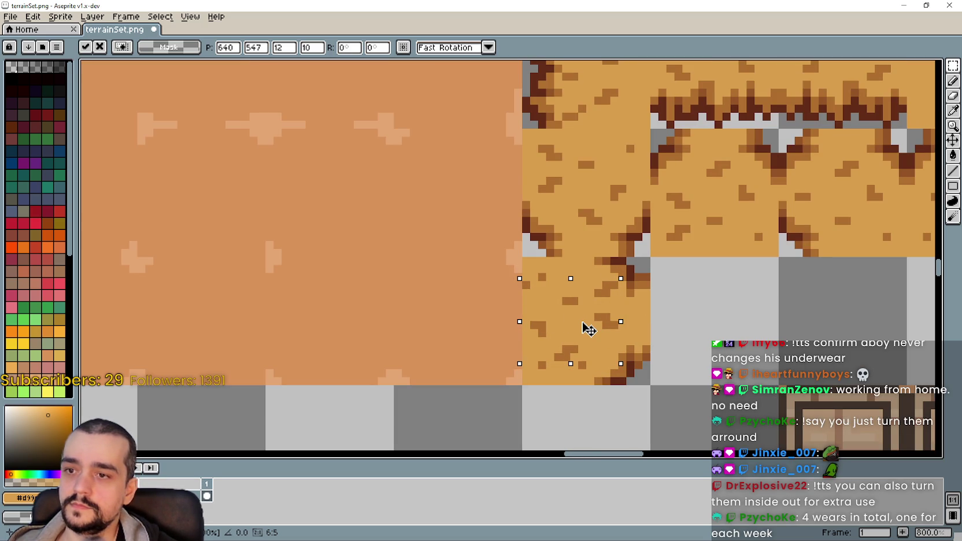
key("Return")
Select the sand tile below the block.
scroll(702, 315, "down", 2)
mouse_move(702, 315)
left_mouse_down()
mouse_move(573, 316)
mouse_move(538, 329)
left_mouse_up()
left_click_drag(220, 265, 303, 347)
mouse_move(463, 267)
left_mouse_down()
mouse_move(541, 345)
mouse_move(627, 347)
mouse_move(590, 314)
left_mouse_up()
Drop the sand tile and select a corner tile from the block's lower row.
left_click(639, 312)
left_click_drag(254, 293, 193, 290)
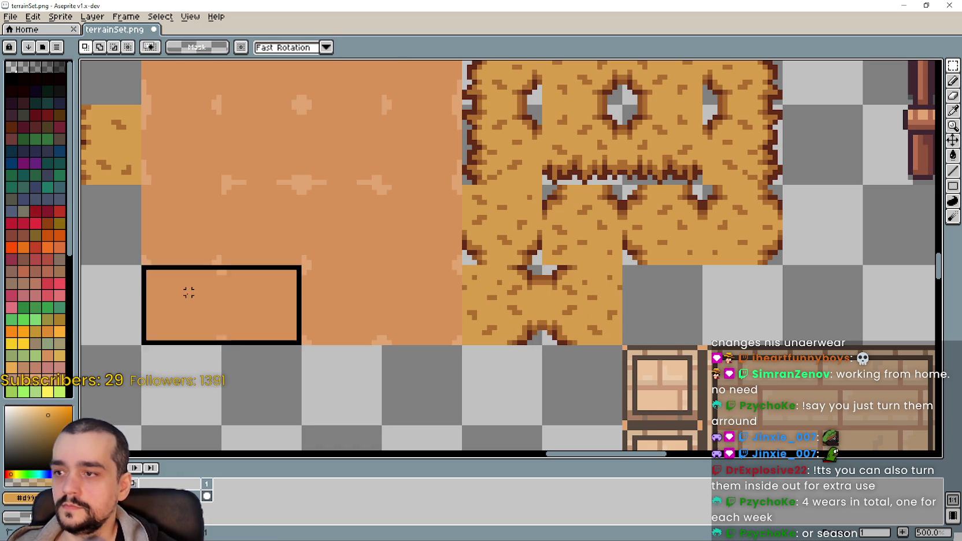
left_click_drag(366, 336, 369, 322)
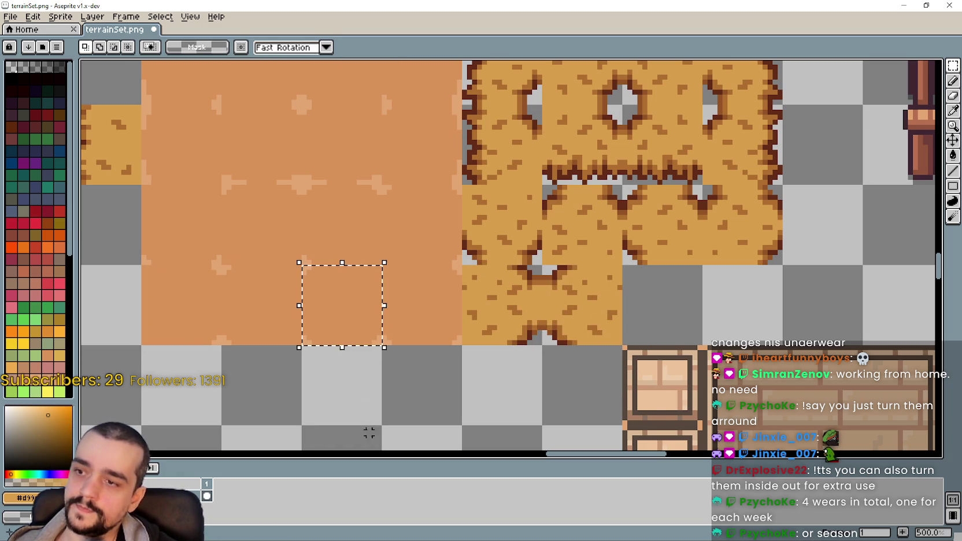
left_click_drag(630, 191, 696, 257)
key("ctrl+z")
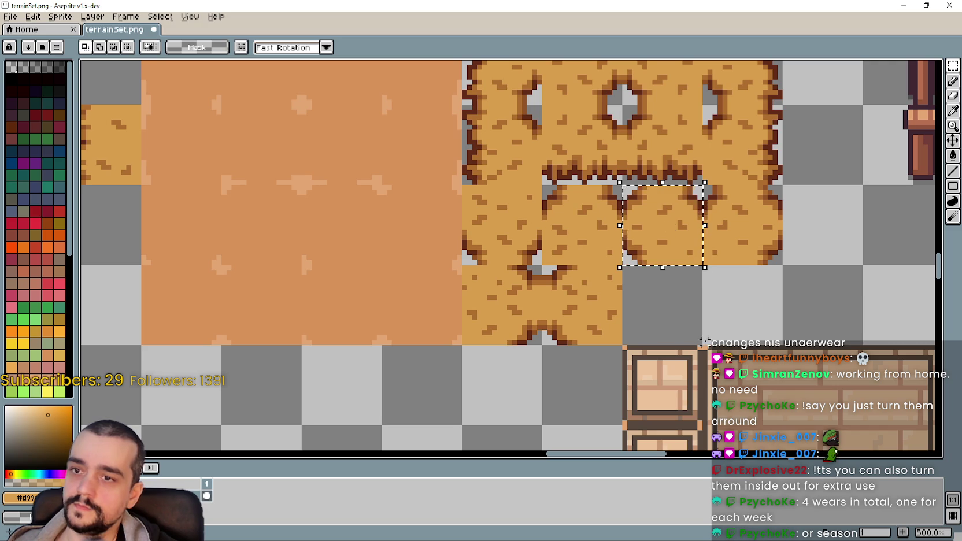
key("ctrl+z")
key("ctrl+z")
key("ctrl+y")
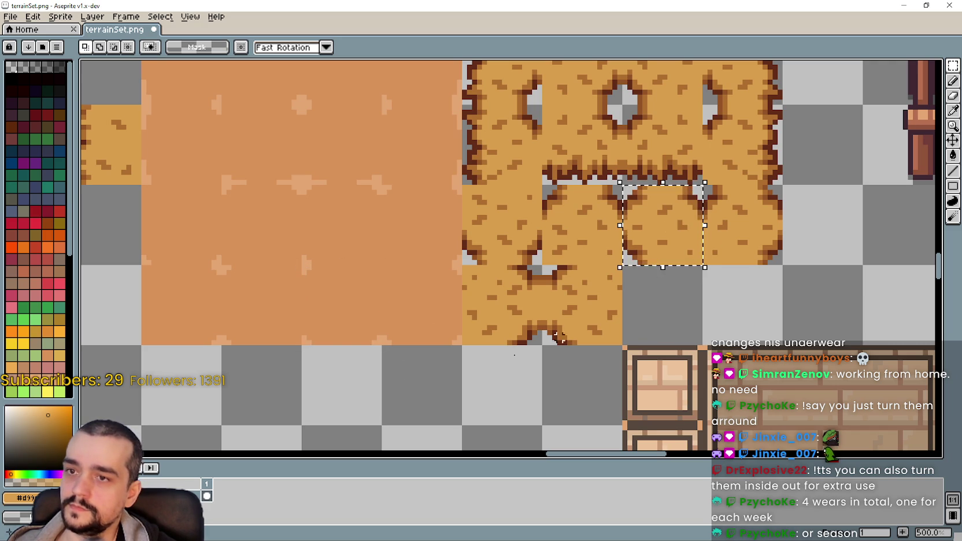
left_click(344, 333)
key("ctrl+z")
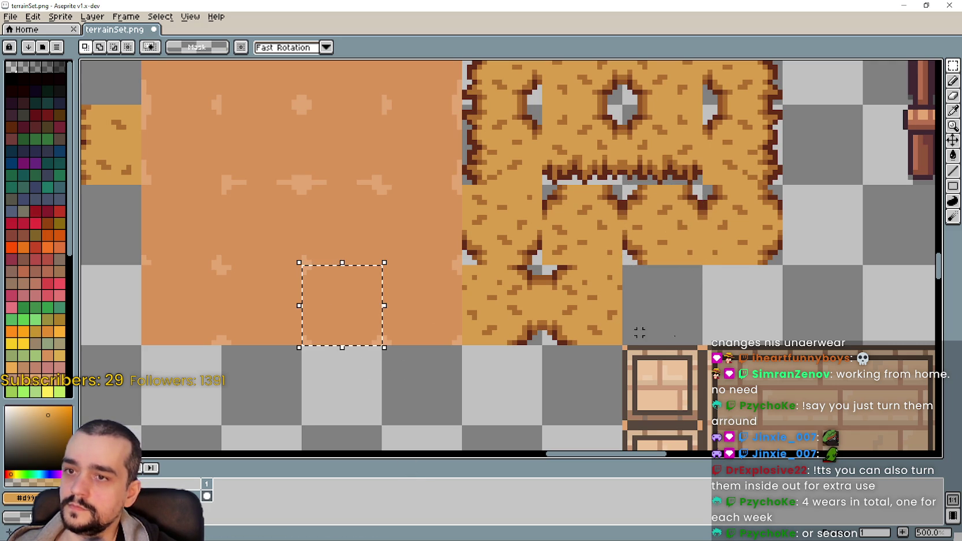
key("ctrl+y")
Move the corner tile down beneath the block and one cell right, then commit it.
mouse_move(667, 230)
left_mouse_down()
mouse_move(683, 306)
mouse_move(670, 313)
left_mouse_up()
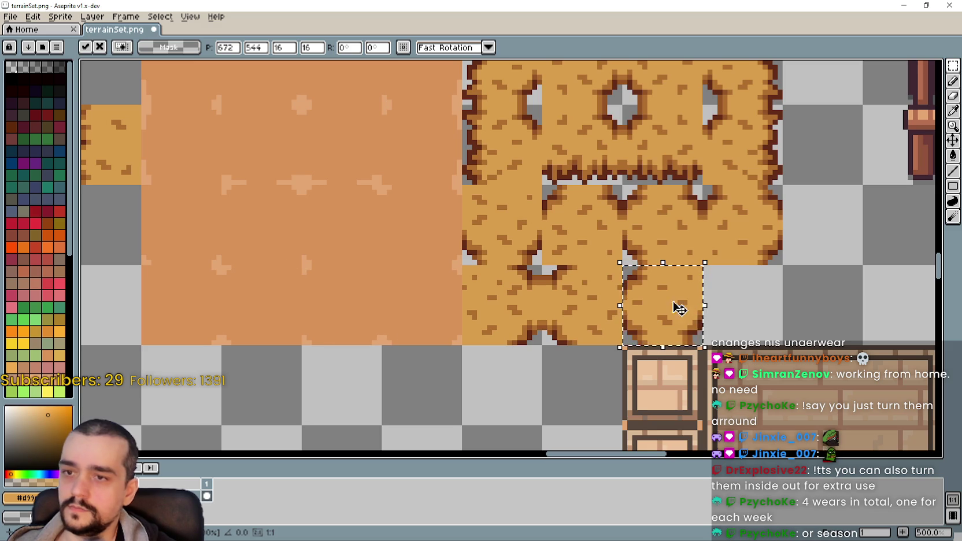
mouse_move(665, 315)
left_mouse_down()
mouse_move(749, 312)
mouse_move(741, 317)
left_mouse_up()
key("Return")
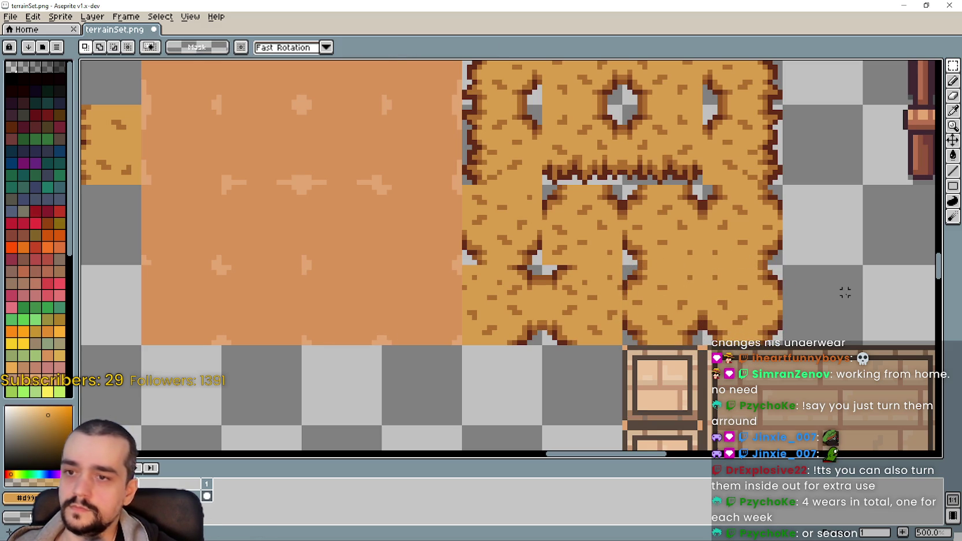
left_click(444, 311)
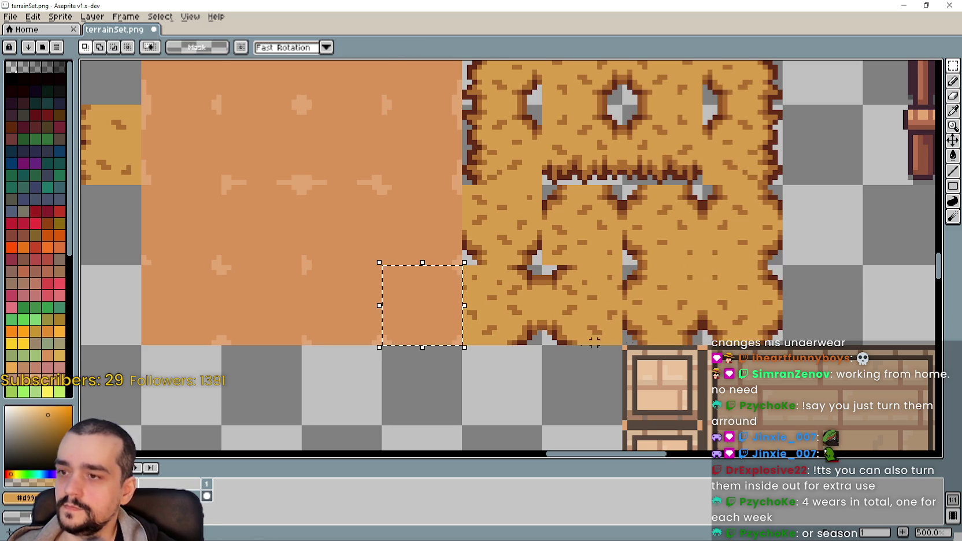
Zoom out and drag the holed dirt block down into its final spot.
scroll(799, 279, "up", 2)
scroll(752, 281, "down", 1)
scroll(695, 284, "down", 2)
scroll(695, 283, "down", 1)
scroll(636, 289, "down", 1)
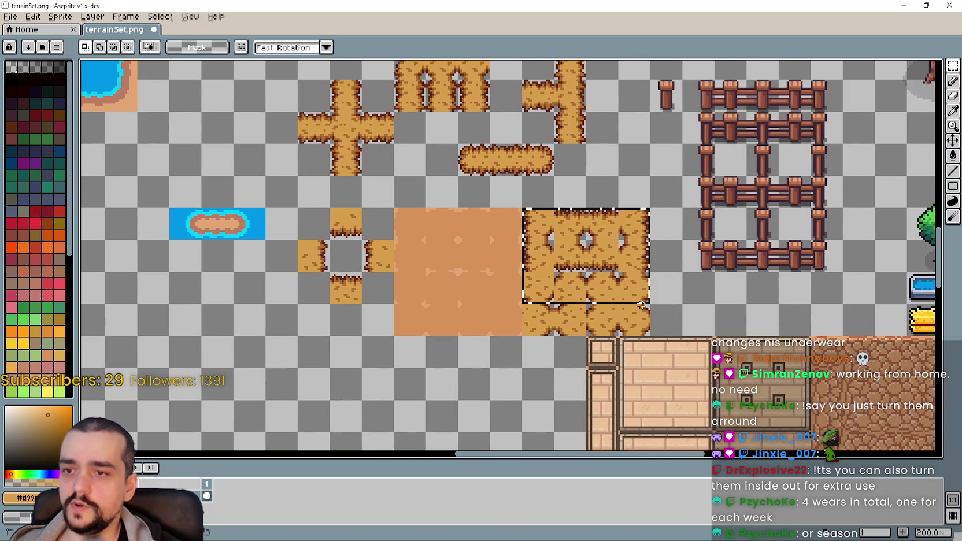
scroll(619, 313, "down", 1)
scroll(488, 276, "down", 1)
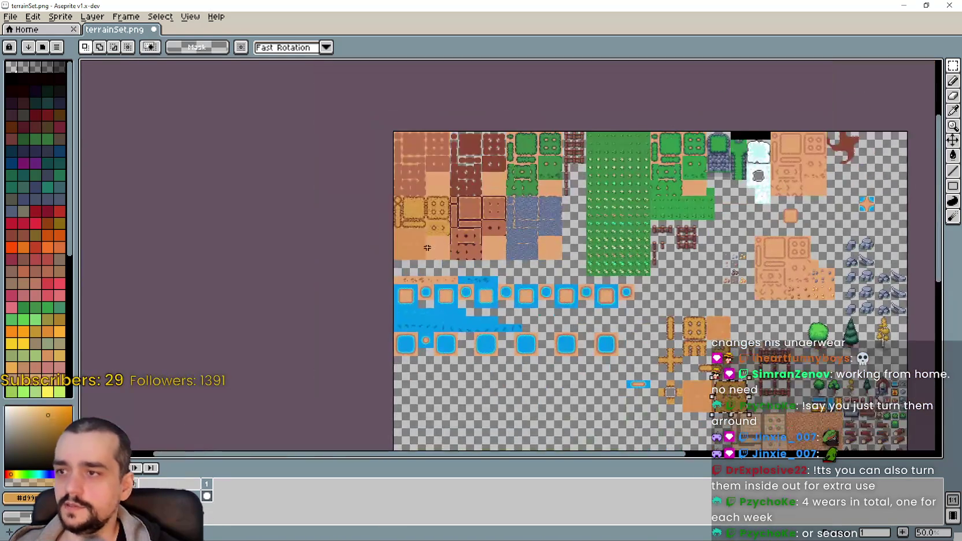
scroll(483, 283, "up", 2)
scroll(480, 297, "up", 1)
left_click(590, 319)
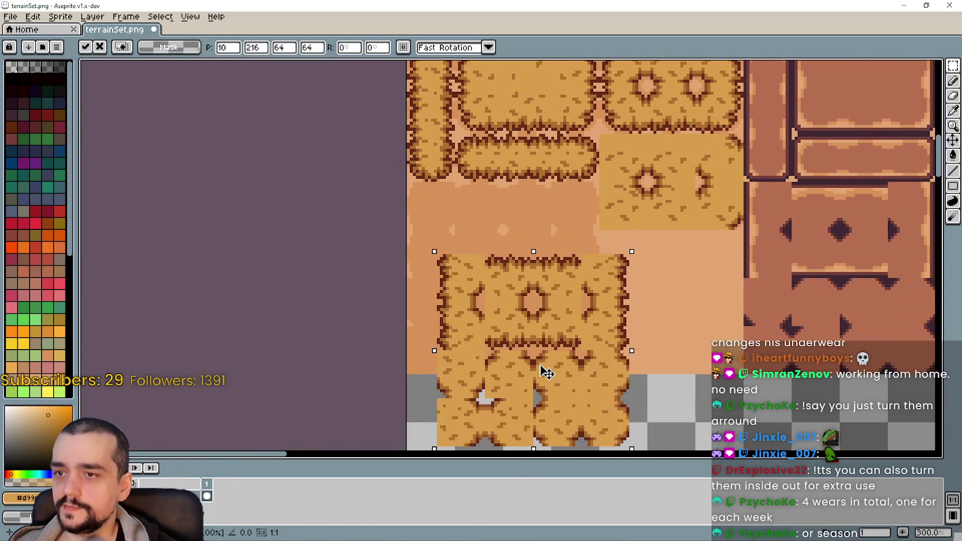
left_click_drag(590, 319, 586, 344)
Commit the block's position, save terrainSet.png and return to Godot.
left_click(694, 401)
key("ctrl+s")
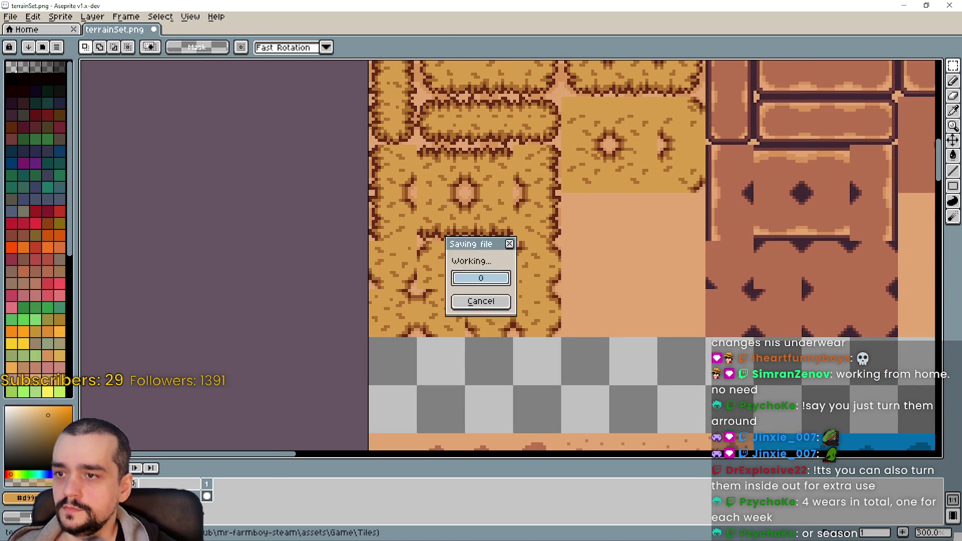
key("alt+Tab")
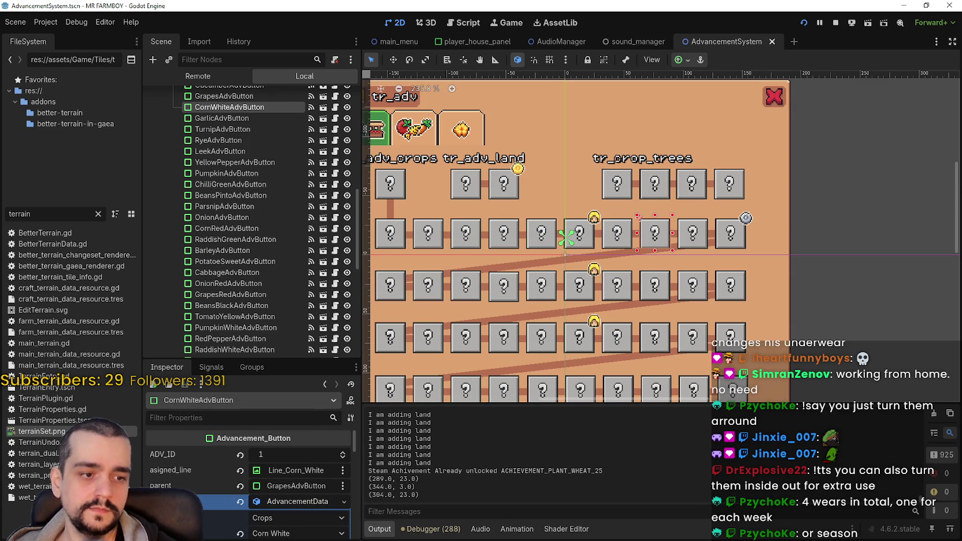
Launch the game maximized, then quit the farm to the title screen's save list.
key("F5")
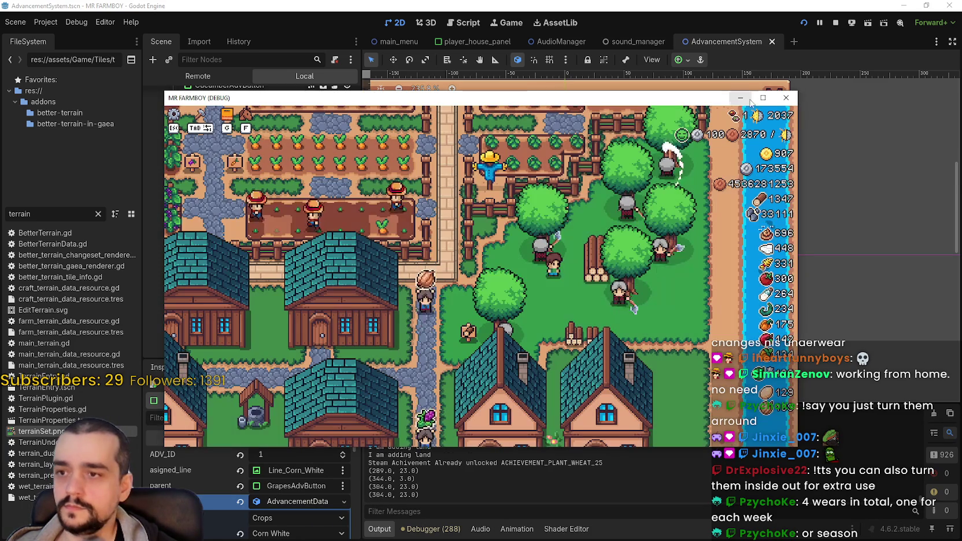
left_click(763, 97)
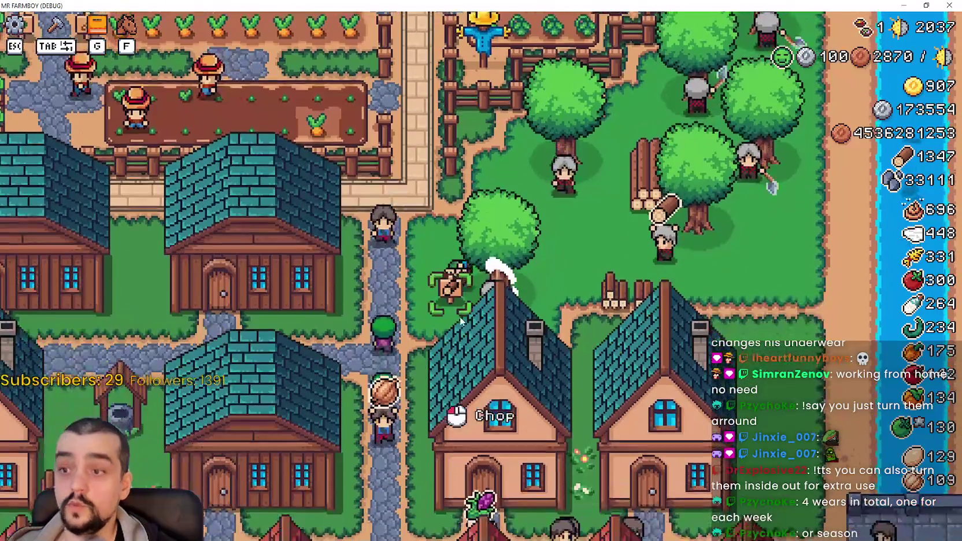
key("s")
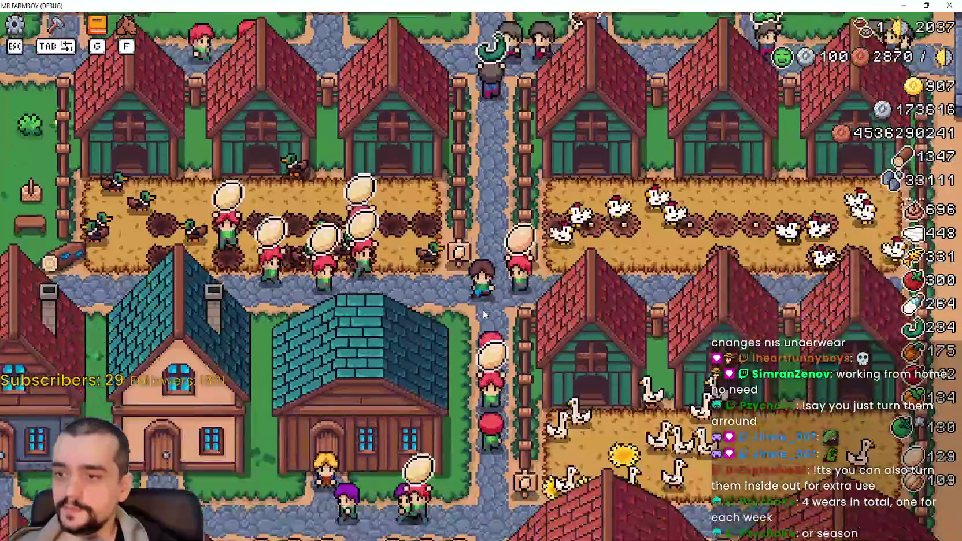
key("Escape")
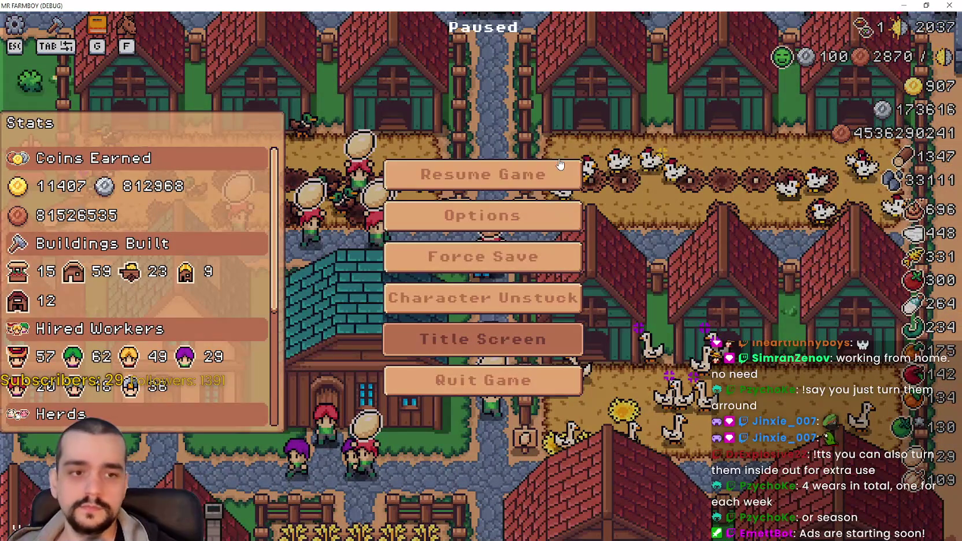
left_click(483, 339)
left_click(481, 234)
Find Save 7 (Normal) in the save list and load it.
scroll(517, 326, "down", 3)
scroll(516, 327, "down", 2)
scroll(517, 327, "down", 1)
scroll(490, 351, "down", 1)
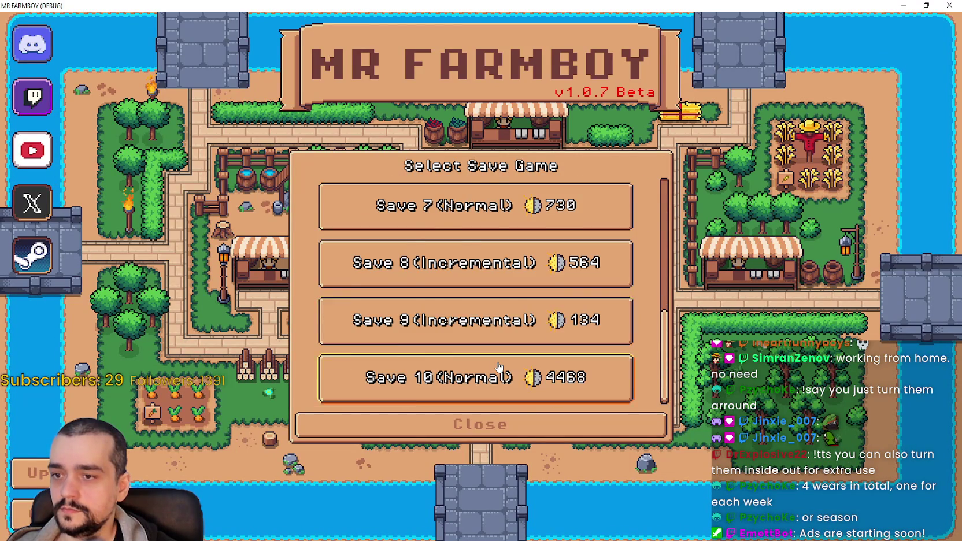
scroll(454, 351, "up", 1)
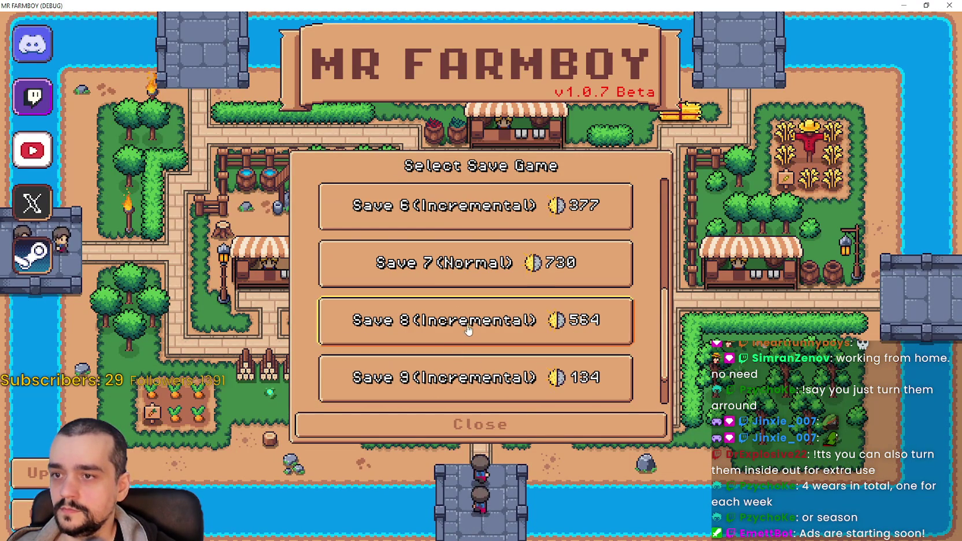
scroll(520, 282, "up", 2)
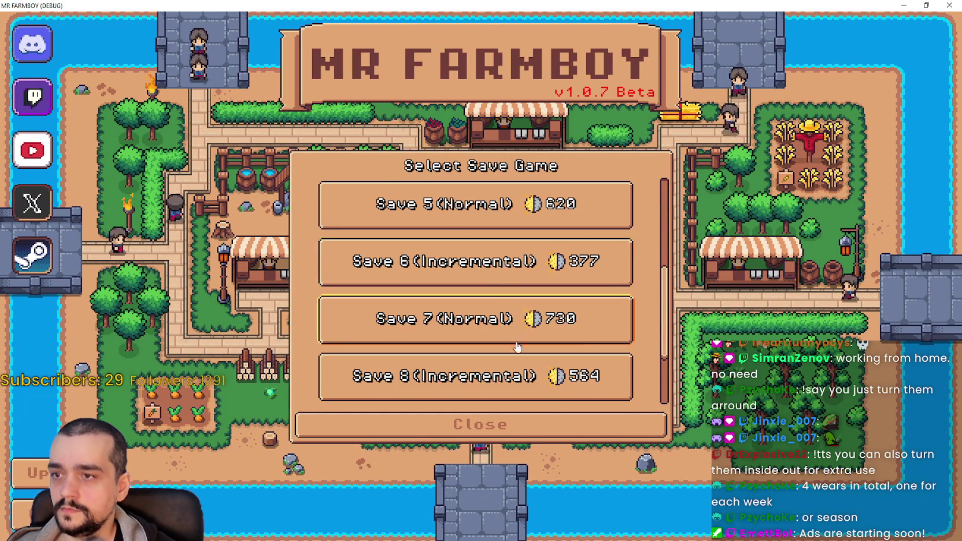
scroll(515, 347, "down", 1)
scroll(672, 382, "down", 1)
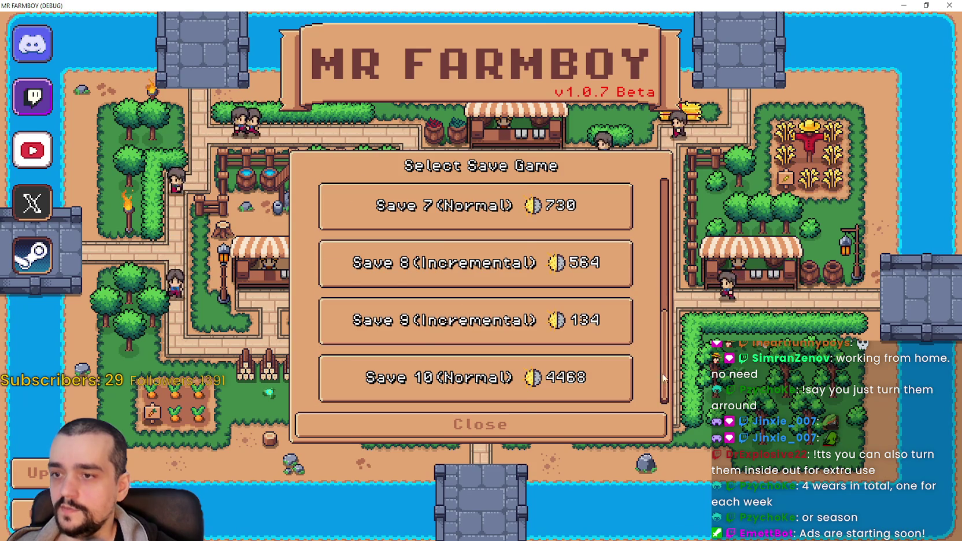
scroll(671, 358, "up", 2)
scroll(665, 289, "up", 2)
scroll(659, 231, "up", 1)
scroll(660, 234, "up", 1)
scroll(648, 245, "down", 1)
scroll(549, 260, "down", 1)
left_click(432, 272)
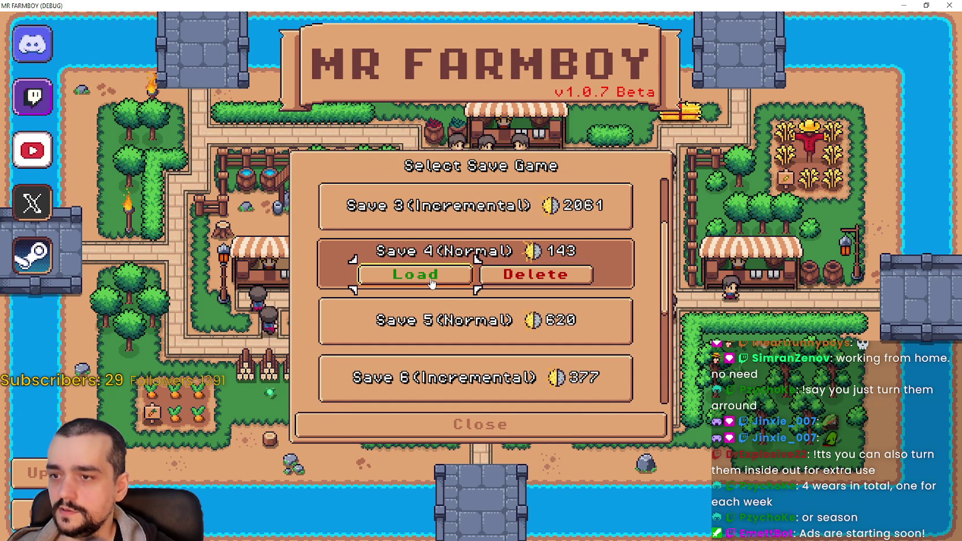
scroll(451, 335, "down", 2)
scroll(452, 340, "down", 1)
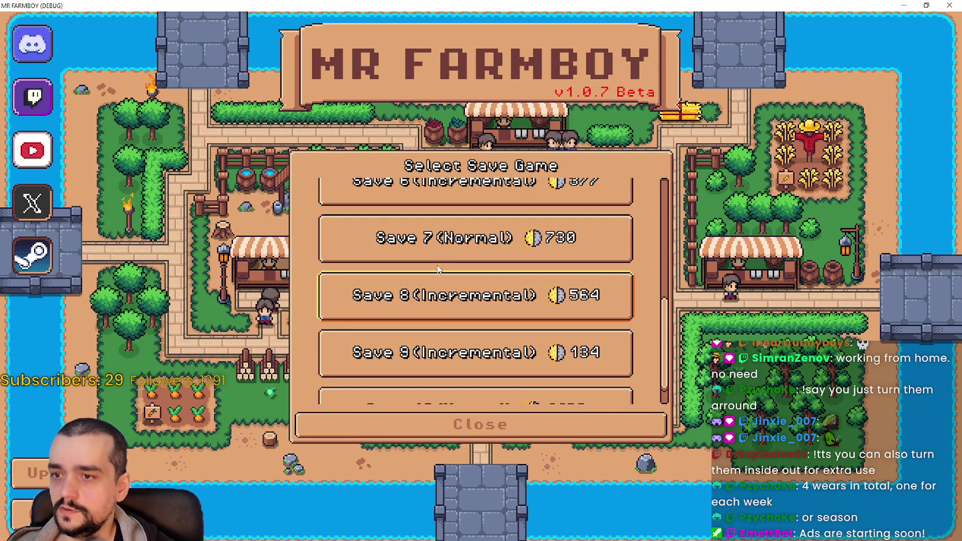
left_click(453, 231)
left_click(414, 248)
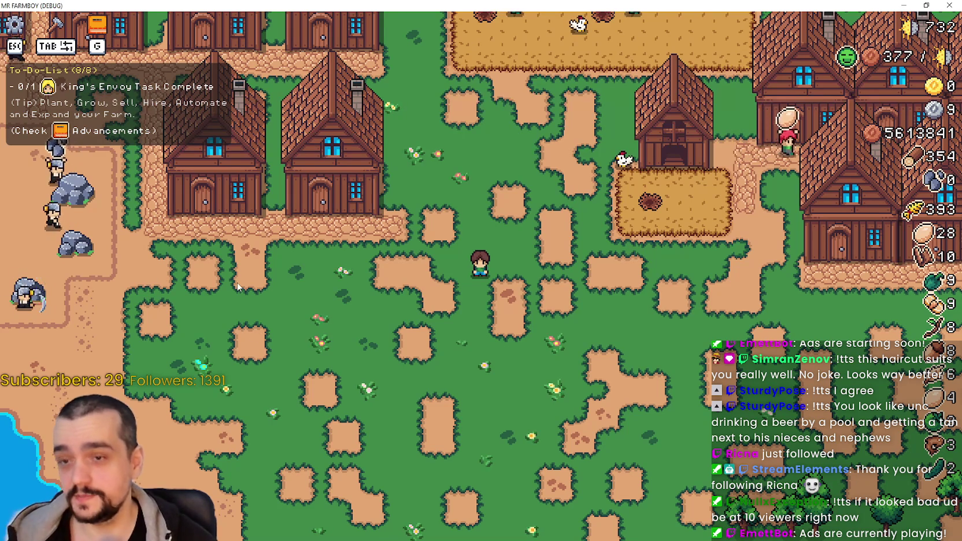
Select the Animal Tile from Crafting and lay tilled strips leftward and down a new column.
key("w")
key("d")
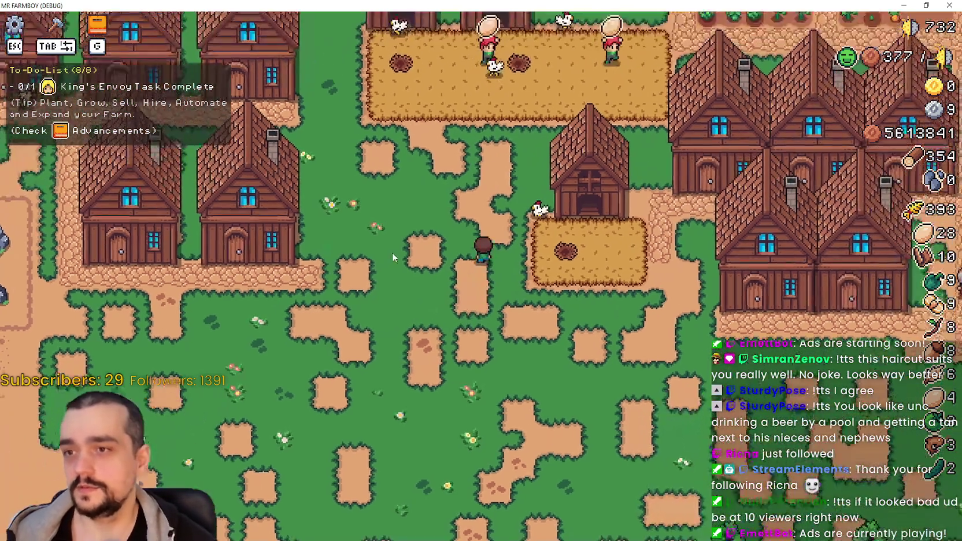
key("s")
key("d")
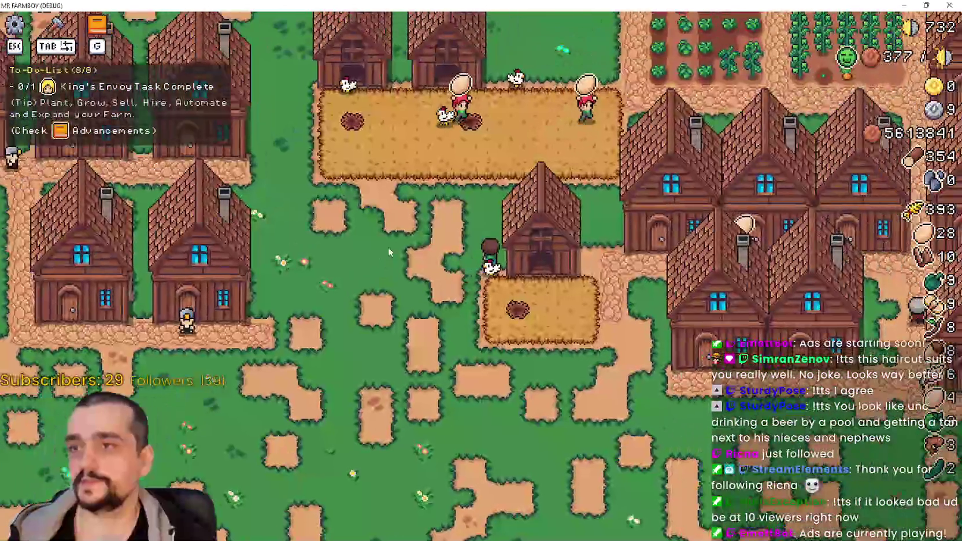
key("Tab")
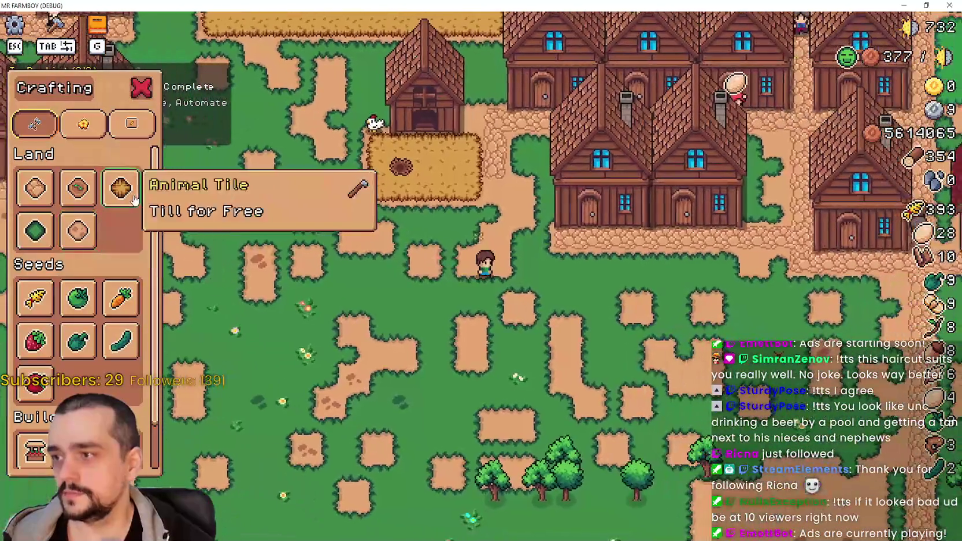
left_click(121, 188)
scroll(575, 348, "up", 2)
key("a")
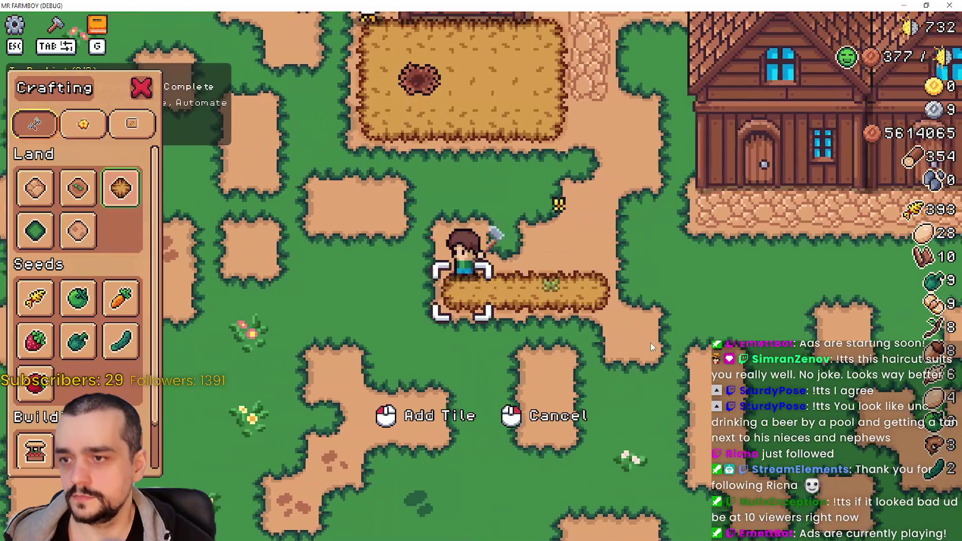
left_click_drag(654, 349, 649, 345)
key("a")
key("s")
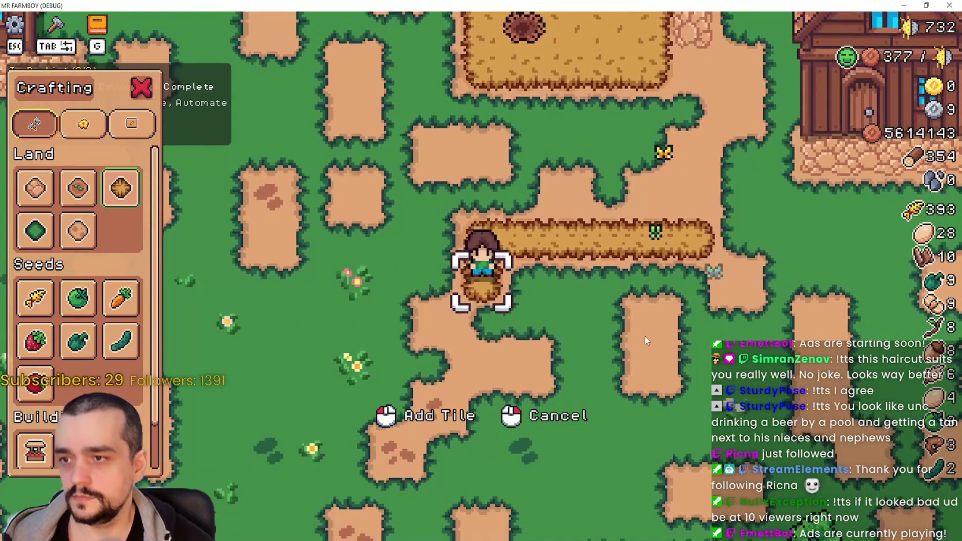
key("s")
left_click_drag(645, 340, 638, 331)
Walk the farmer around to close the tilled ring and reach the plot's west edge.
key("d")
key("d")
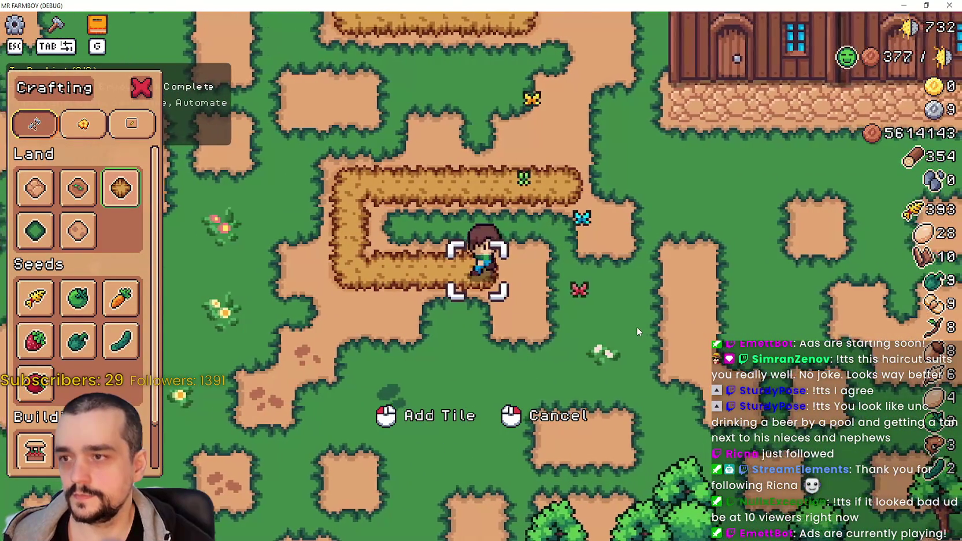
key("d")
key("w")
key("d")
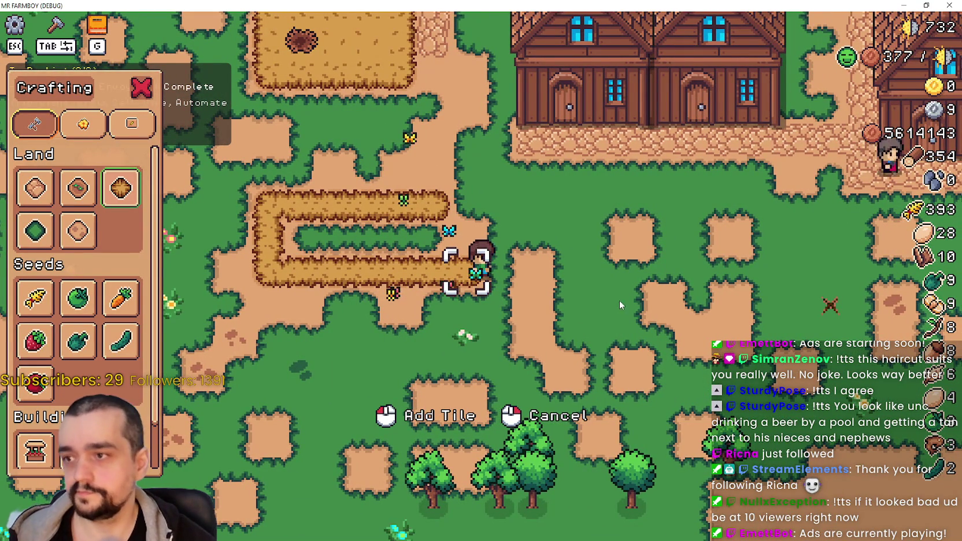
key("w")
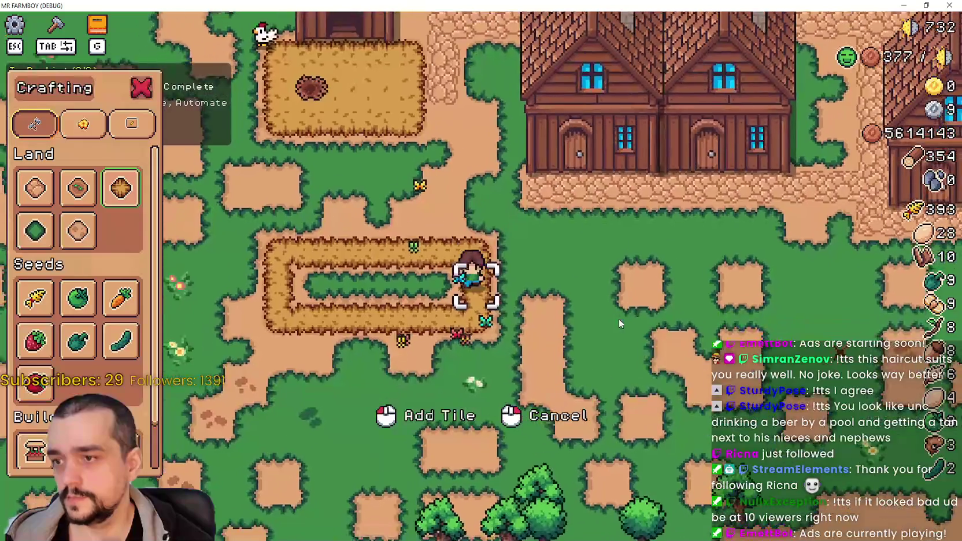
scroll(619, 322, "up", 3)
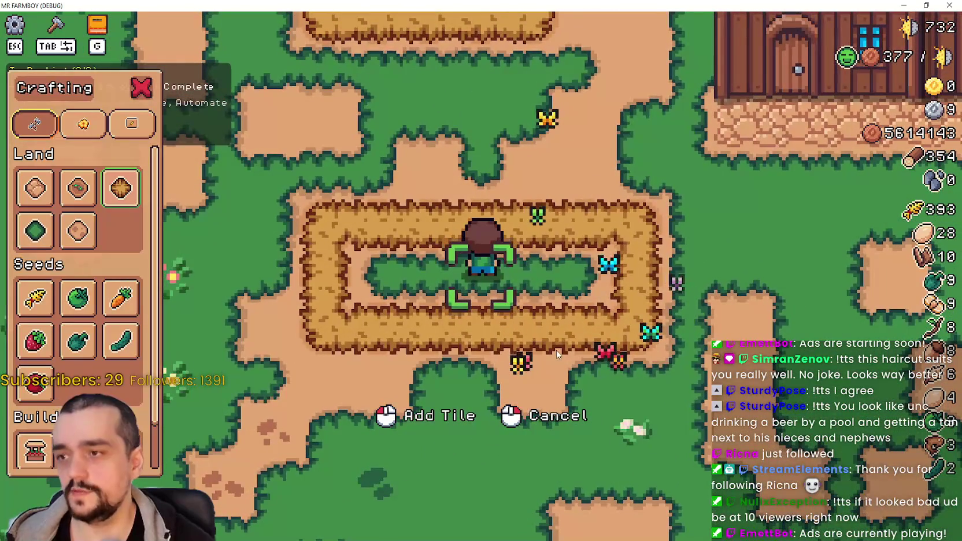
key("a")
scroll(521, 365, "down", 2)
scroll(484, 368, "down", 2)
key("d")
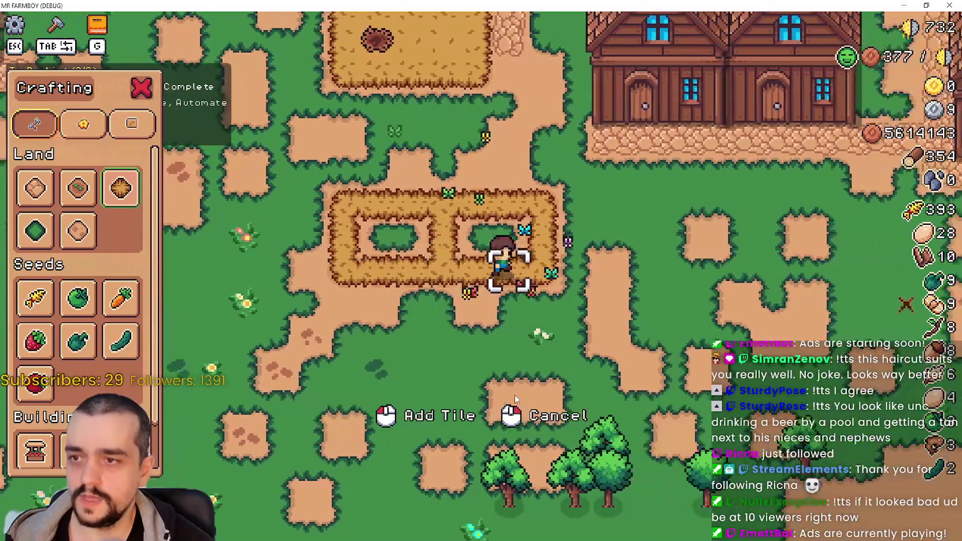
key("a")
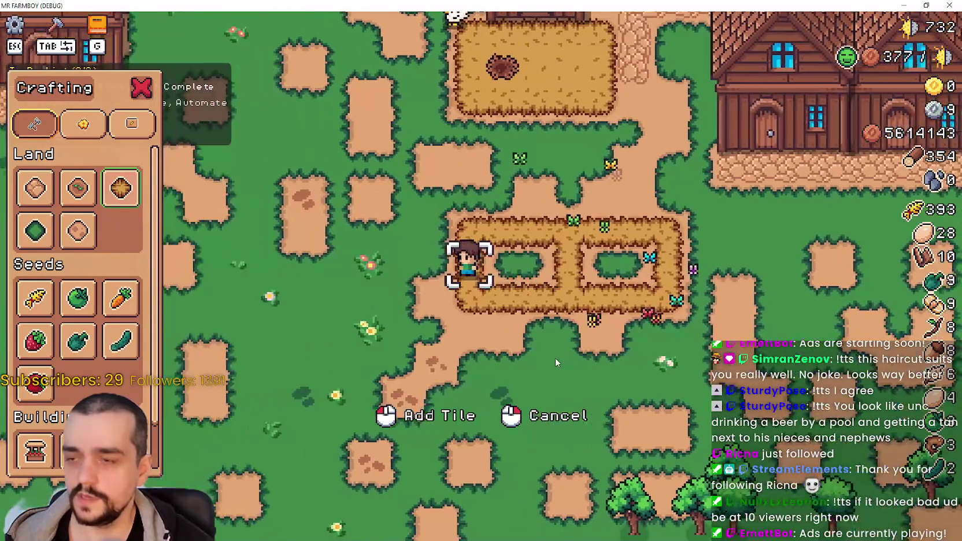
key("d")
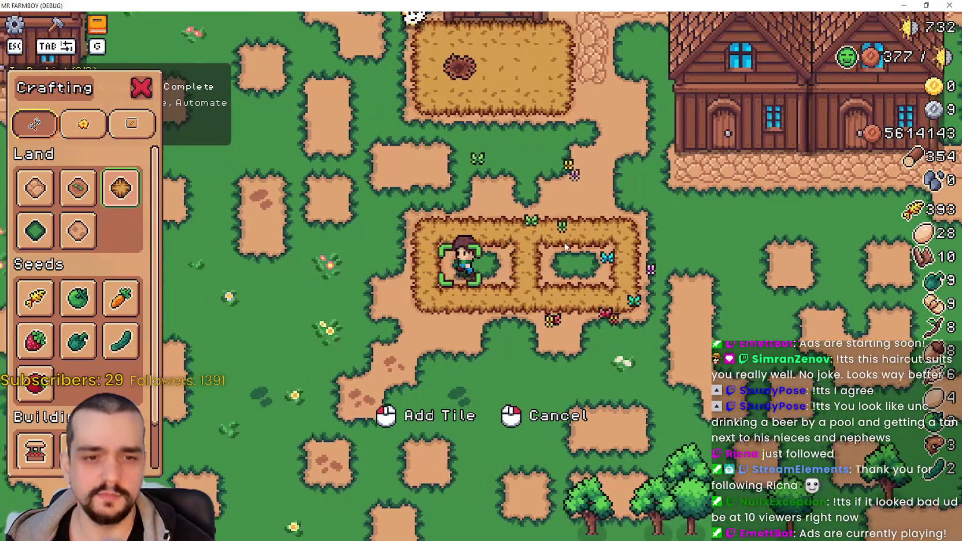
key("d")
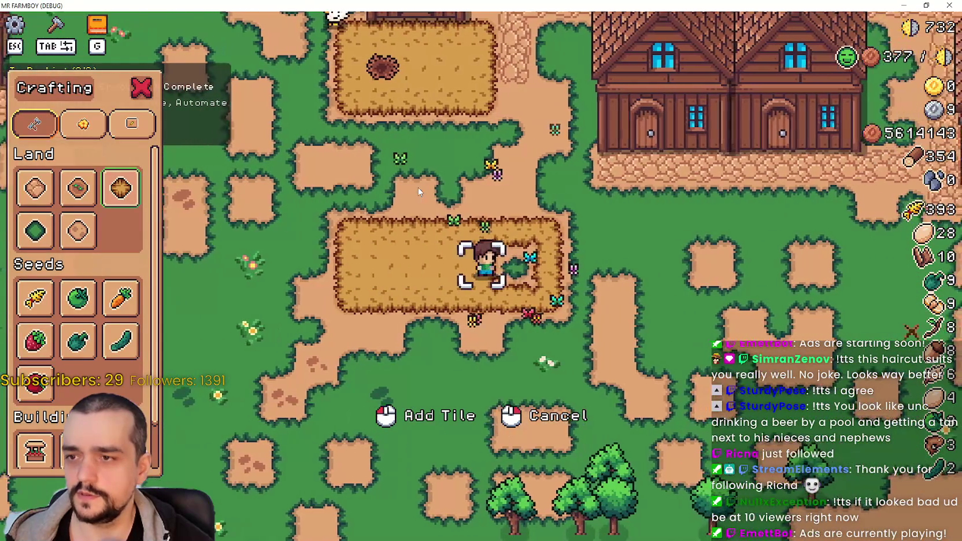
Punch a grass hole into the dirt plot with the Grass Tile and inspect its edges.
left_click(34, 231)
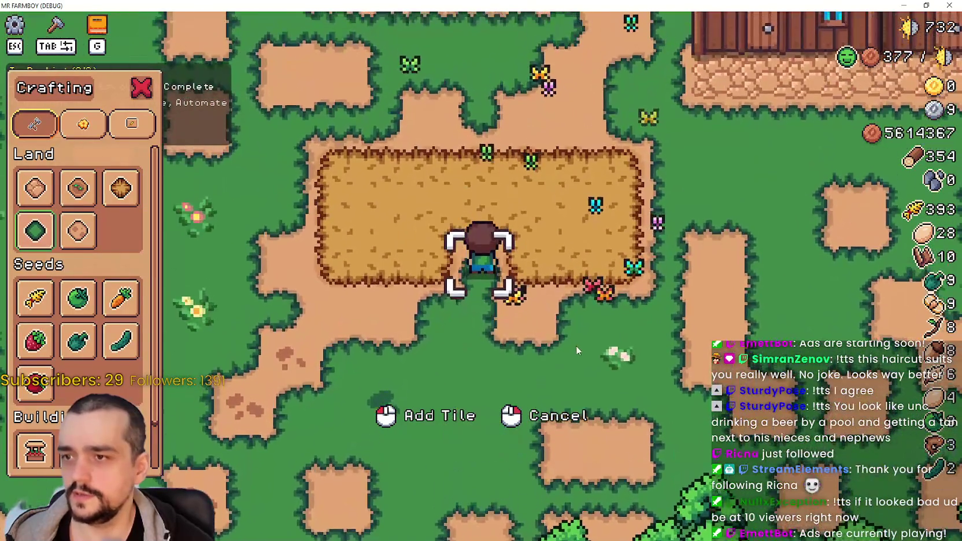
left_click(574, 344)
key("w")
key("a")
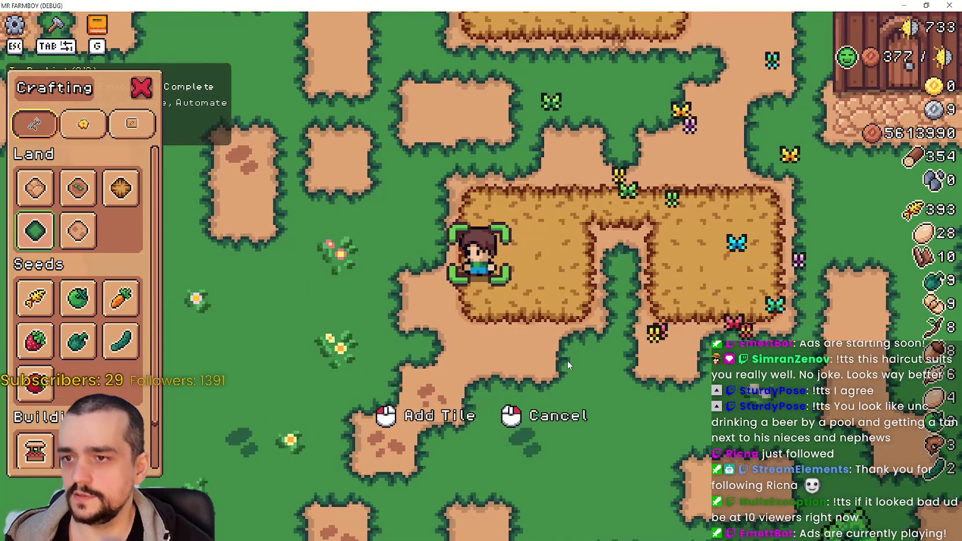
key("w")
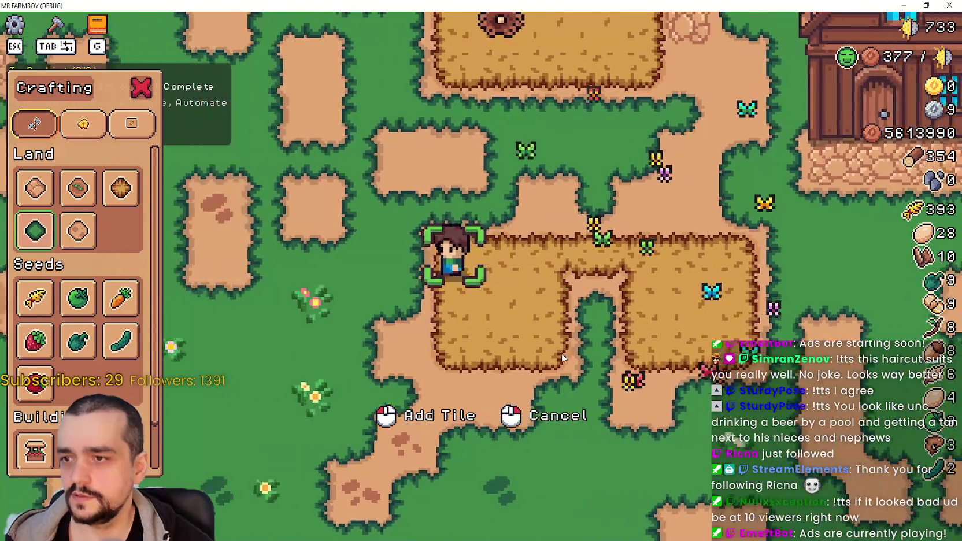
scroll(563, 357, "up", 2)
key("d")
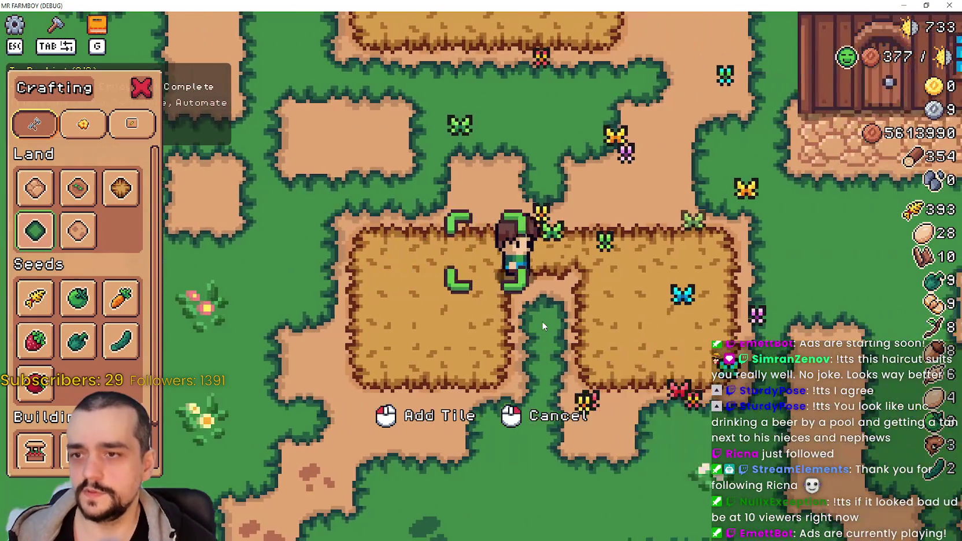
key("a")
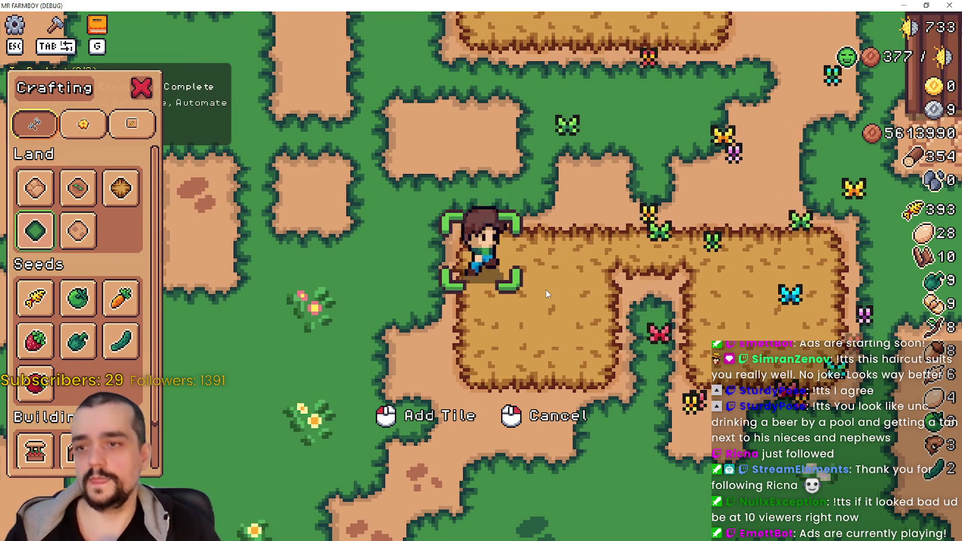
key("d")
scroll(548, 289, "down", 3)
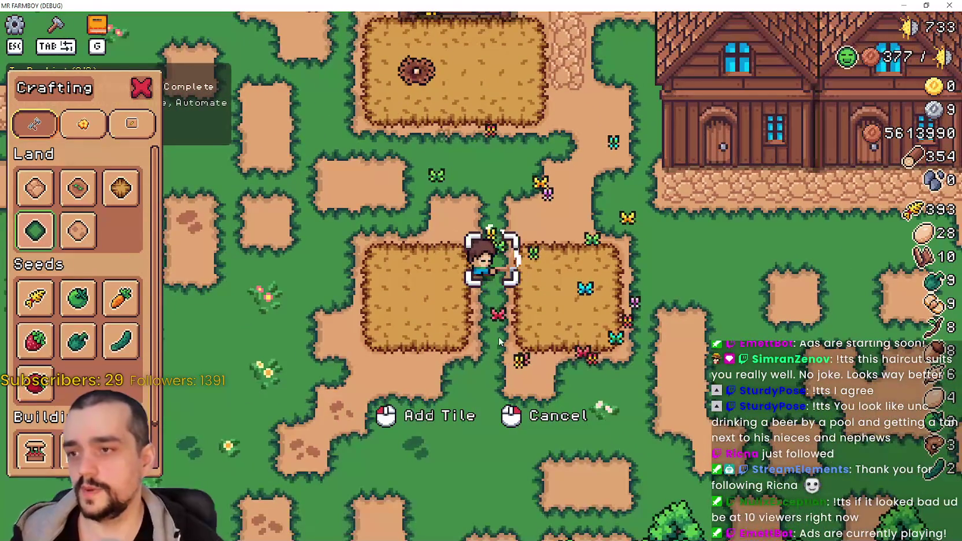
scroll(487, 341, "down", 2)
key("s")
key("d")
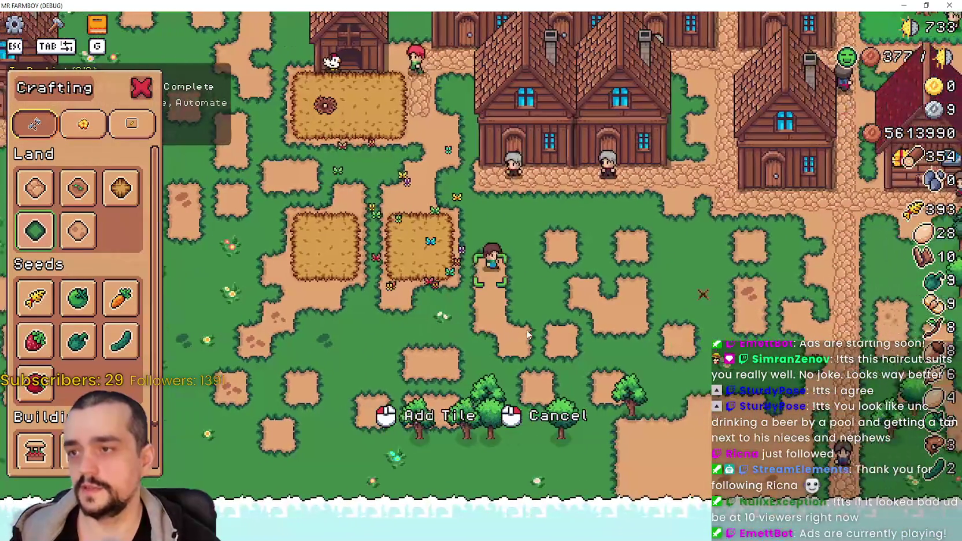
key("d")
key("w")
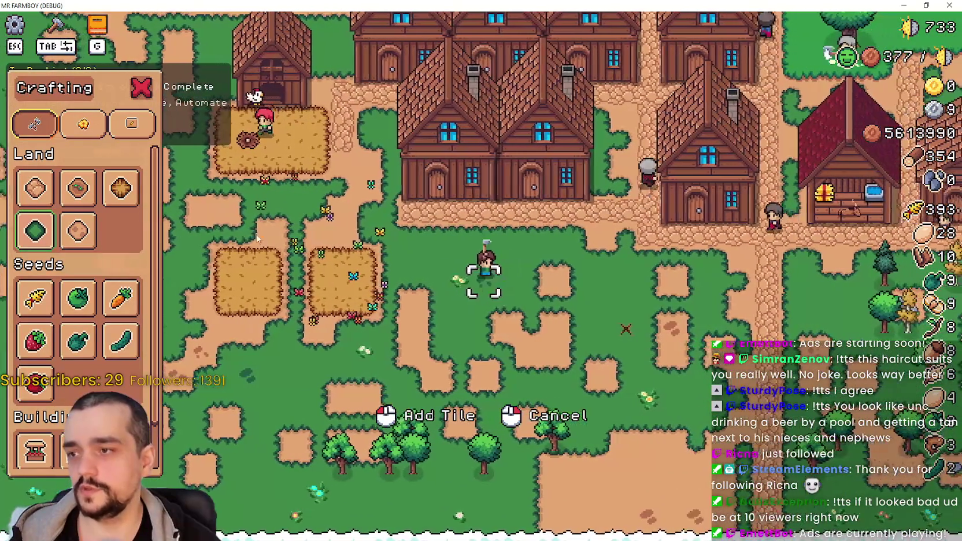
Till a new rectangular Animal Tile patch on open grass.
left_click(120, 188)
left_click(546, 312)
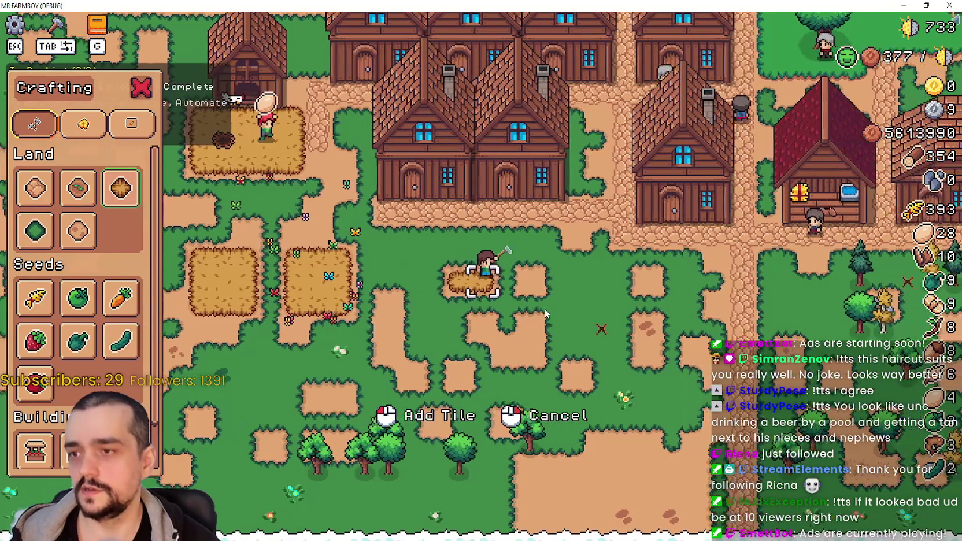
key("d")
key("s")
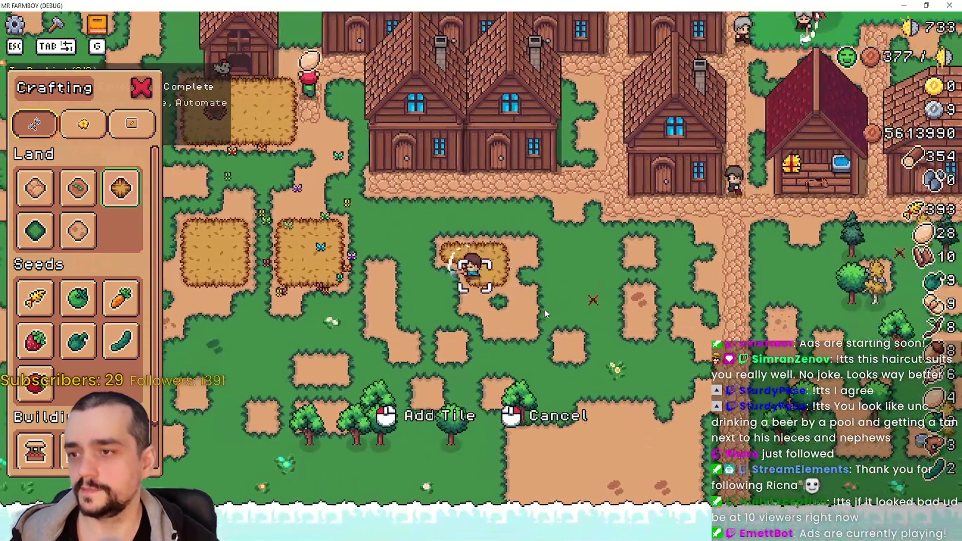
key("a")
key("w")
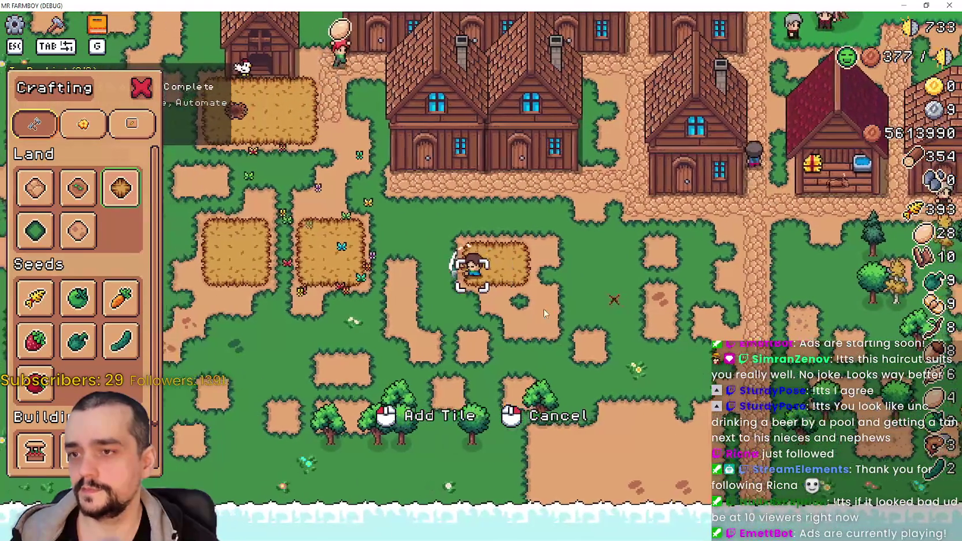
key("d")
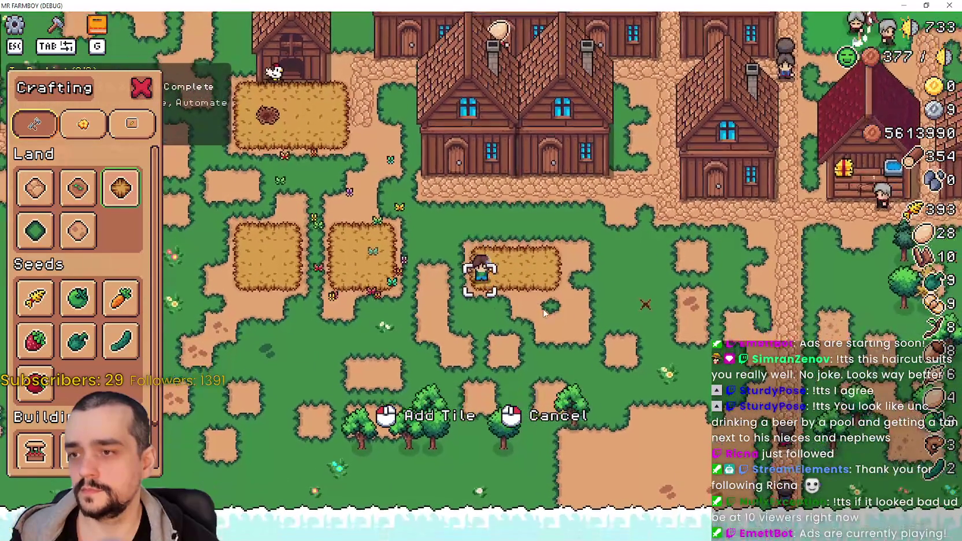
key("s")
left_click(543, 313)
key("a")
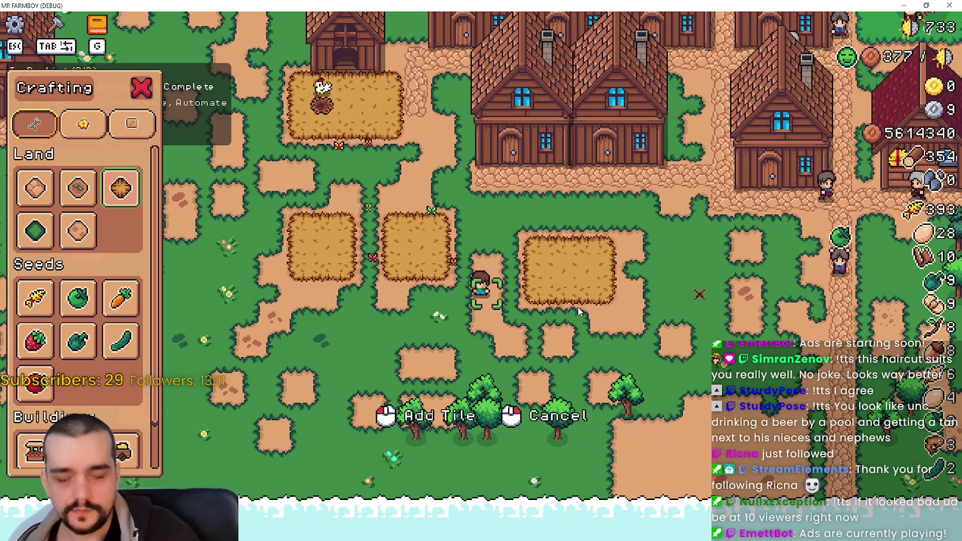
scroll(450, 297, "down", 2)
scroll(486, 376, "down", 3)
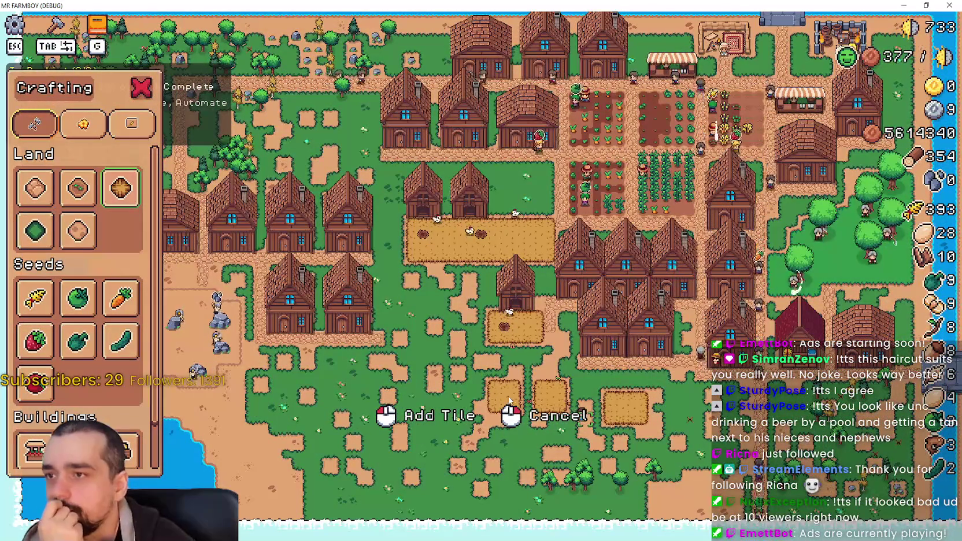
scroll(507, 367, "up", 1)
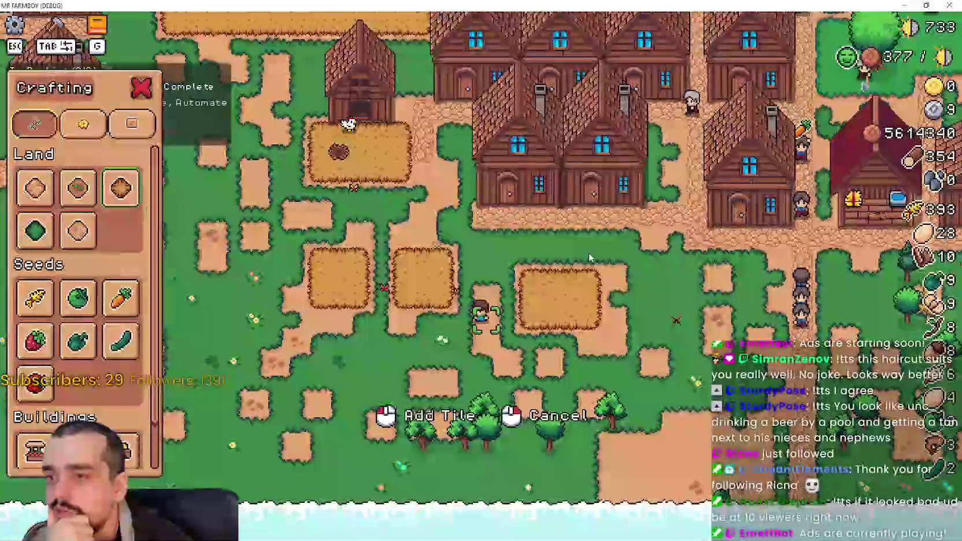
scroll(521, 324, "down", 1)
scroll(558, 281, "up", 3)
scroll(559, 281, "up", 2)
scroll(558, 276, "up", 1)
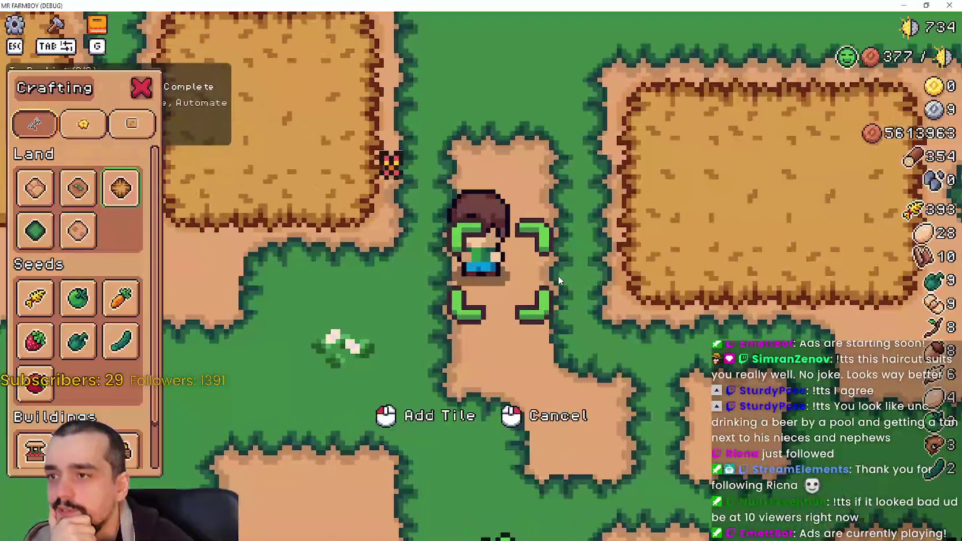
scroll(557, 265, "down", 1)
scroll(554, 261, "down", 2)
scroll(555, 261, "down", 1)
scroll(554, 266, "down", 1)
scroll(555, 266, "down", 2)
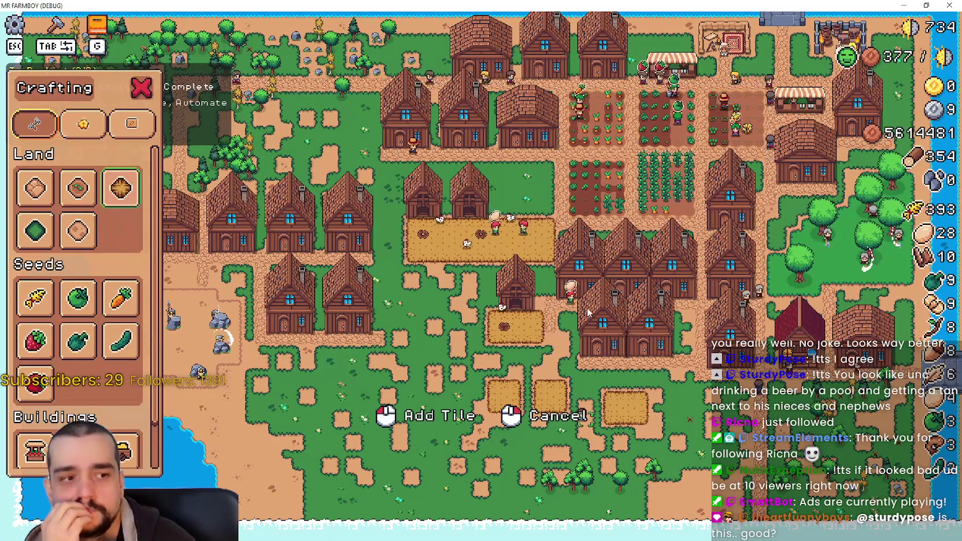
scroll(589, 312, "up", 3)
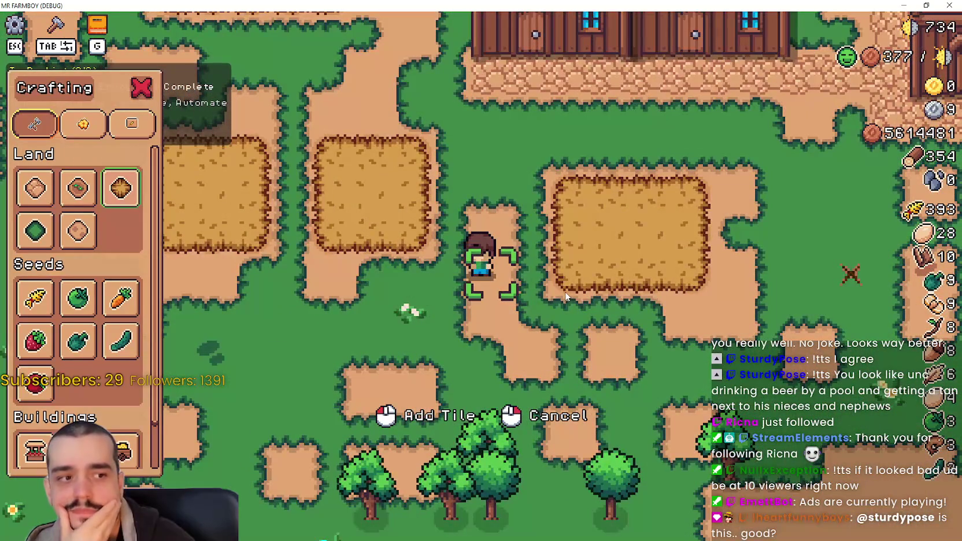
scroll(560, 289, "down", 2)
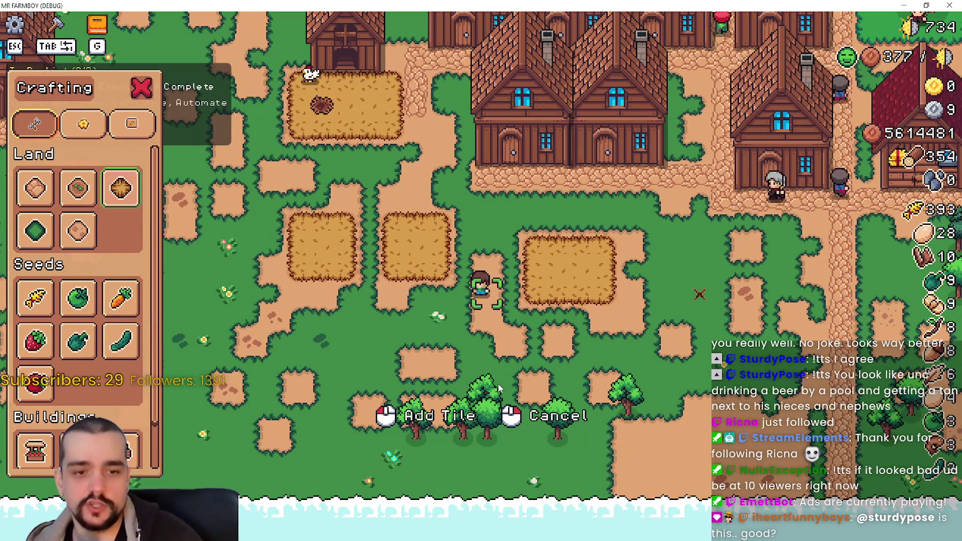
Walk north past the houses and fields, then east to the chicken pen.
key("w")
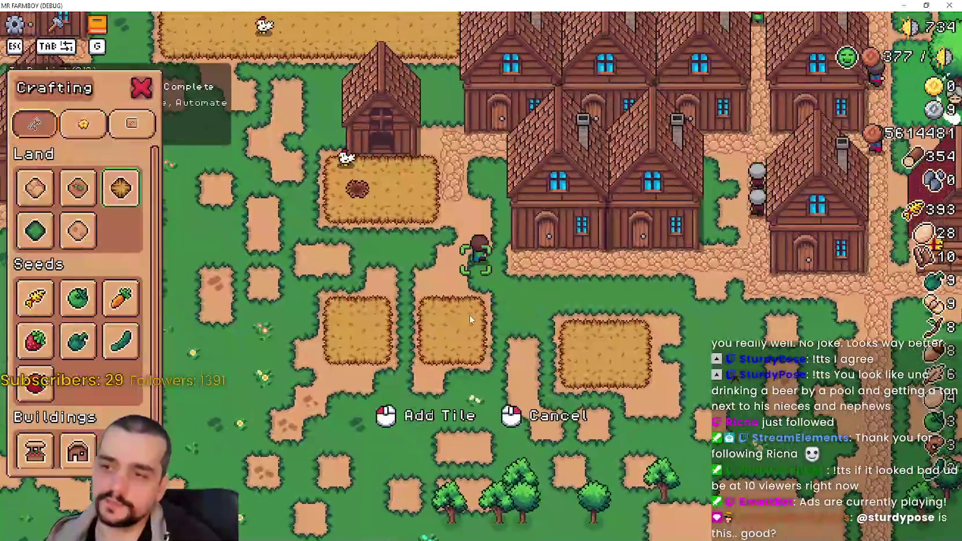
key("w")
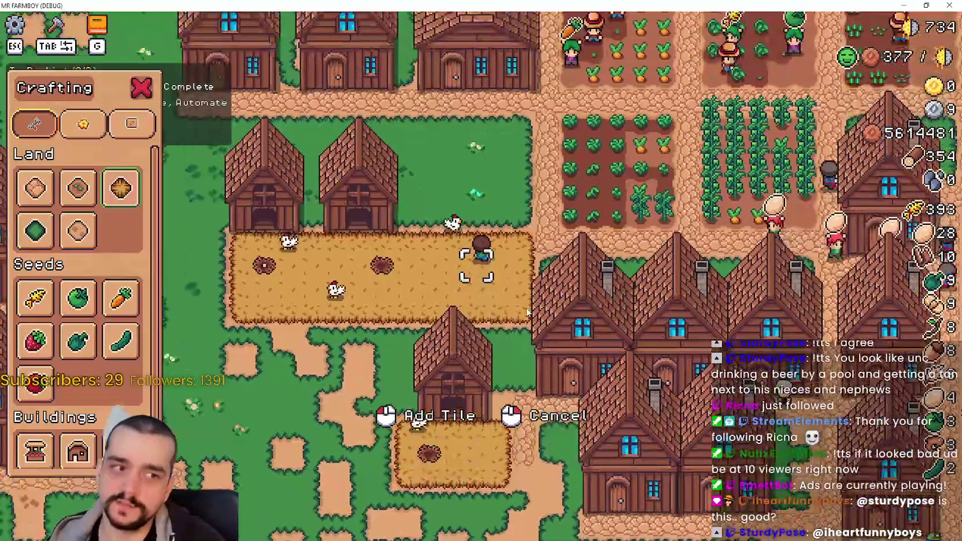
key("d")
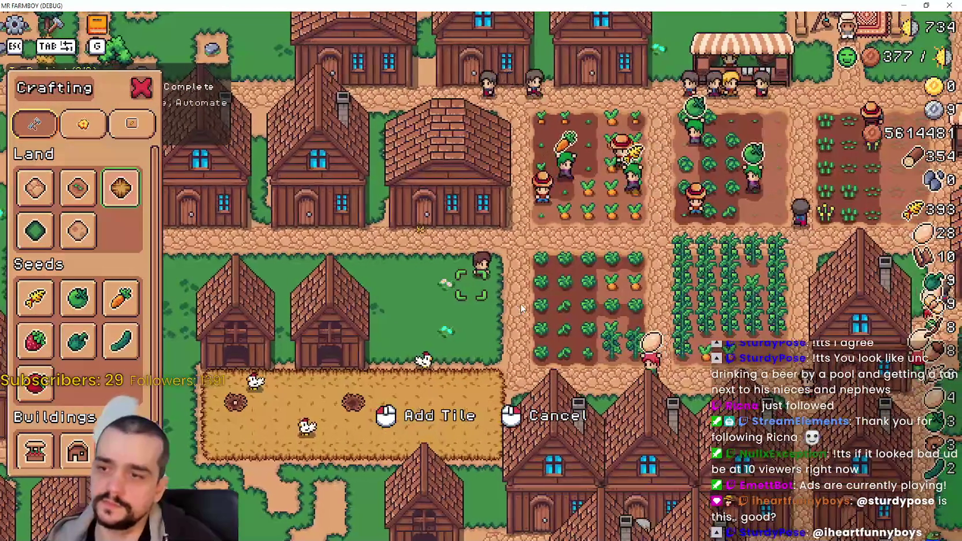
key("s")
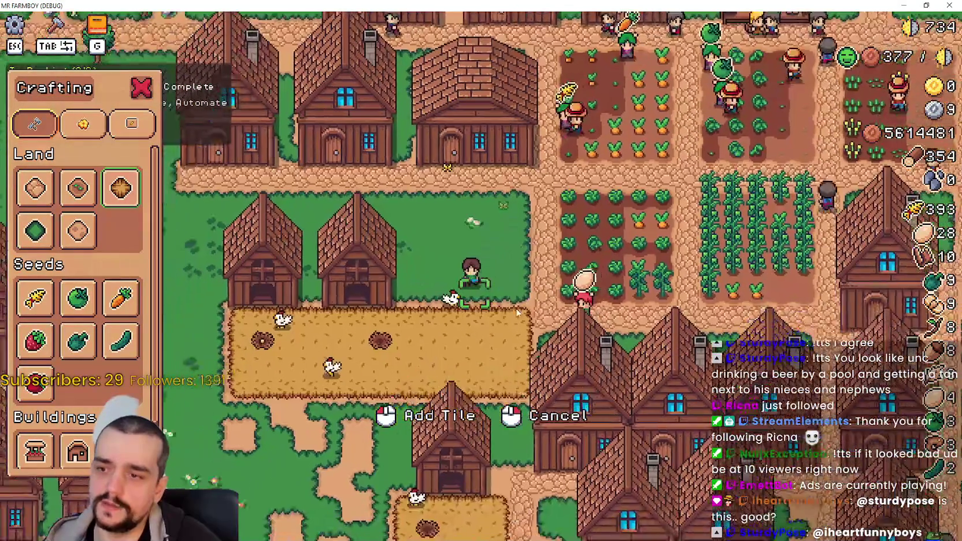
scroll(501, 273, "up", 3)
scroll(502, 273, "down", 3)
key("a")
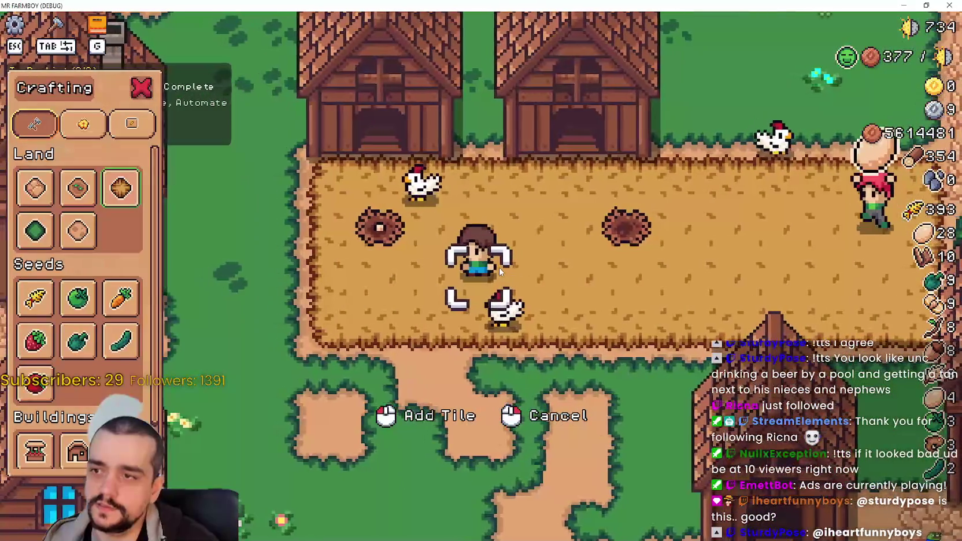
key("w")
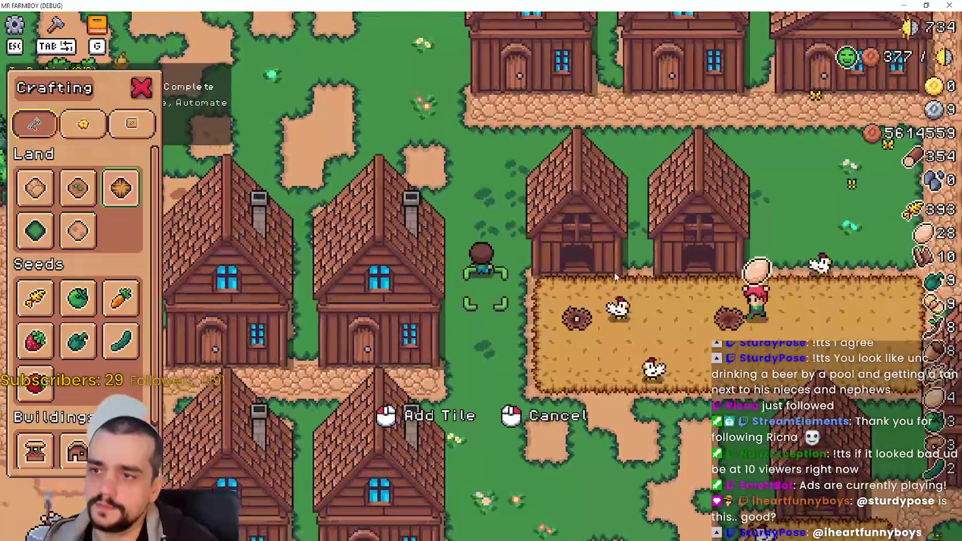
scroll(541, 270, "down", 3)
key("a")
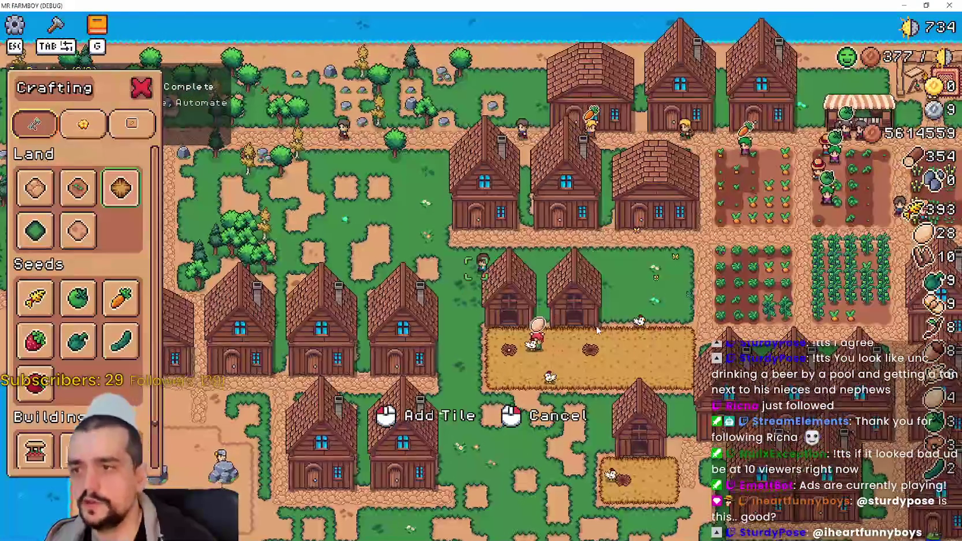
scroll(606, 343, "up", 3)
key("d")
key("s")
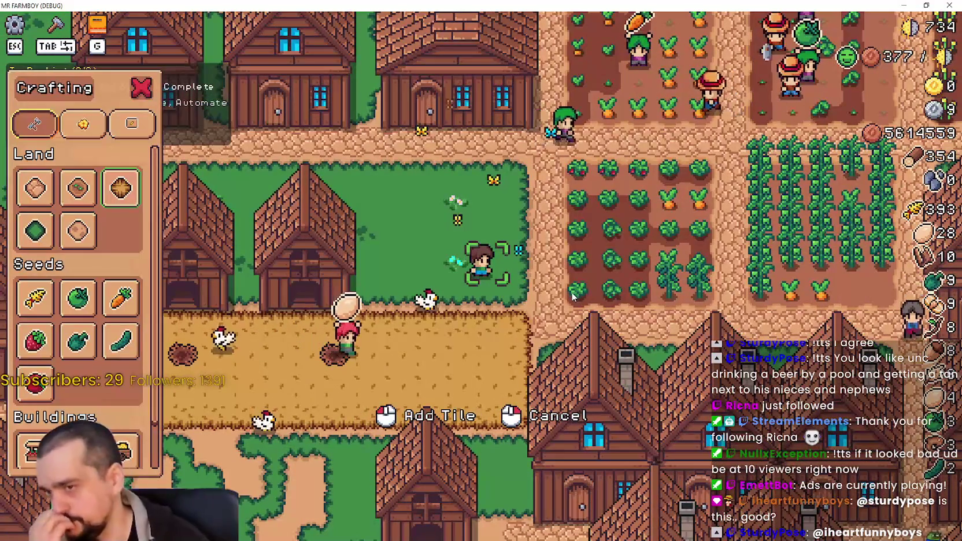
Walk south along the dirt paths past the small chicken pen, then back north.
key("s")
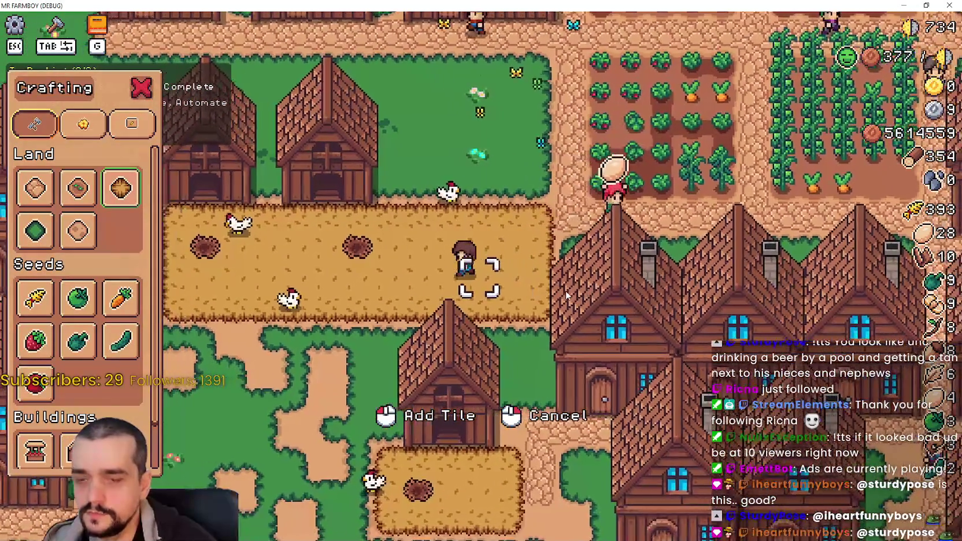
key("s")
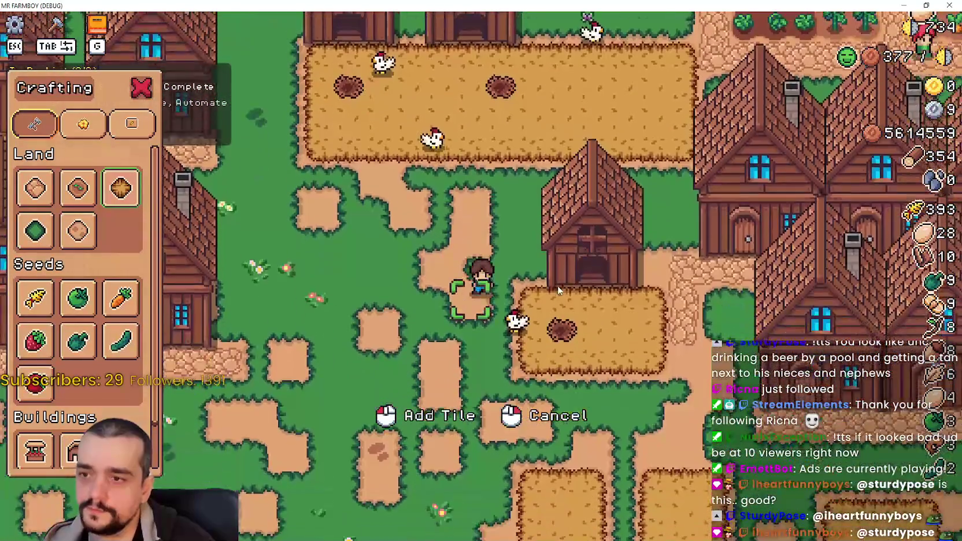
key("s")
key("d")
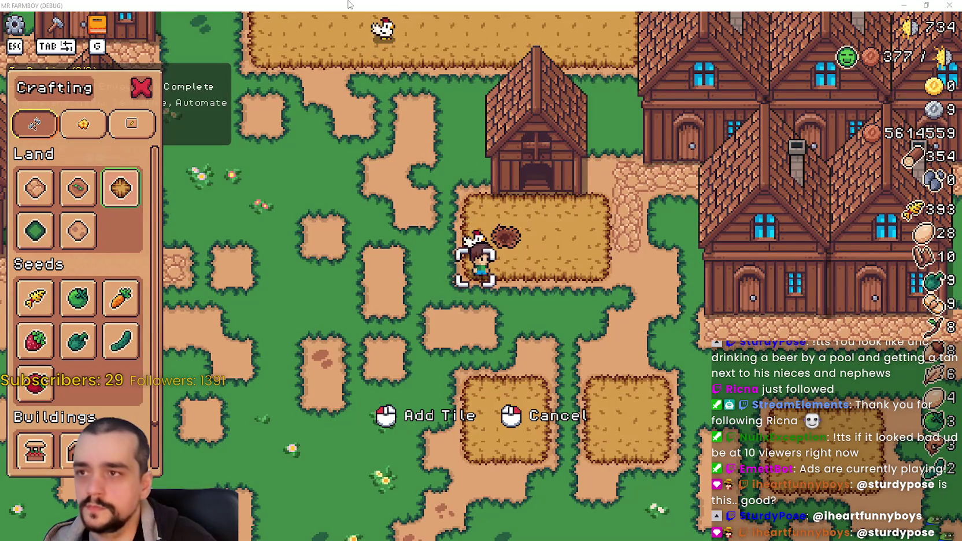
scroll(606, 326, "down", 2)
key("d")
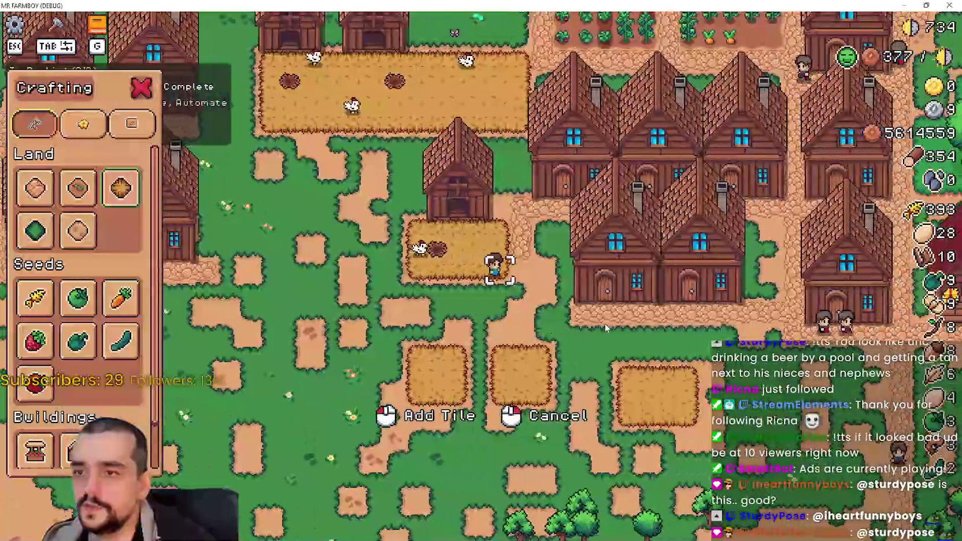
key("d")
key("s")
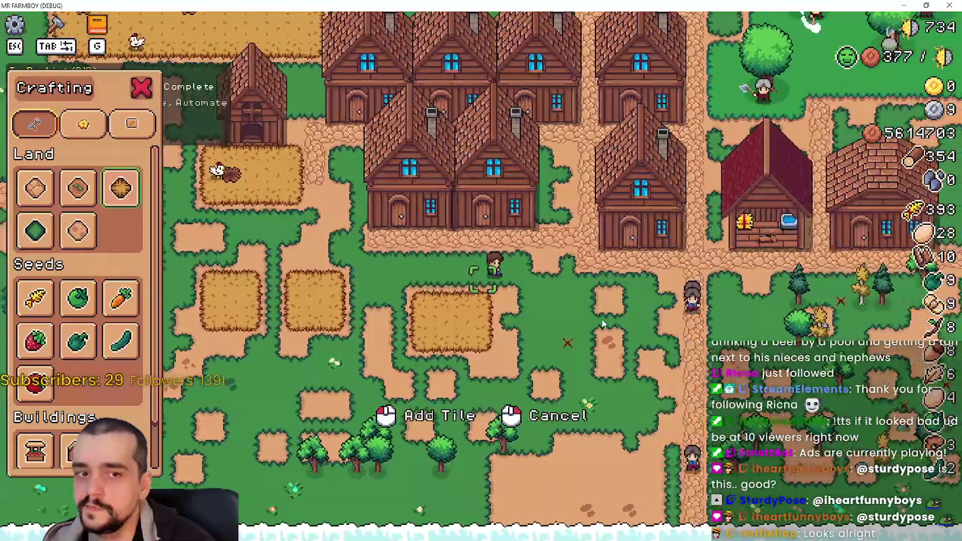
key("a")
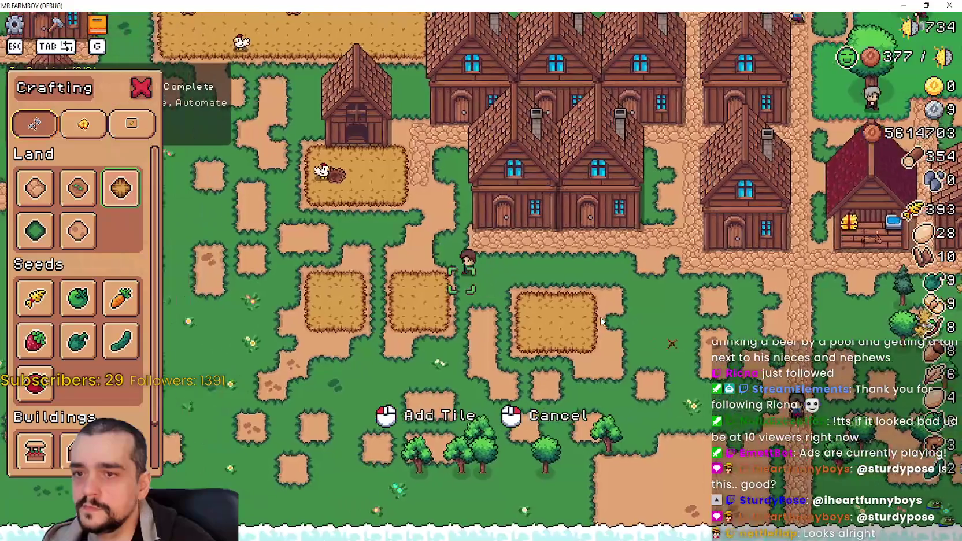
key("w")
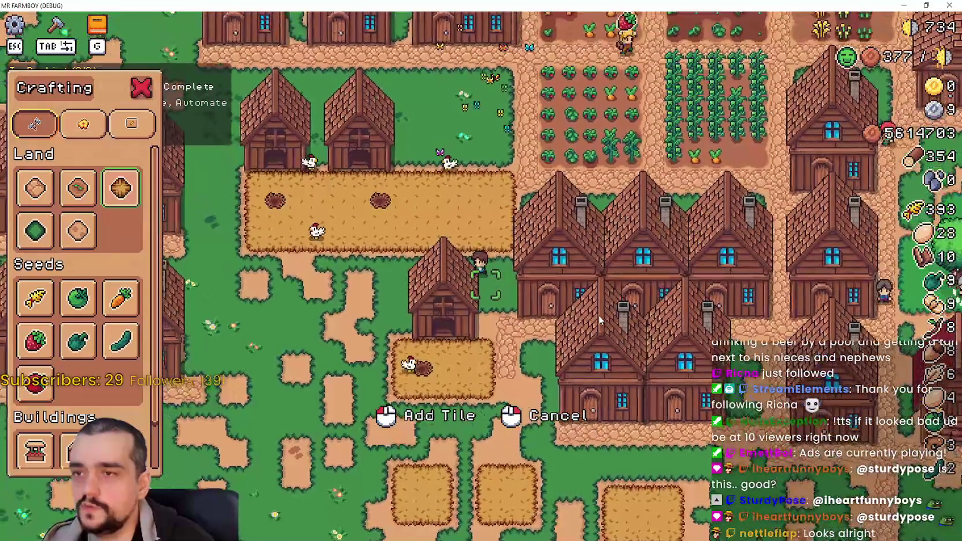
key("w")
Close Crafting, walk down into the chicken yard, and reopen the Crafting menu.
key("Tab")
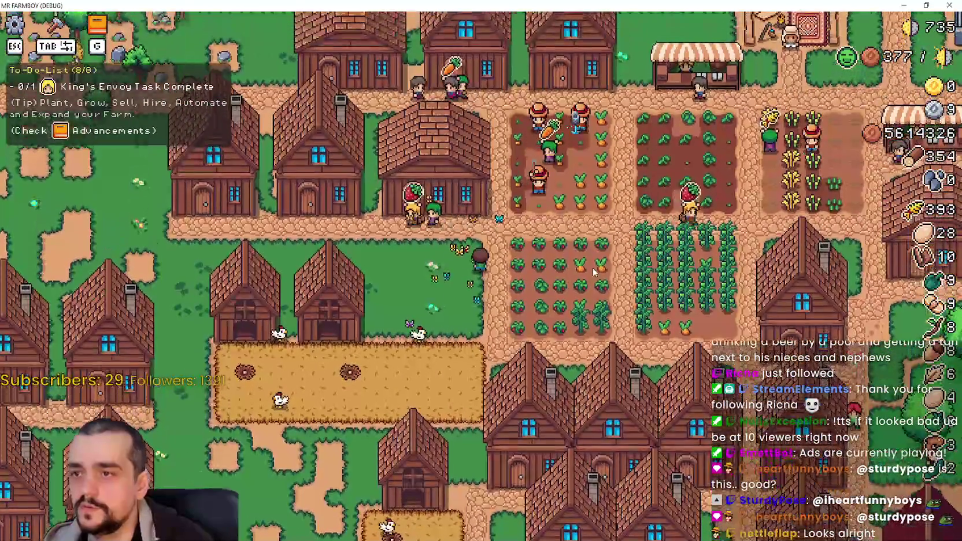
key("d")
key("s")
key("d")
key("a")
key("s")
key("a")
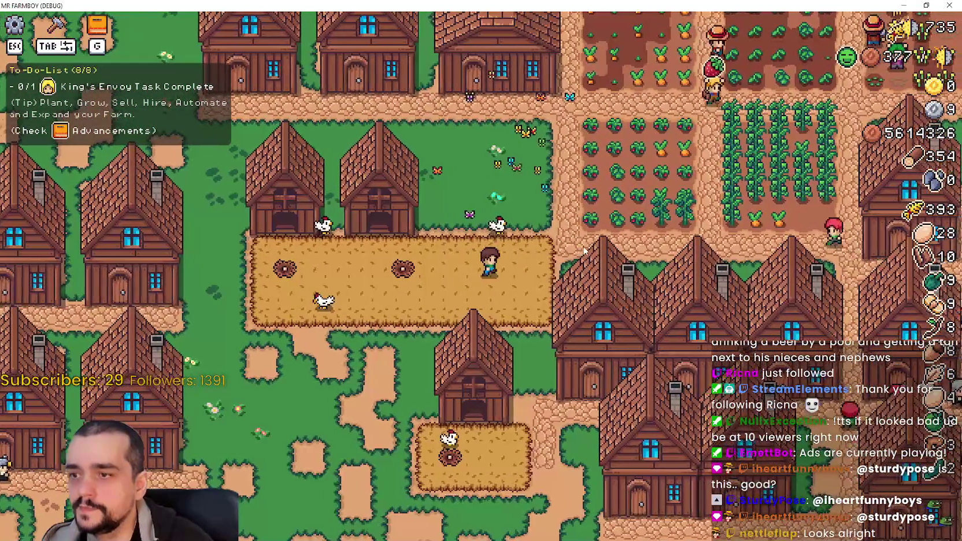
key("s")
key("a")
key("Tab")
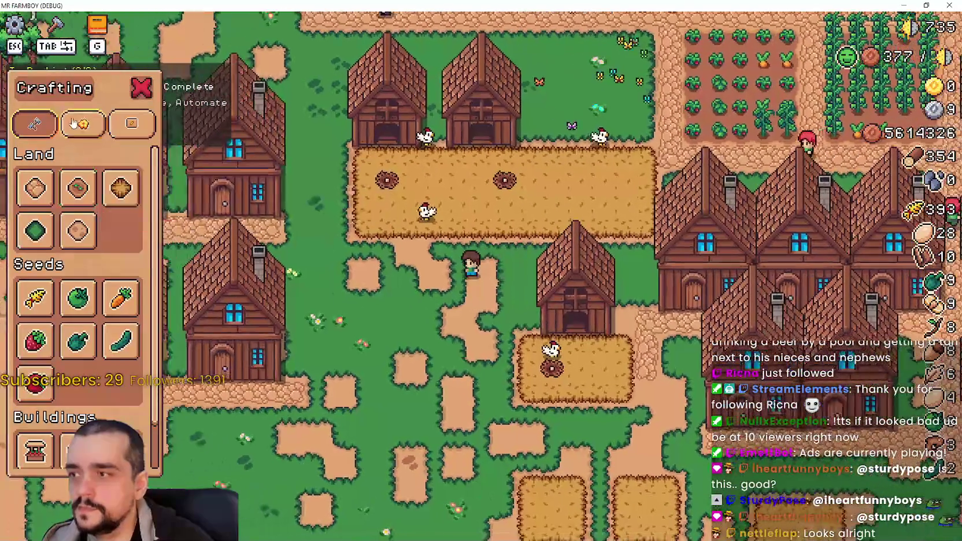
Choose Wood Fence from Decorations and fence the pen's left side.
left_click(71, 124)
left_click(34, 188)
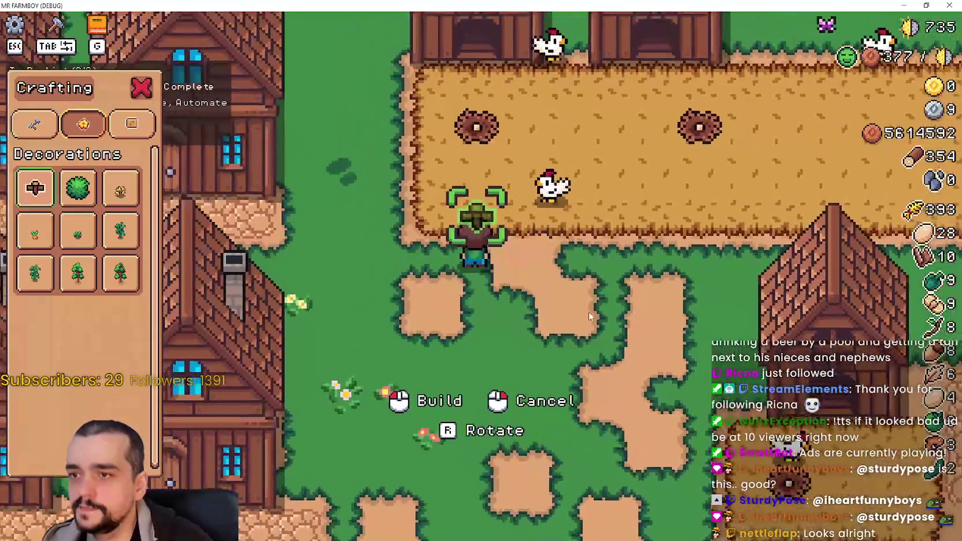
key("w")
key("a")
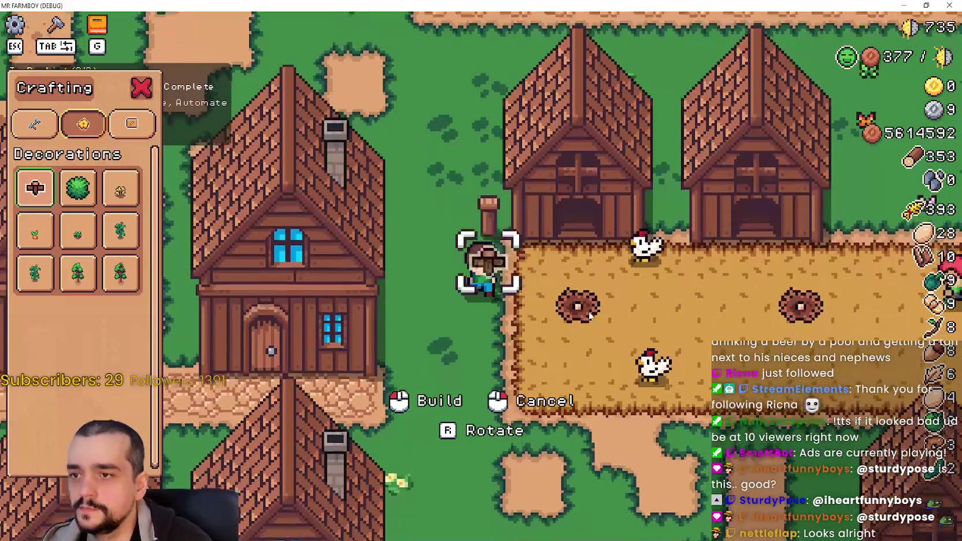
key("s")
left_click(588, 311)
left_click(589, 311)
left_click(588, 311)
left_click(588, 311)
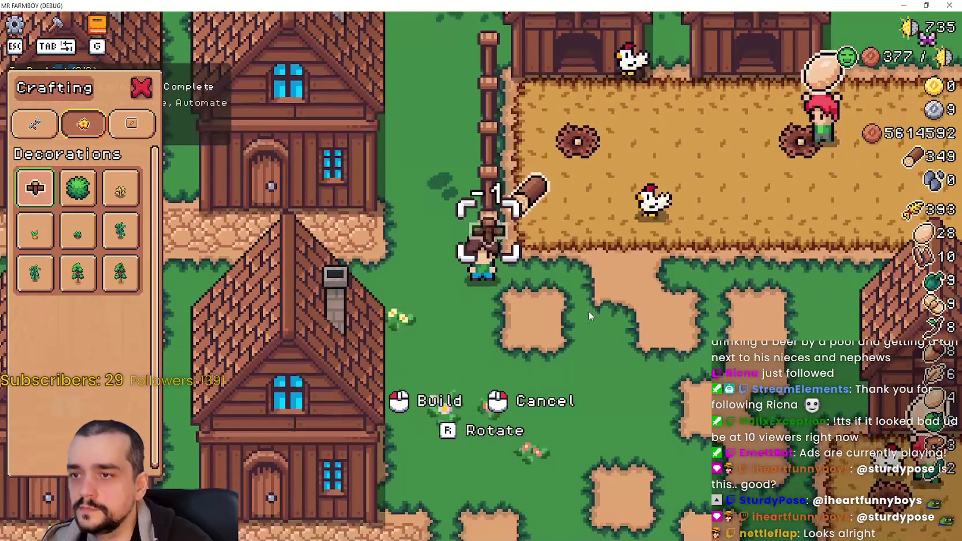
Build fence pieces eastward along the yard's bottom edge.
key("s")
key("d")
left_click(589, 311)
left_click(589, 311)
left_click(589, 311)
key("d")
left_click(588, 311)
left_click(588, 311)
left_click(588, 314)
Reposition the farmer and extend the fence further east along the pen's bottom.
key("a")
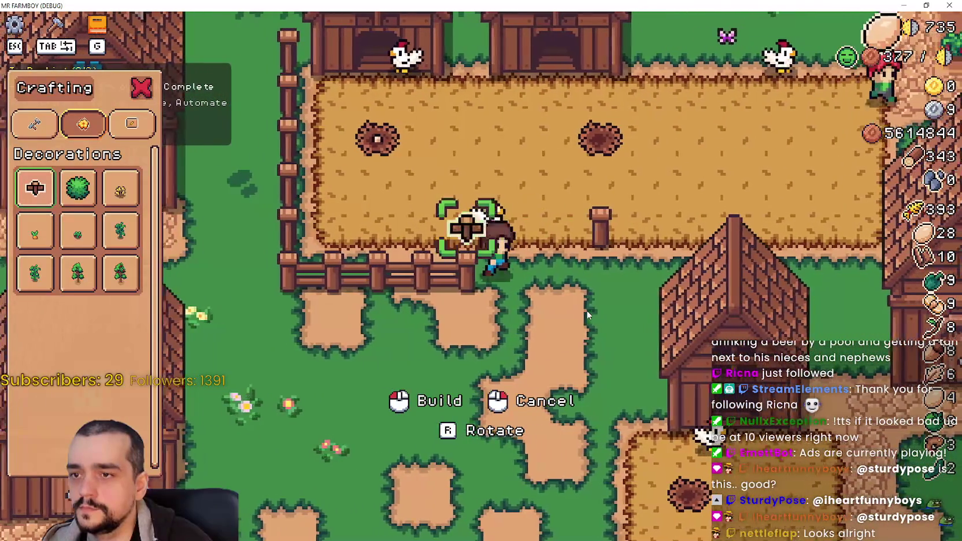
key("d")
key("a")
key("s")
key("d")
left_click(583, 309)
left_click(584, 309)
left_click(583, 309)
left_click(583, 309)
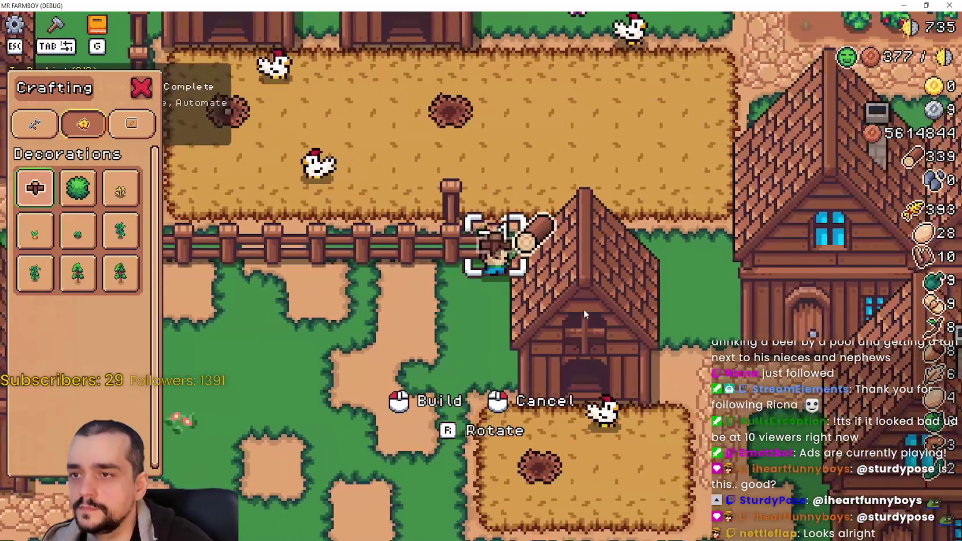
Walk west along the fence, switch crafting to land and seeds, and head to the fence corner.
key("a")
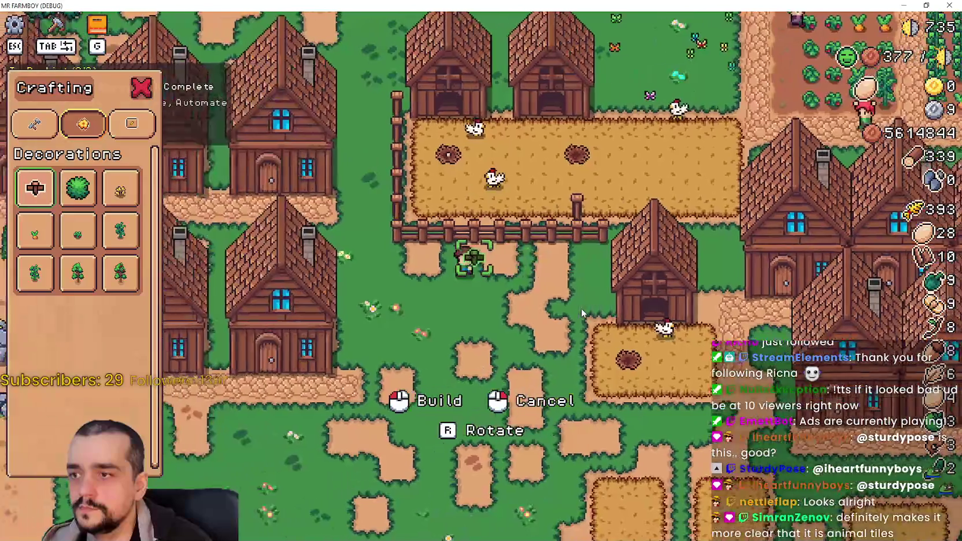
key("a")
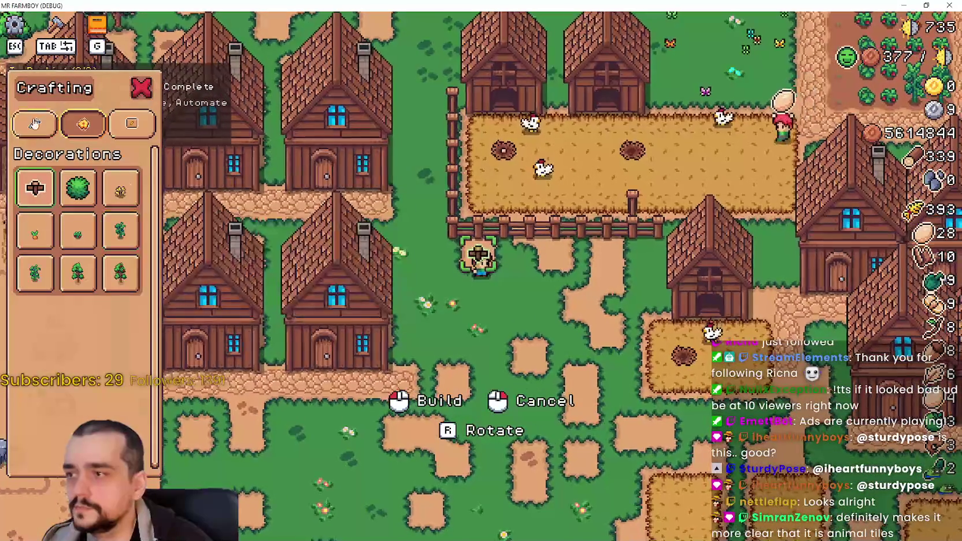
left_click(35, 123)
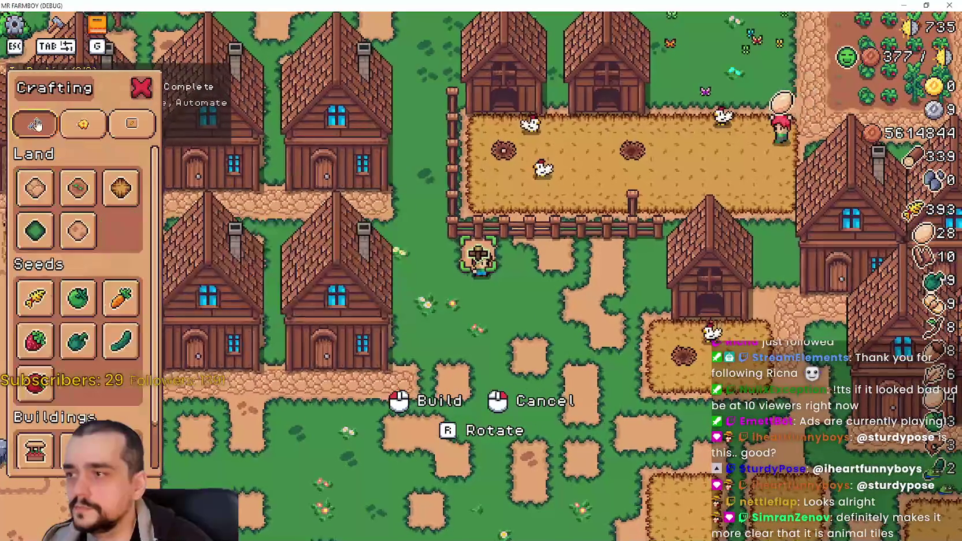
key("w")
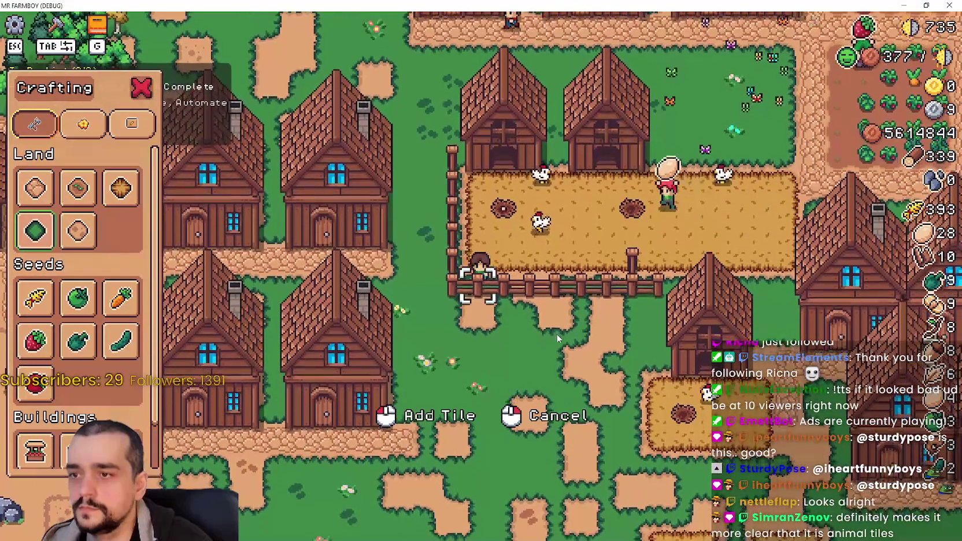
key("d")
key("d")
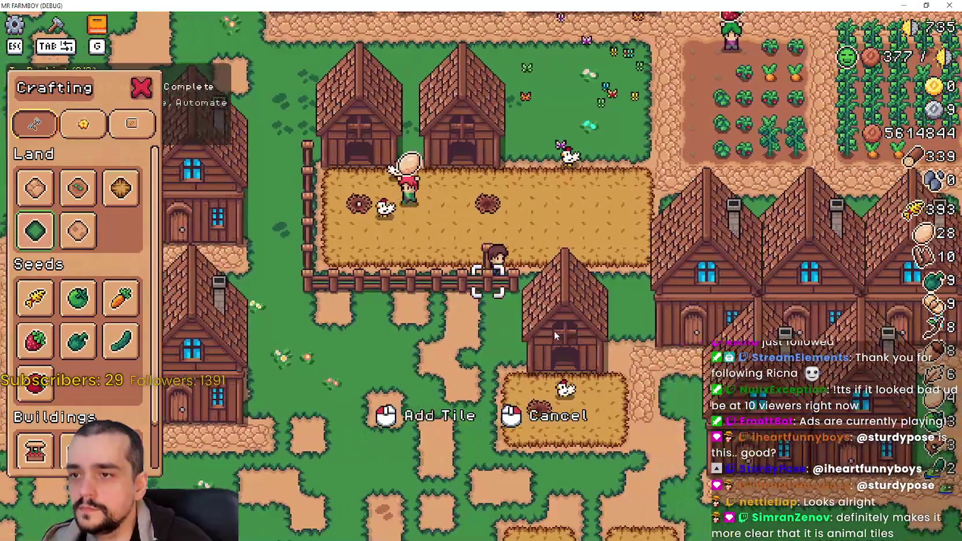
In move mode, pick up the pen's fence piece and place it at the pen corner.
key("Tab")
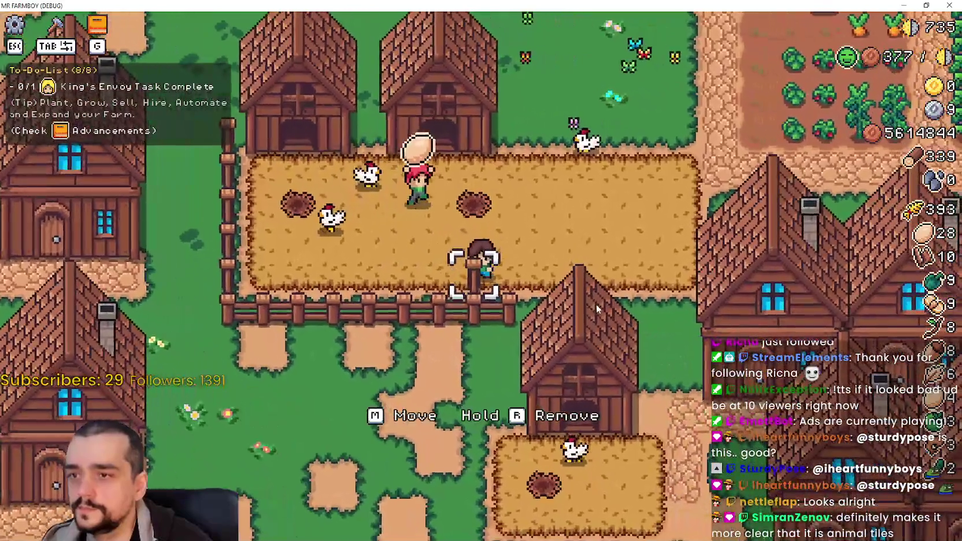
key("d")
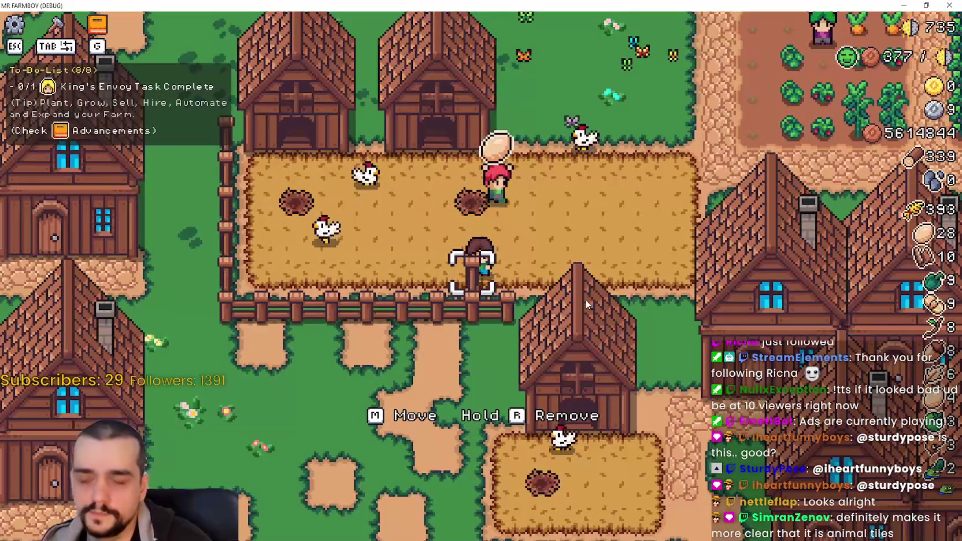
key("m")
key("d")
key("s")
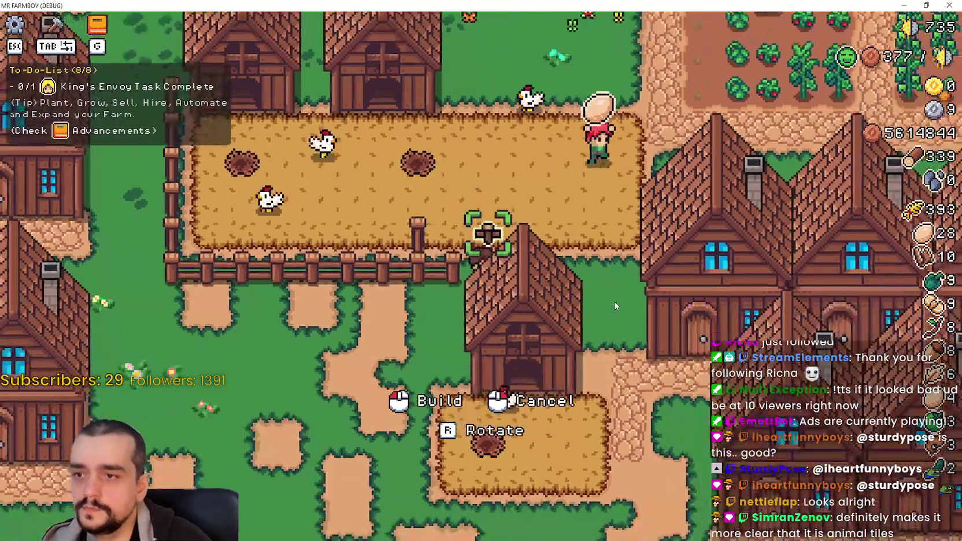
key("w")
key("a")
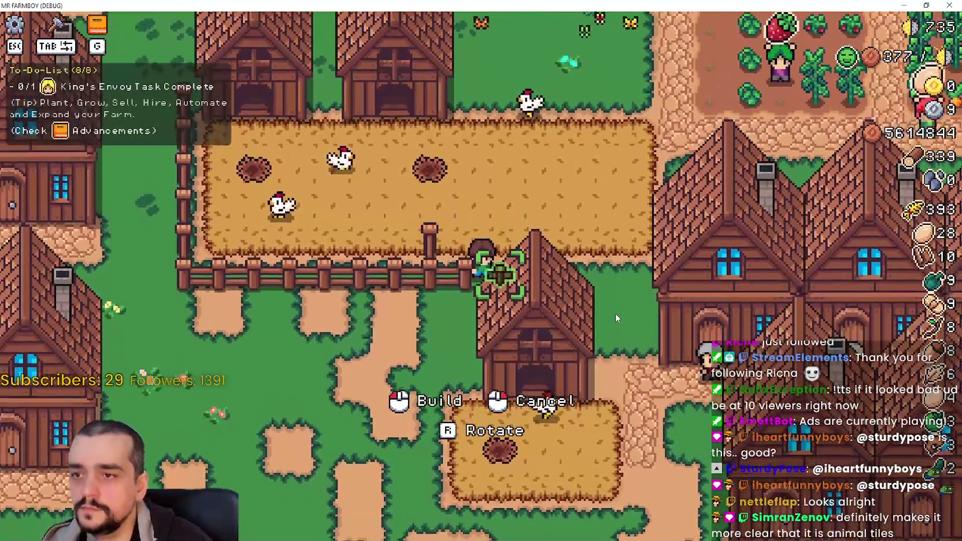
left_click(614, 313)
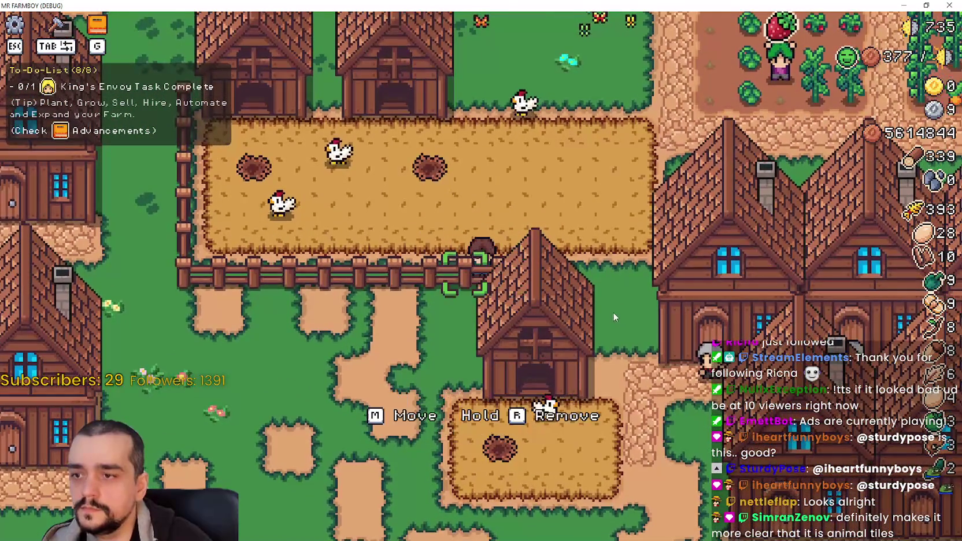
Walk around the farm, browse the land-tile crafting list, then return to Aseprite.
key("d")
scroll(601, 304, "down", 3)
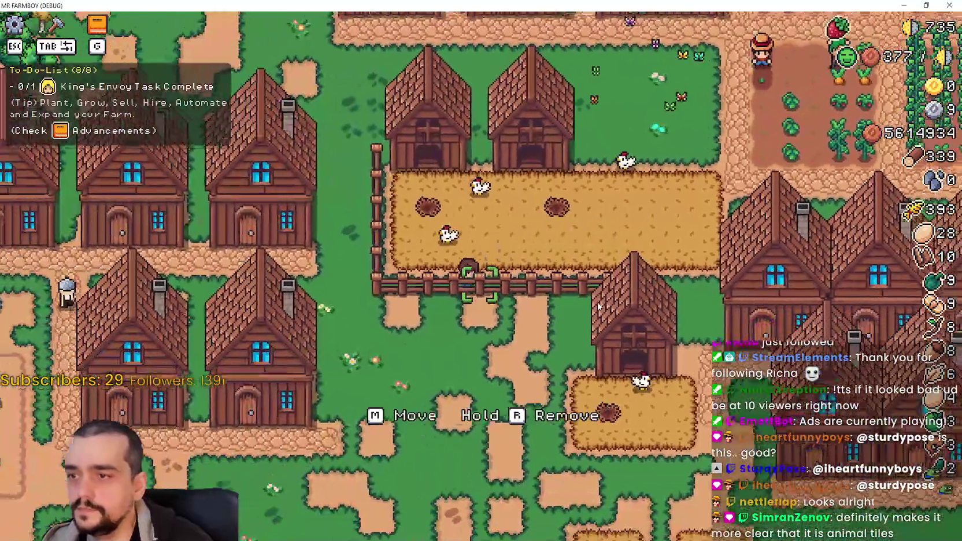
key("s")
key("a")
key("Tab")
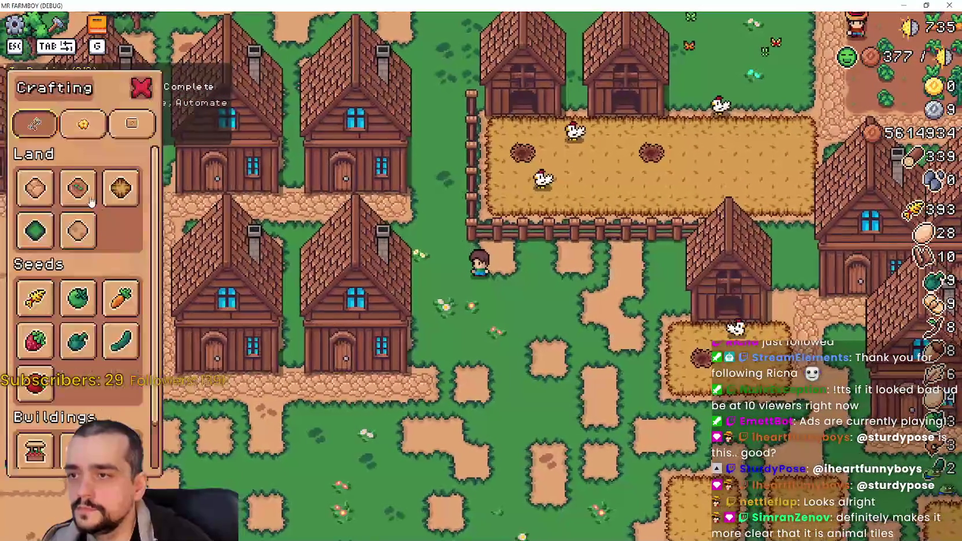
key("d")
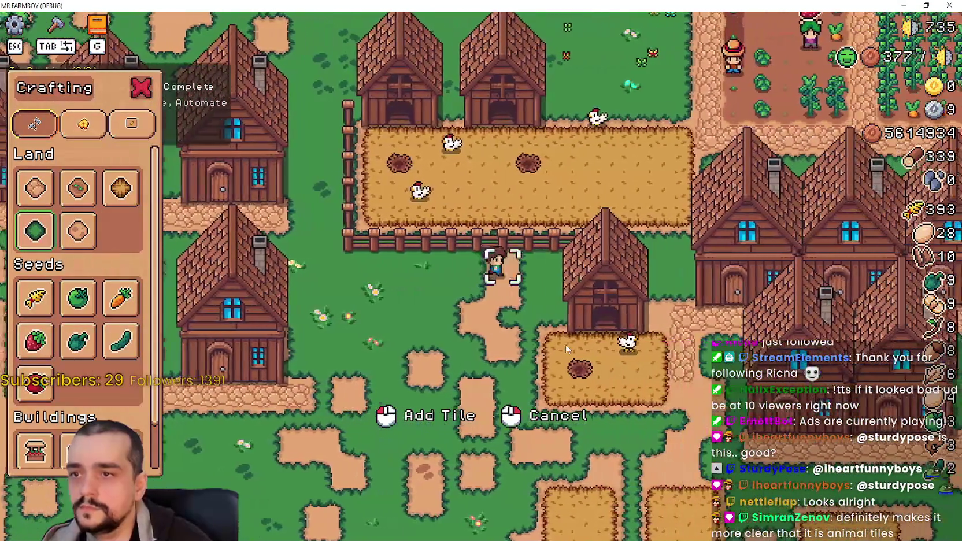
key("a")
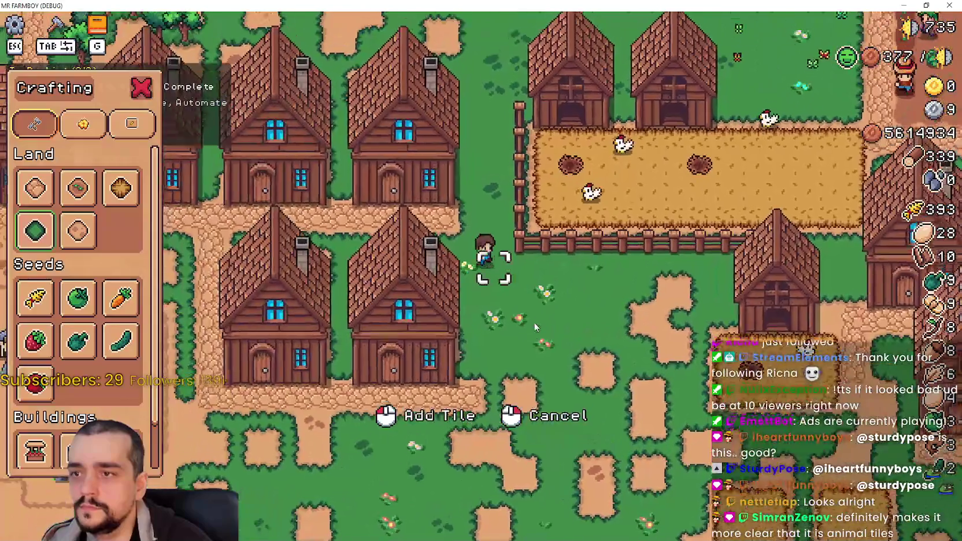
key("Tab")
key("w")
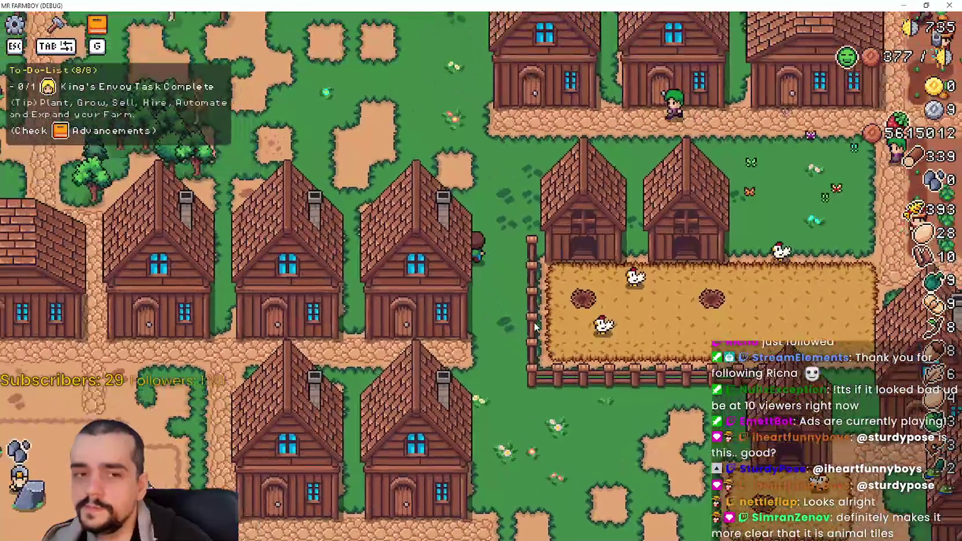
key("s")
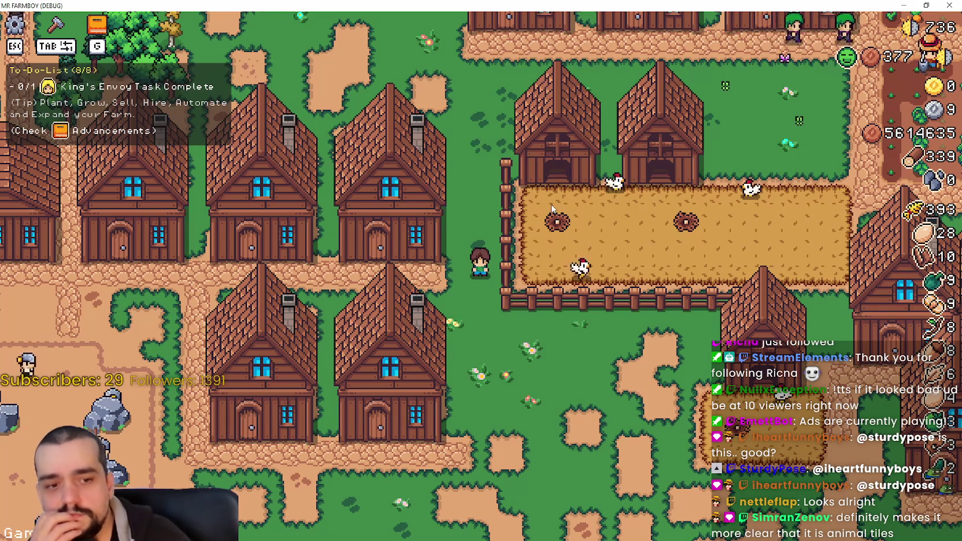
scroll(560, 213, "up", 2)
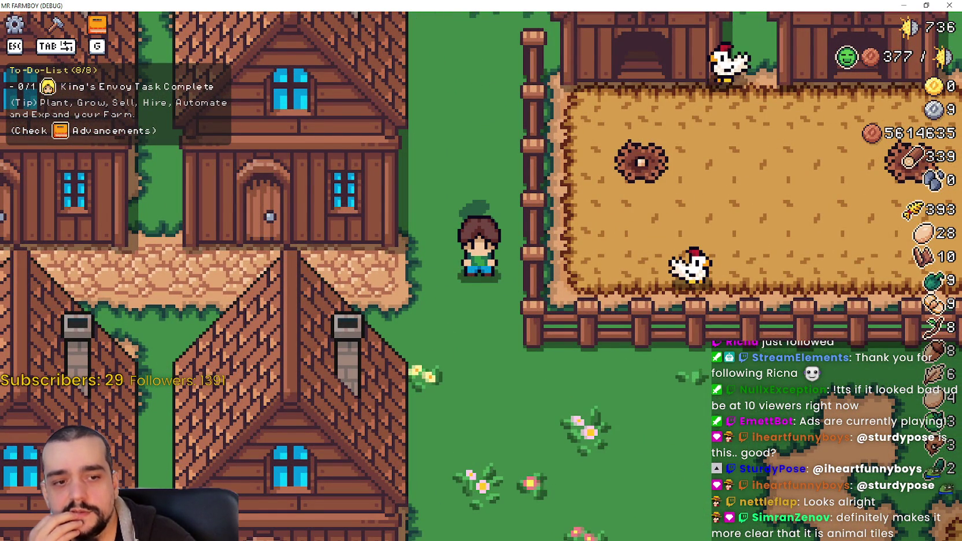
key("alt+Tab")
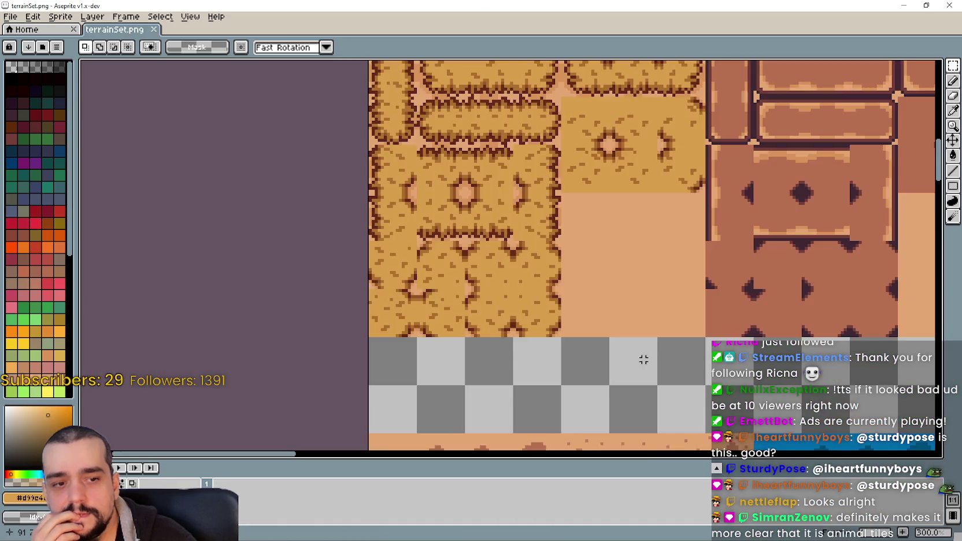
Zoom and pan around terrainSet.png to survey the whole tileset.
scroll(775, 370, "down", 2)
scroll(358, 350, "up", 2)
scroll(358, 351, "up", 2)
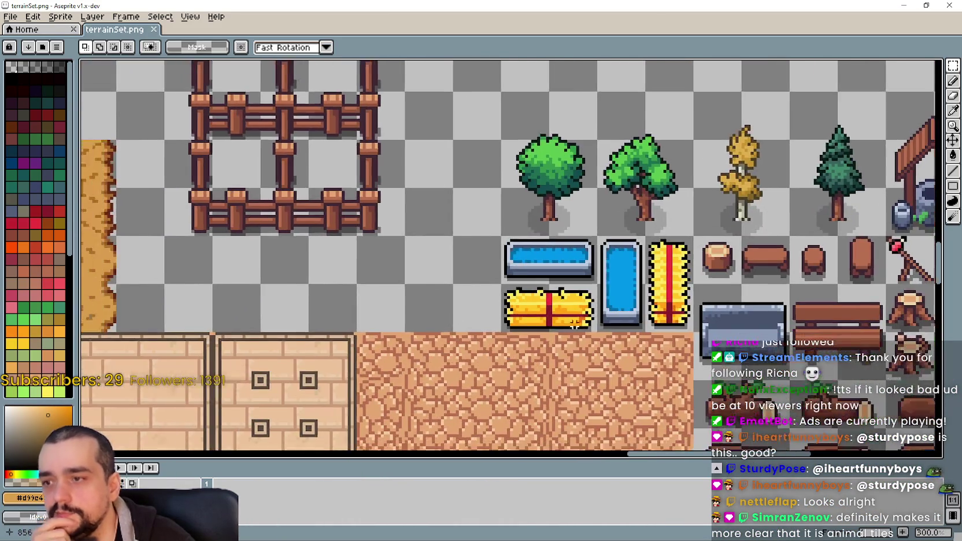
left_click_drag(252, 365, 604, 352)
scroll(597, 357, "down", 1)
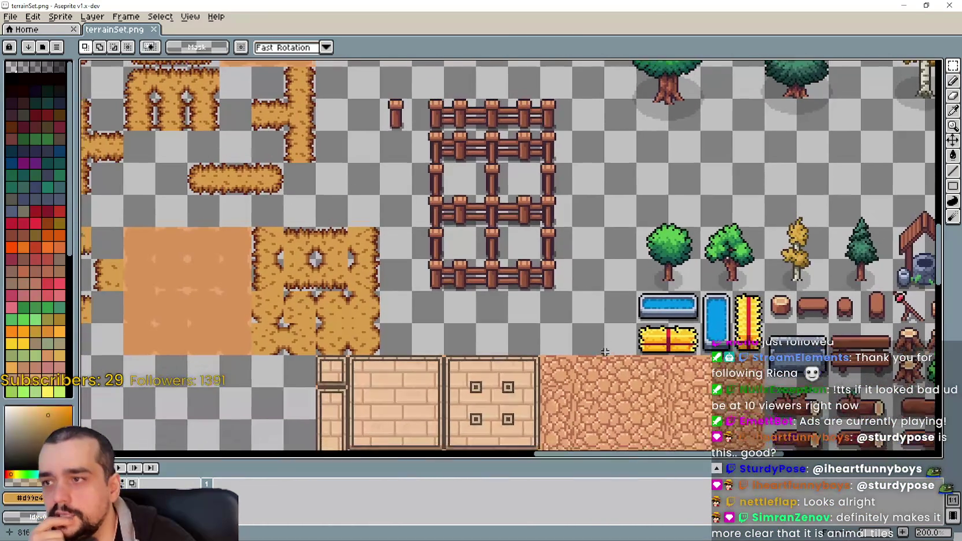
scroll(691, 347, "up", 2)
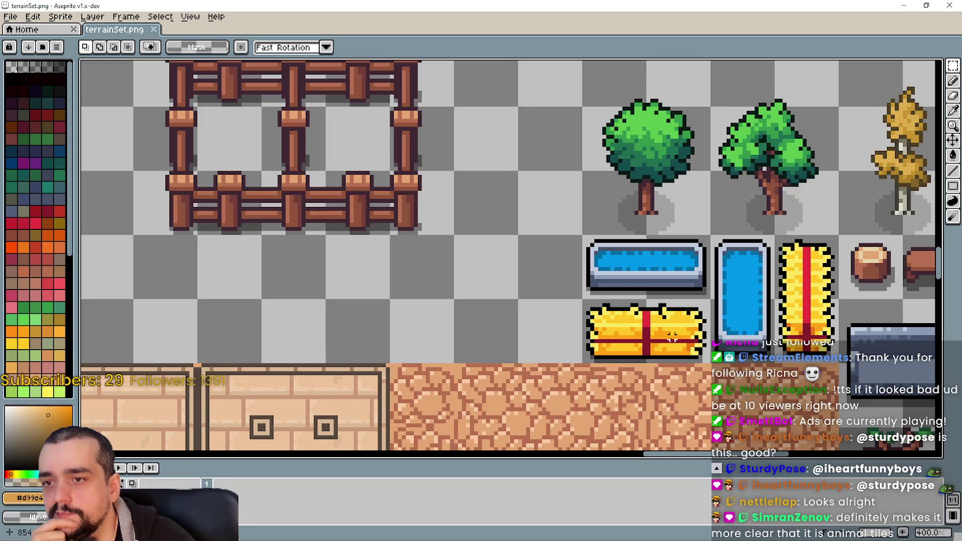
scroll(672, 337, "down", 1)
scroll(211, 296, "down", 1)
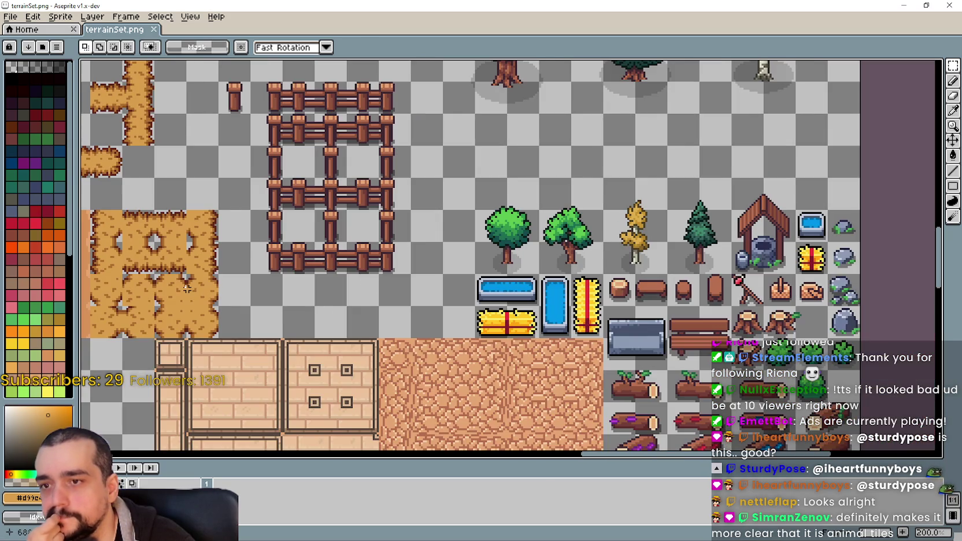
scroll(559, 330, "up", 3)
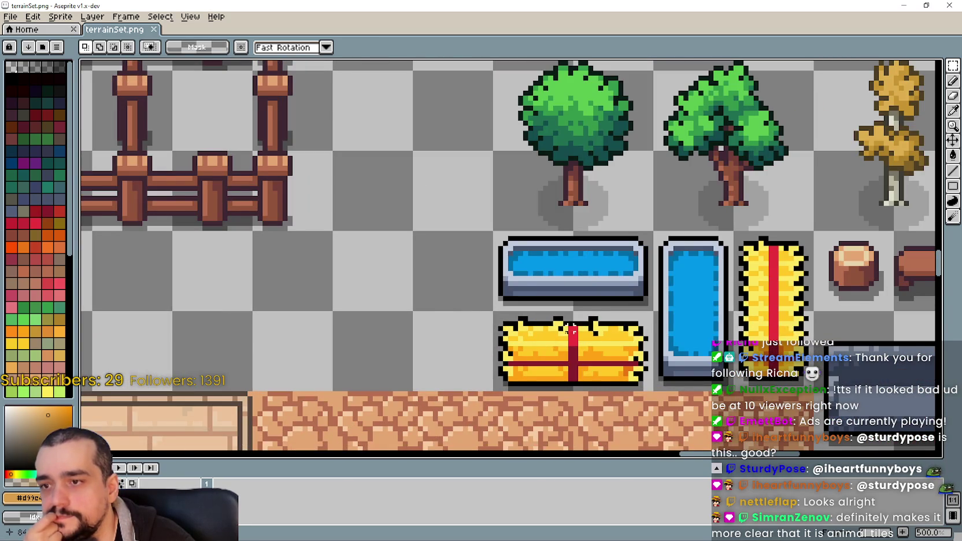
scroll(607, 348, "down", 1)
scroll(603, 386, "down", 2)
scroll(551, 343, "up", 1)
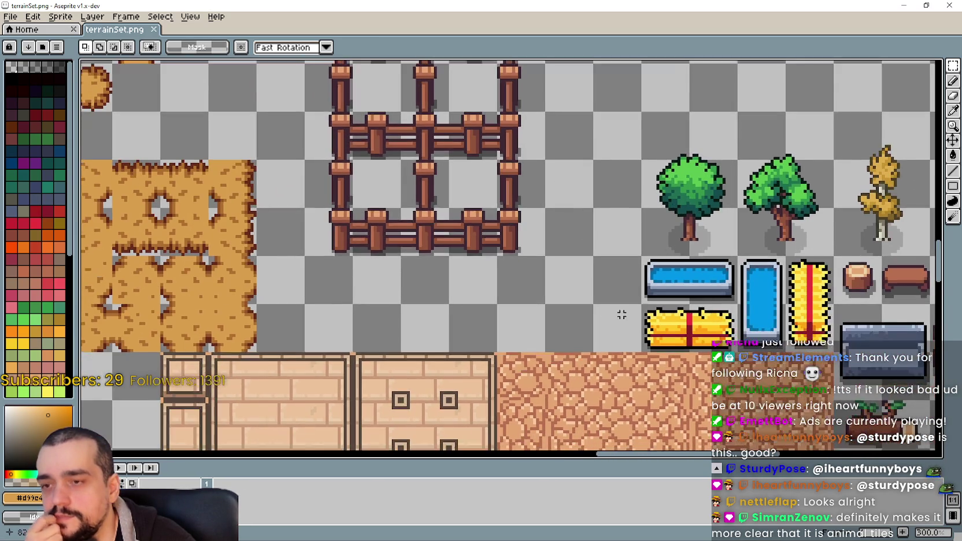
scroll(198, 256, "down", 2)
scroll(571, 370, "up", 1)
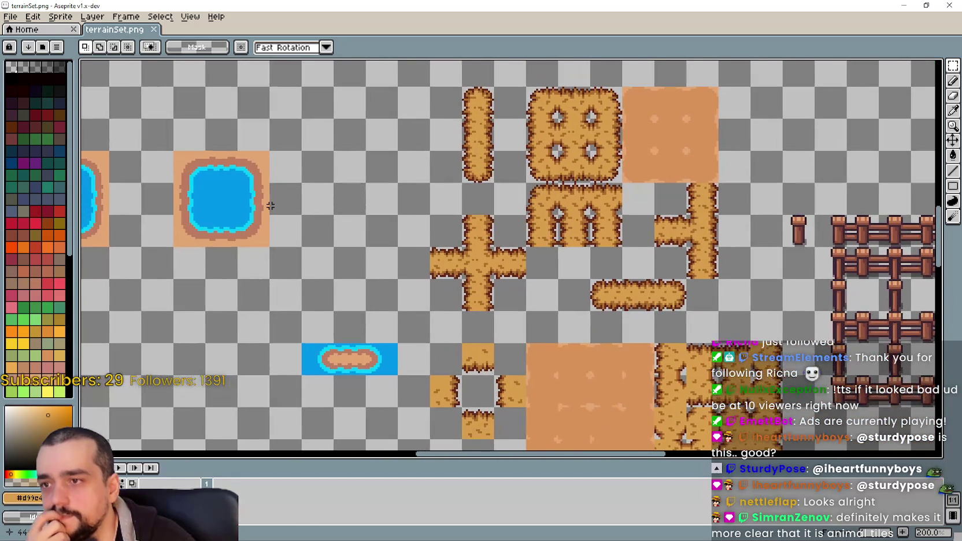
Shift the view toward the path tiles and adjust the zoom on them.
mouse_move(276, 198)
left_mouse_down()
mouse_move(232, 183)
mouse_move(294, 332)
left_mouse_up()
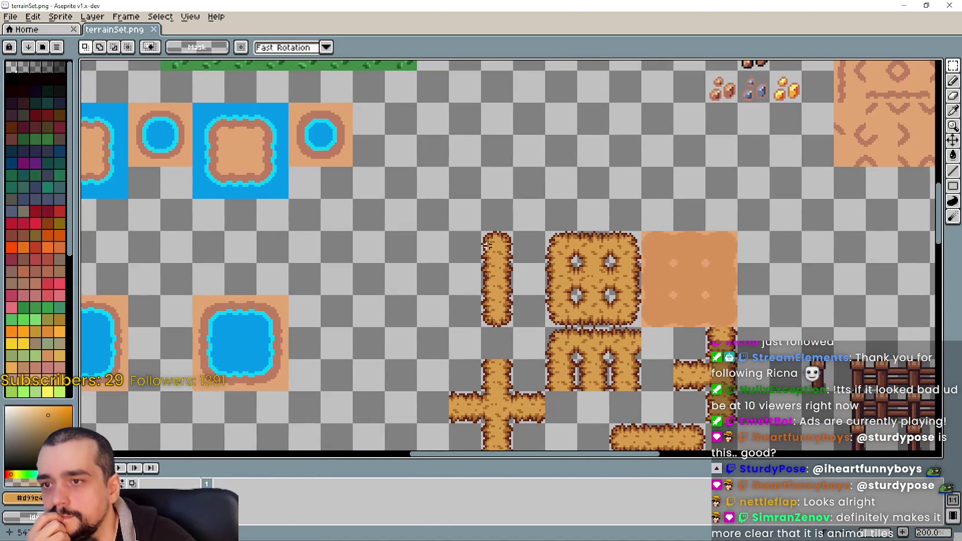
scroll(586, 215, "up", 1)
scroll(440, 268, "down", 1)
scroll(524, 320, "up", 2)
scroll(476, 275, "up", 1)
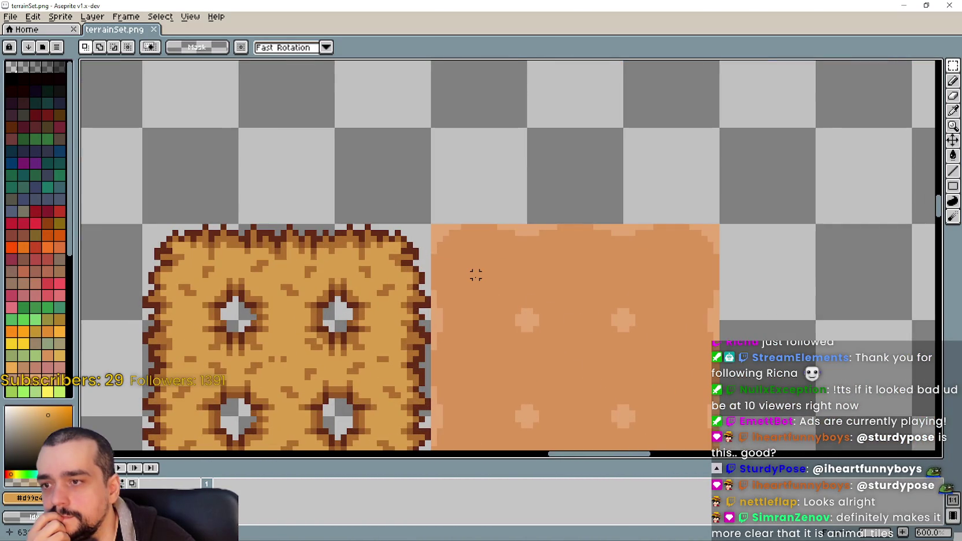
scroll(476, 275, "down", 1)
scroll(475, 277, "down", 2)
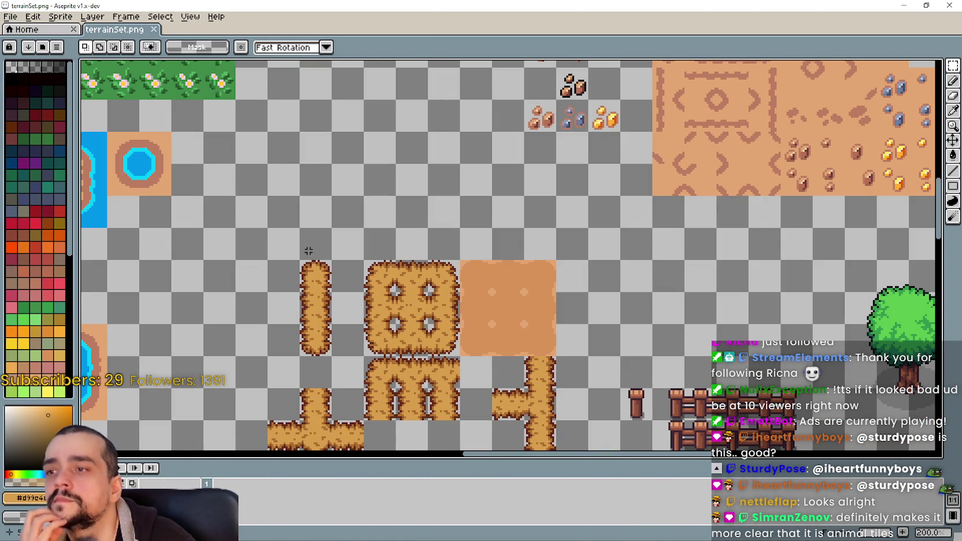
scroll(283, 224, "down", 2)
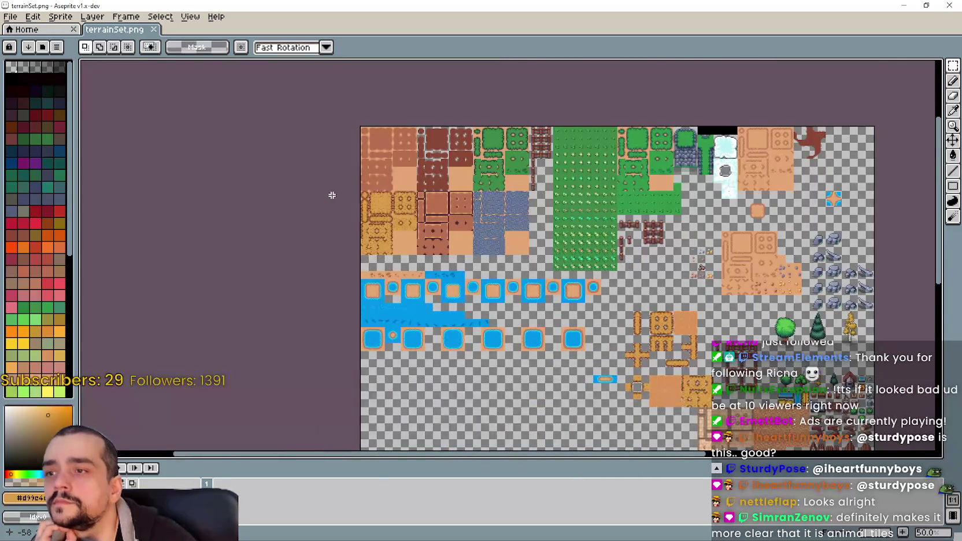
scroll(329, 198, "up", 1)
Zoom in on the dirt and path tiles and start marquee-selecting the yellow dirt-path block.
mouse_move(370, 133)
left_mouse_down()
mouse_move(380, 139)
mouse_move(325, 185)
left_mouse_up()
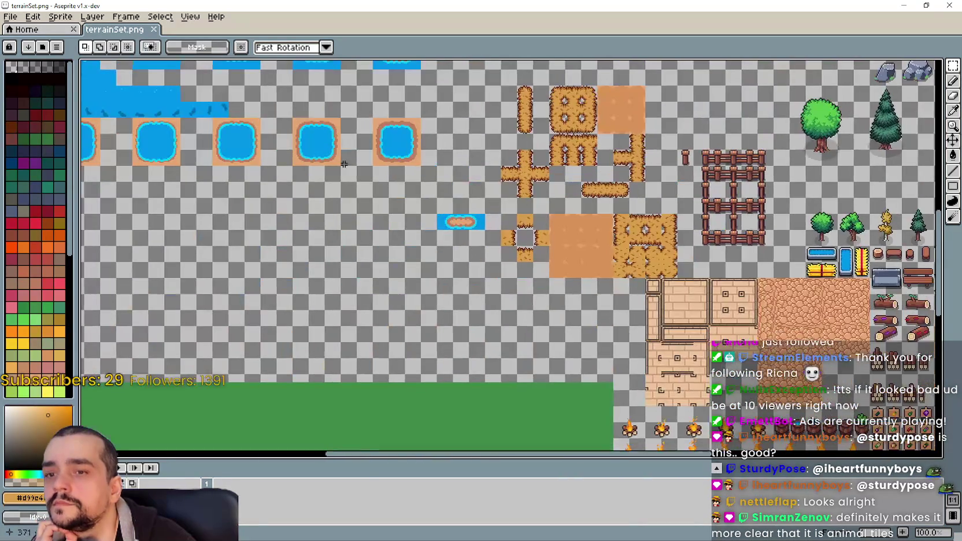
scroll(325, 185, "up", 1)
scroll(358, 184, "up", 1)
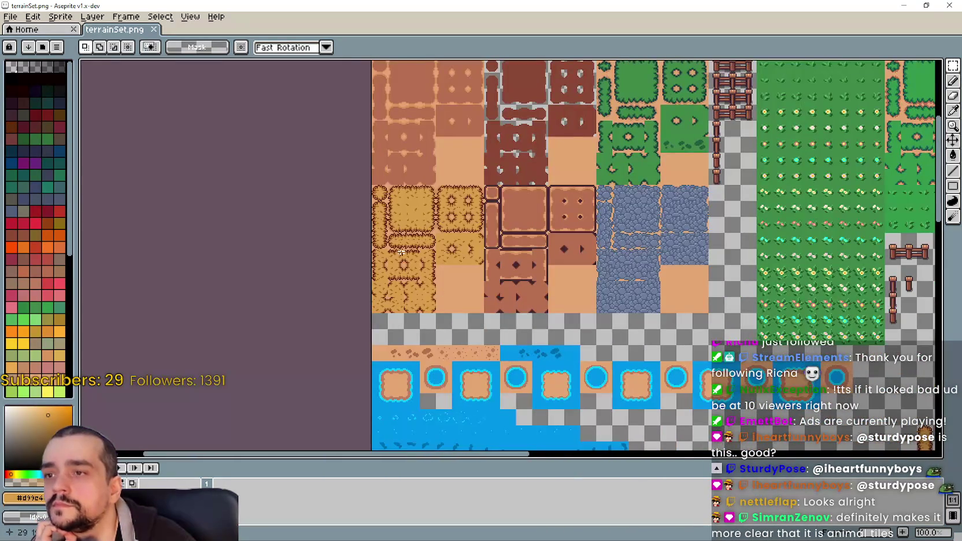
scroll(399, 182, "up", 1)
scroll(554, 164, "up", 2)
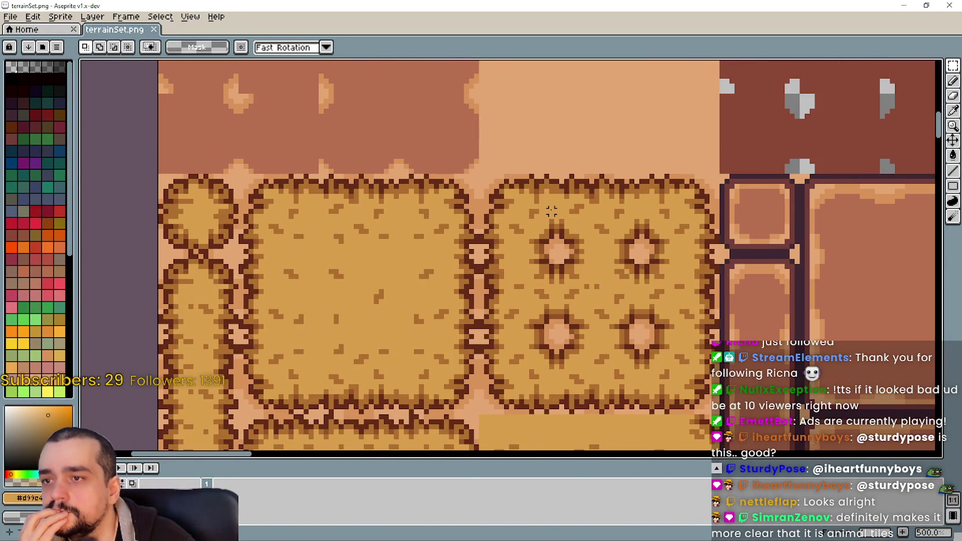
scroll(551, 211, "down", 1)
scroll(555, 208, "right", 3)
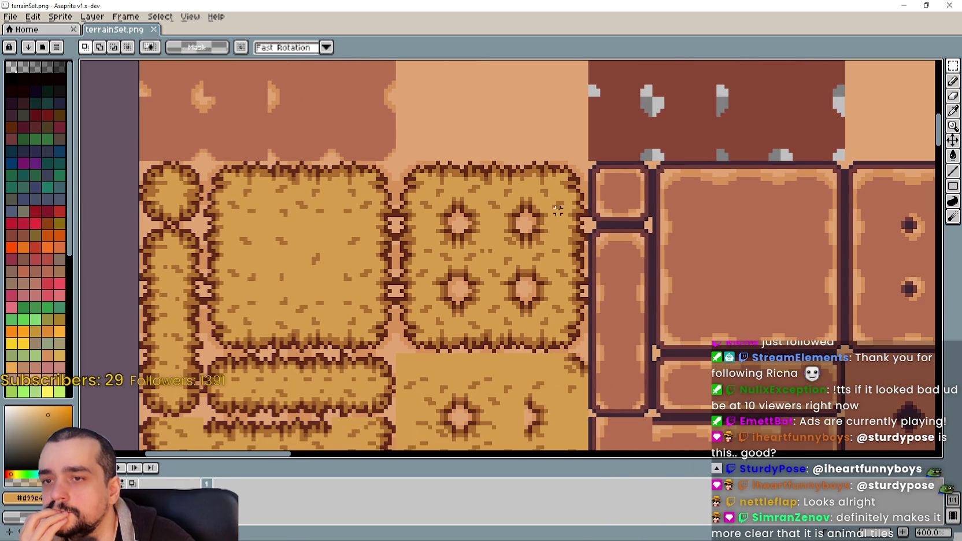
scroll(490, 215, "left", 2)
scroll(244, 139, "down", 1)
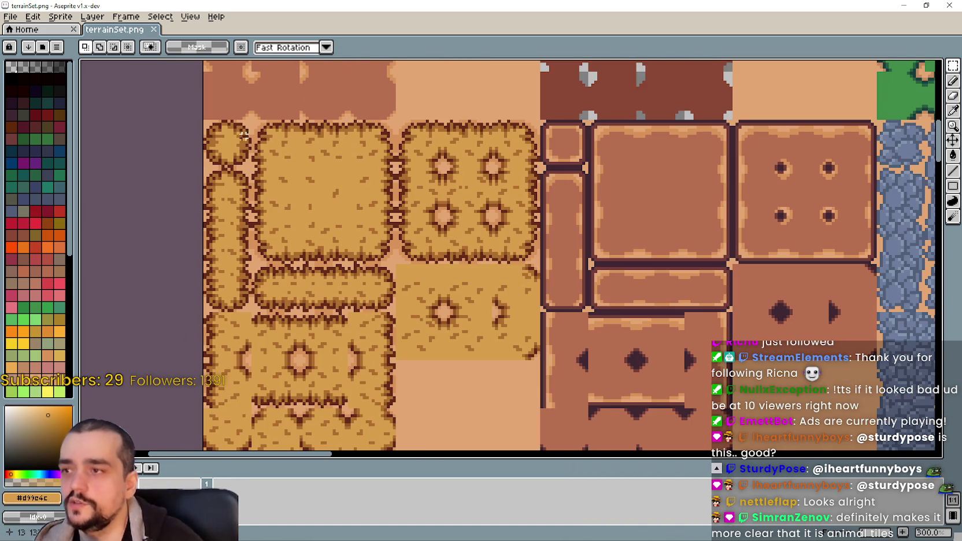
left_click_drag(497, 322, 497, 316)
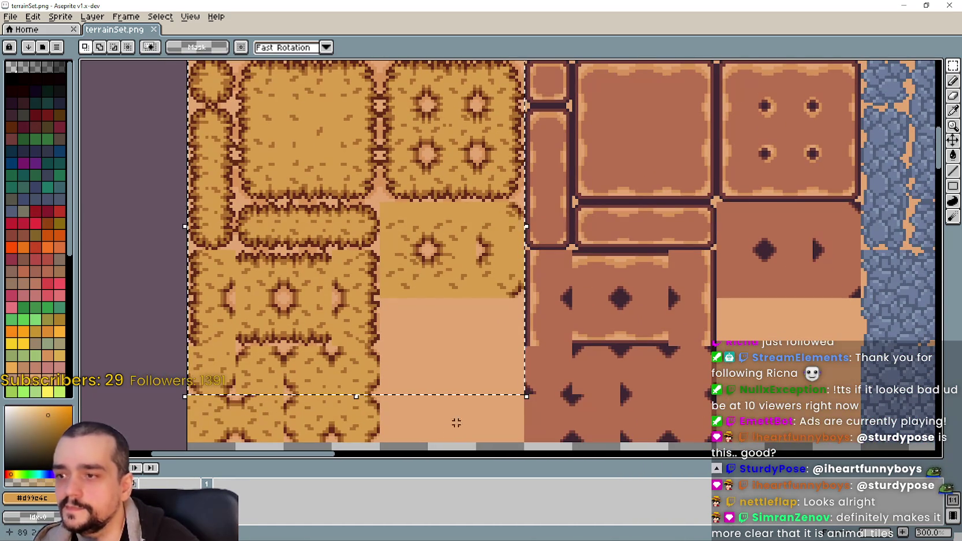
Select the yellow dirt-path tile block and eyedrop the tile's medium brown.
left_click_drag(522, 441, 194, 94)
scroll(322, 263, "up", 3)
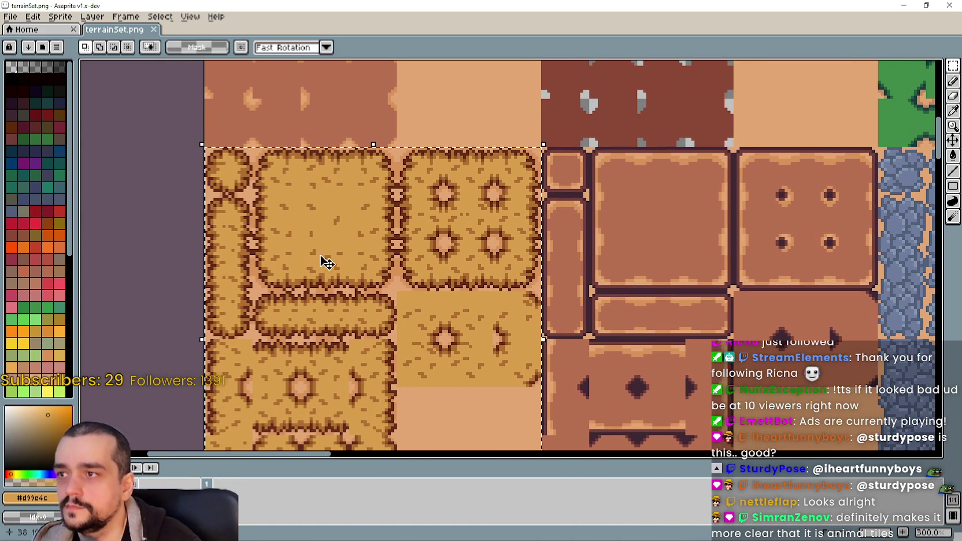
key("i")
scroll(560, 128, "up", 1)
scroll(541, 189, "up", 1)
scroll(682, 201, "up", 1)
left_click(699, 210)
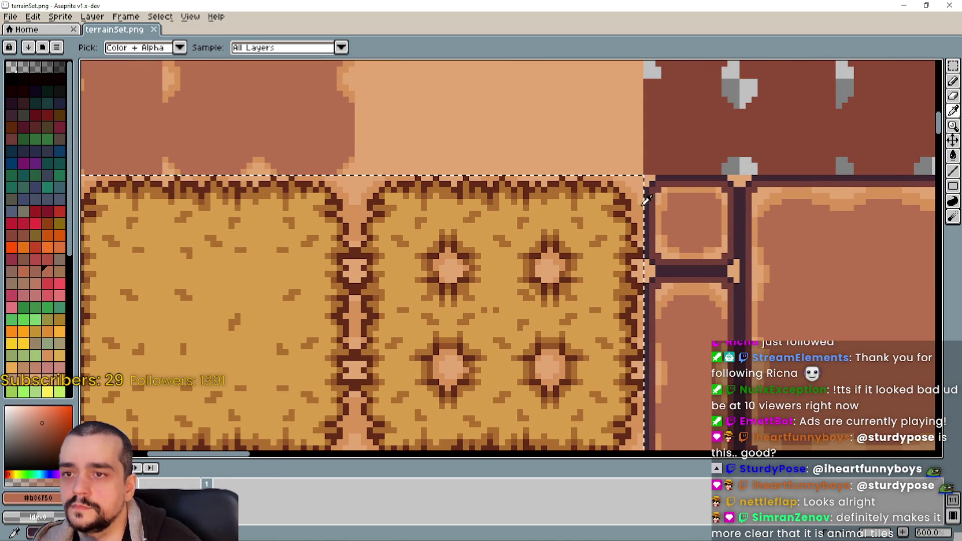
left_click(953, 155)
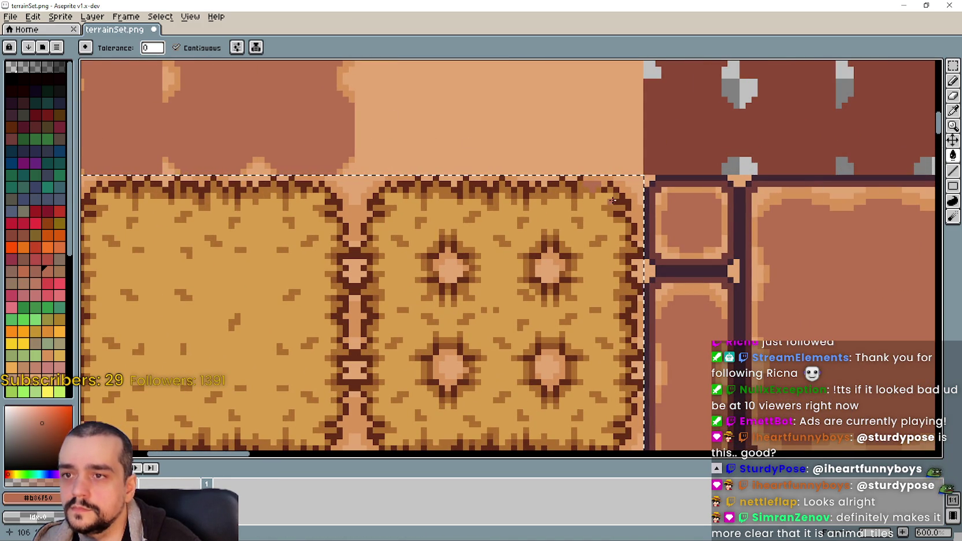
Save the tileset, then bucket-fill the tiles, turning the medium-brown border pixels dark brown.
key("ctrl+s")
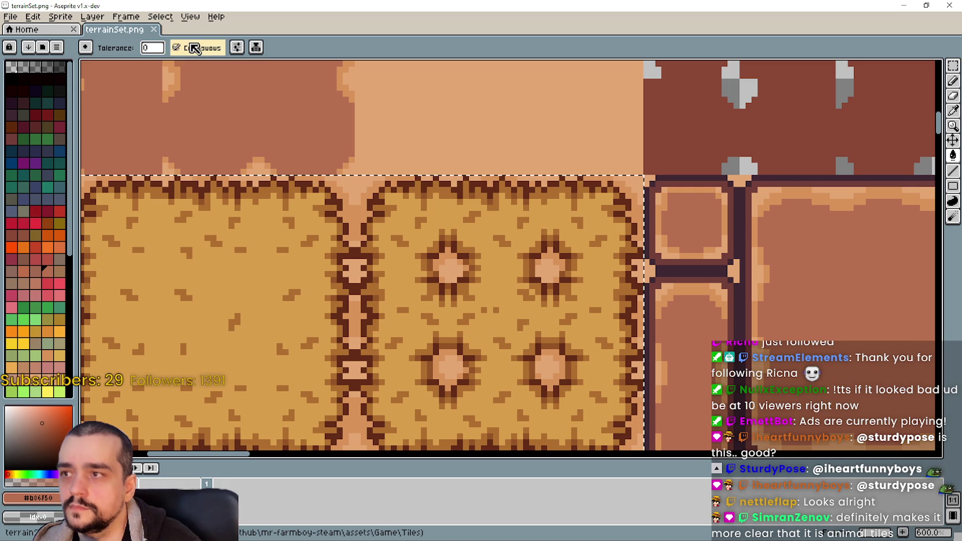
scroll(613, 185, "up", 4)
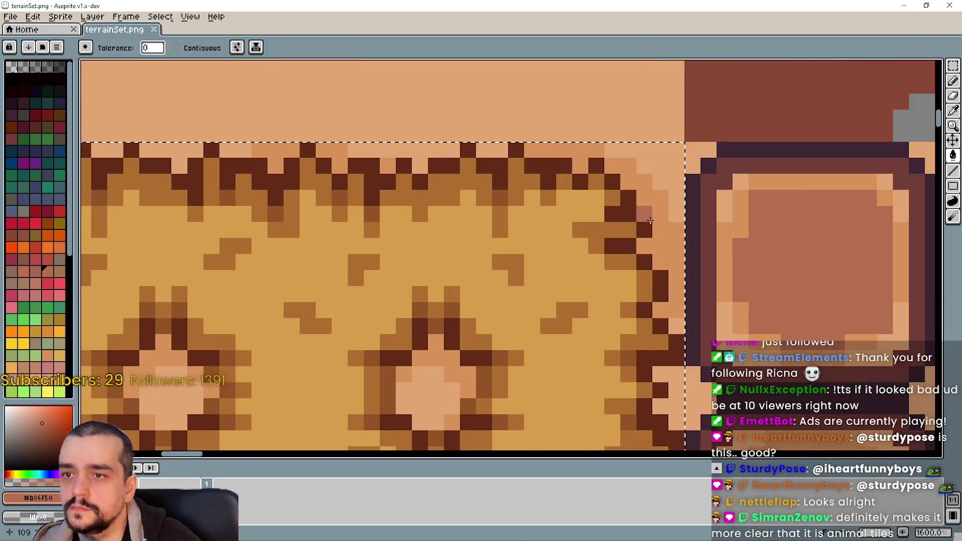
left_click(650, 220)
scroll(650, 220, "down", 3)
scroll(579, 248, "down", 3)
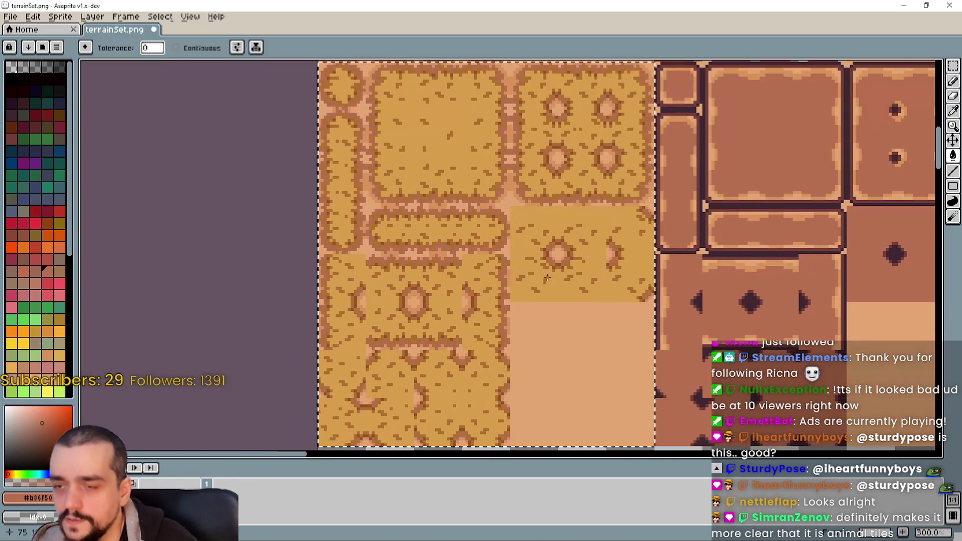
scroll(555, 307, "down", 1)
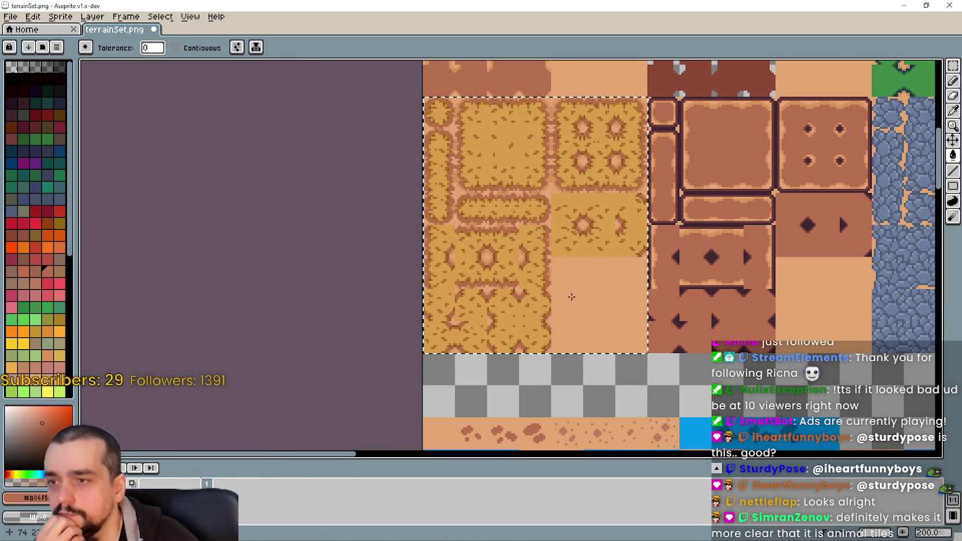
scroll(430, 117, "up", 2)
scroll(398, 164, "up", 3)
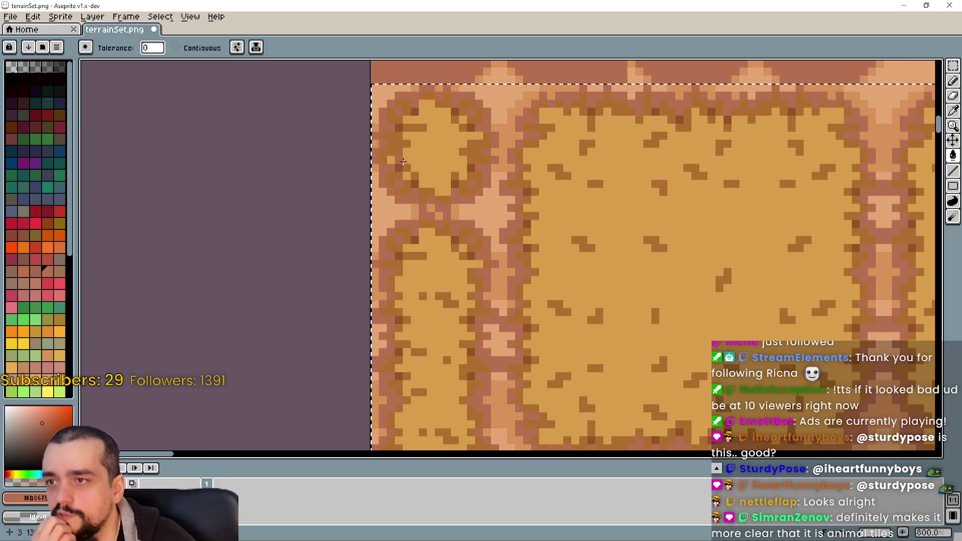
left_click(414, 158)
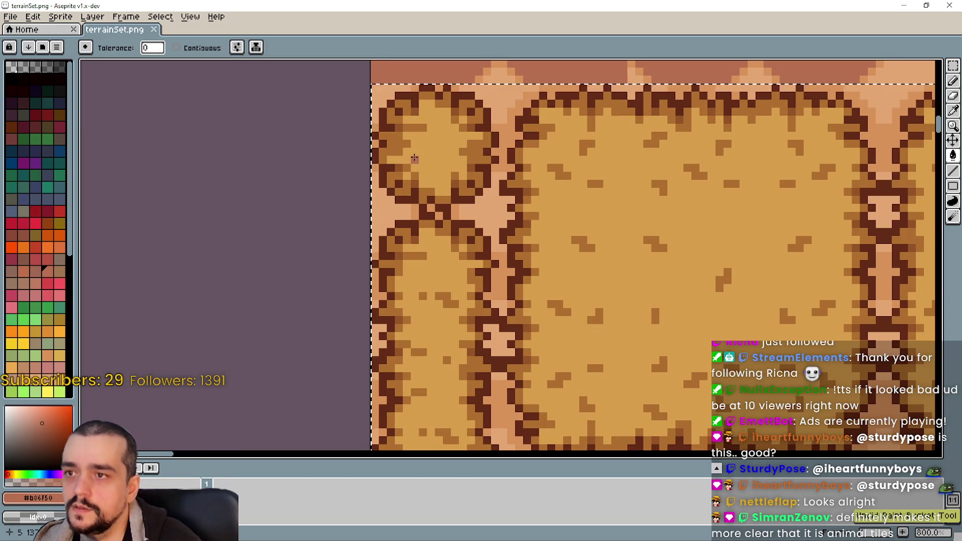
Look over the edited tiles and eyedrop the dark brown outline colour.
scroll(414, 158, "down", 1)
scroll(439, 173, "down", 1)
scroll(498, 220, "down", 1)
scroll(613, 257, "down", 1)
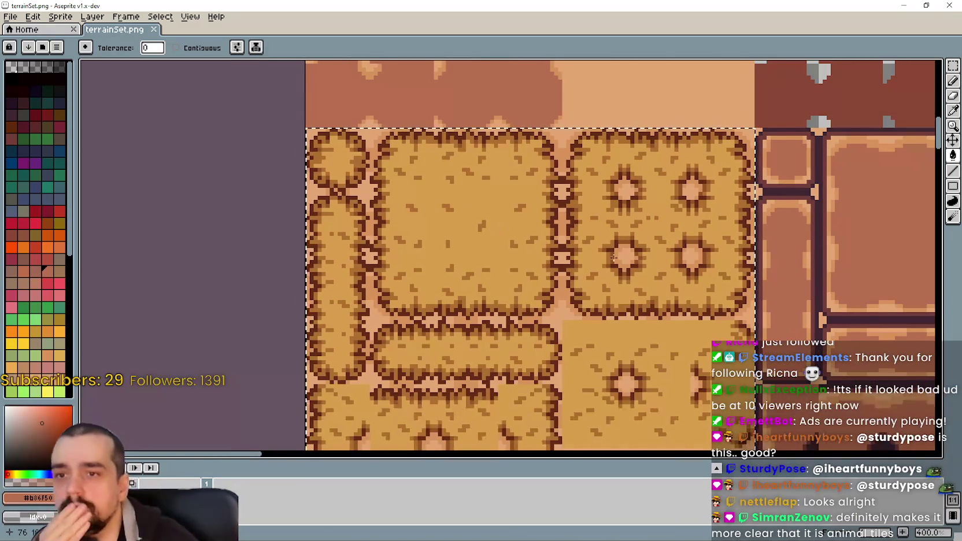
scroll(613, 256, "right", 2)
scroll(701, 113, "up", 2)
scroll(700, 113, "up", 2)
scroll(561, 133, "up", 2)
scroll(703, 181, "down", 3)
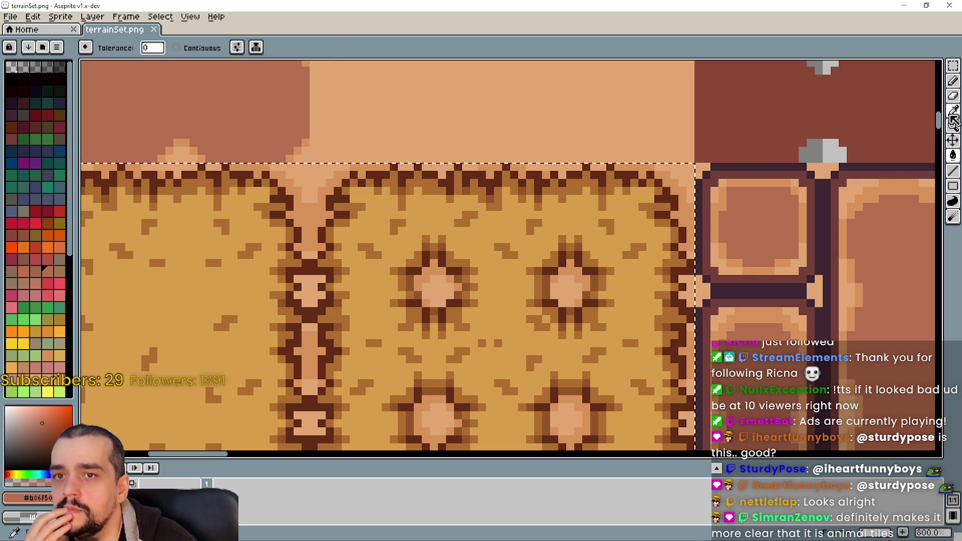
key("i")
scroll(723, 174, "up", 2)
left_click(722, 169)
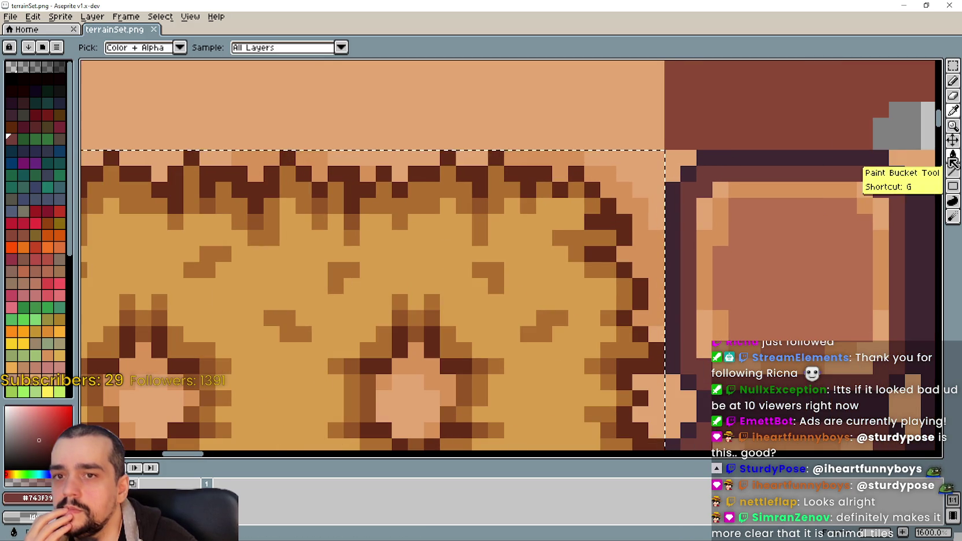
Bucket-fill tile pixels with the dark brown, check the lower tiles, and switch to Godot.
left_click(952, 156)
scroll(486, 354, "down", 2)
scroll(485, 354, "down", 2)
left_click(486, 354)
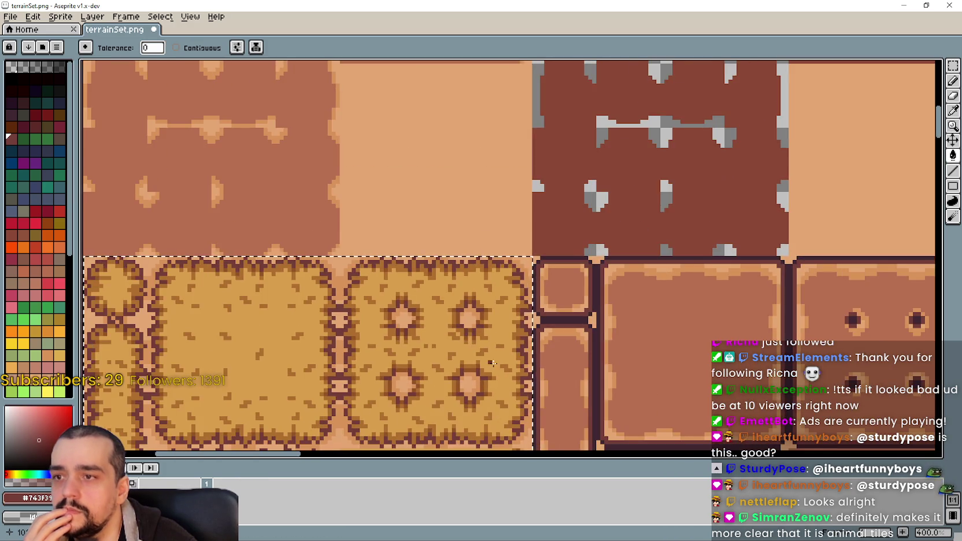
scroll(485, 354, "down", 1)
scroll(458, 340, "down", 1)
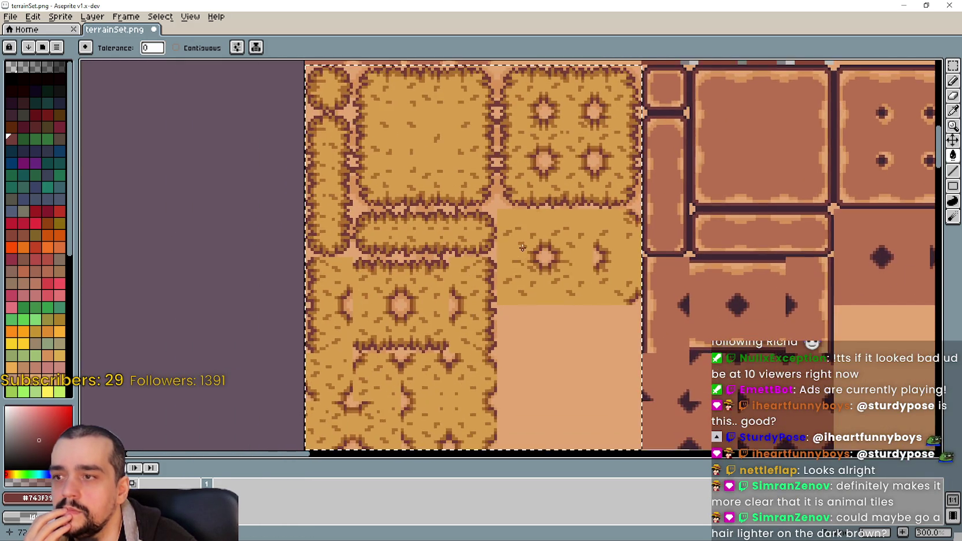
left_click_drag(457, 340, 492, 270)
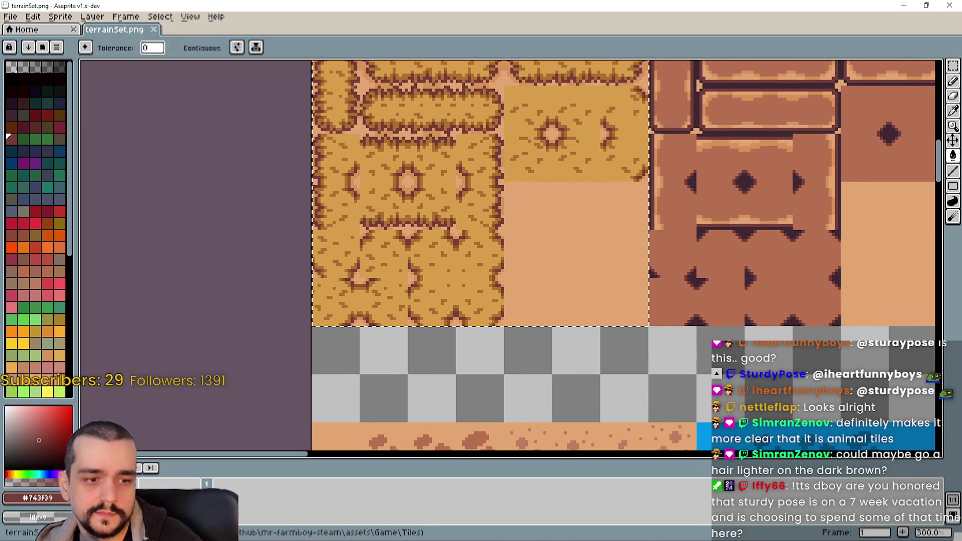
key("alt+Tab")
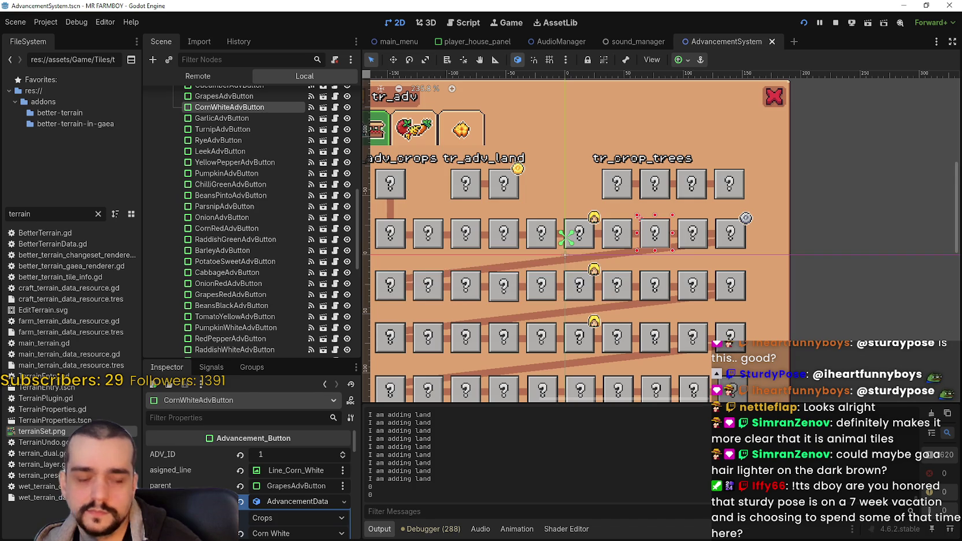
Run Mr. Farmboy, walk along the fence and zoom to inspect the recoloured dirt paths.
key("alt+Tab")
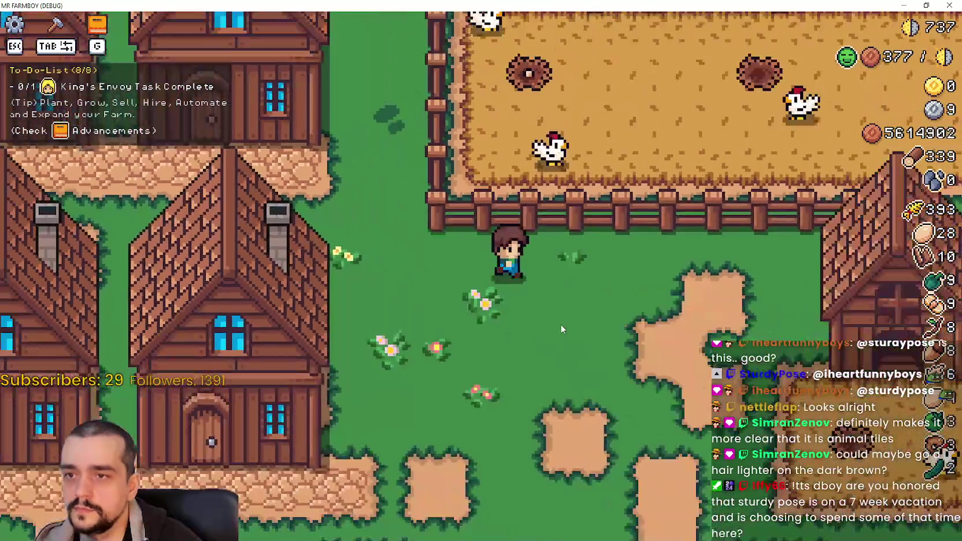
key("d")
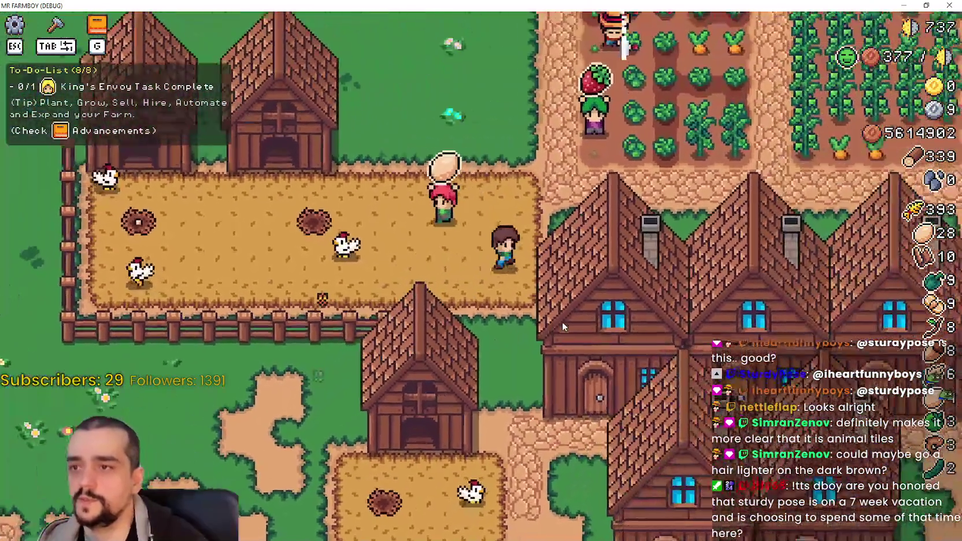
scroll(562, 322, "down", 2)
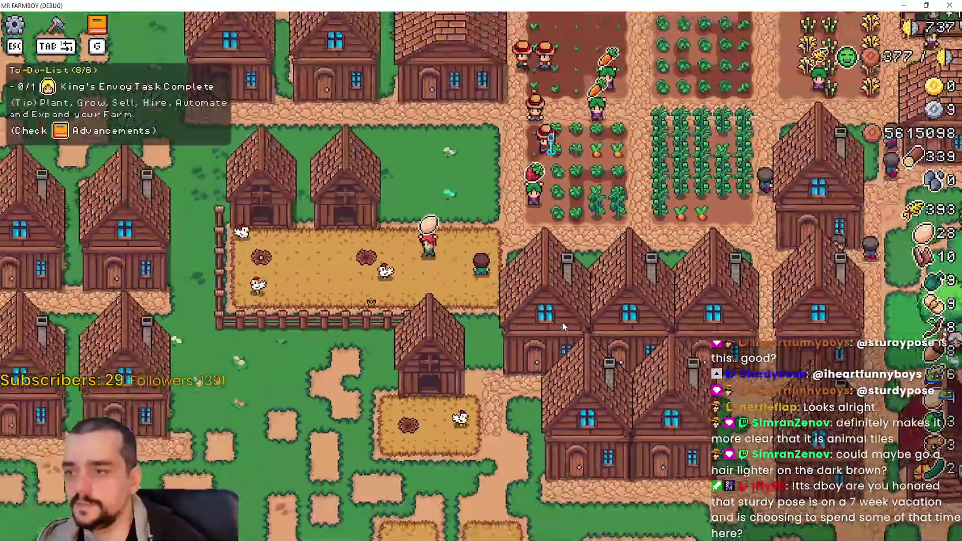
scroll(562, 321, "up", 3)
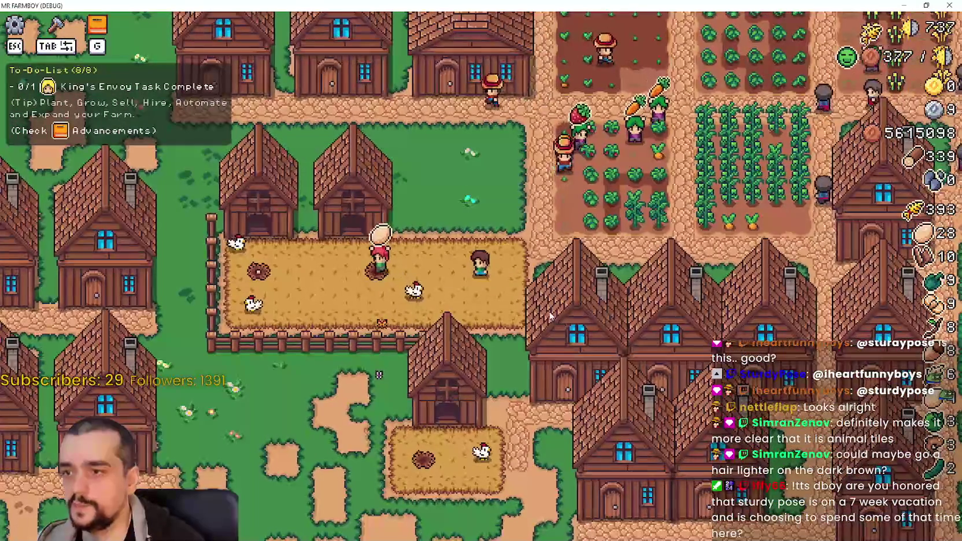
scroll(547, 309, "up", 2)
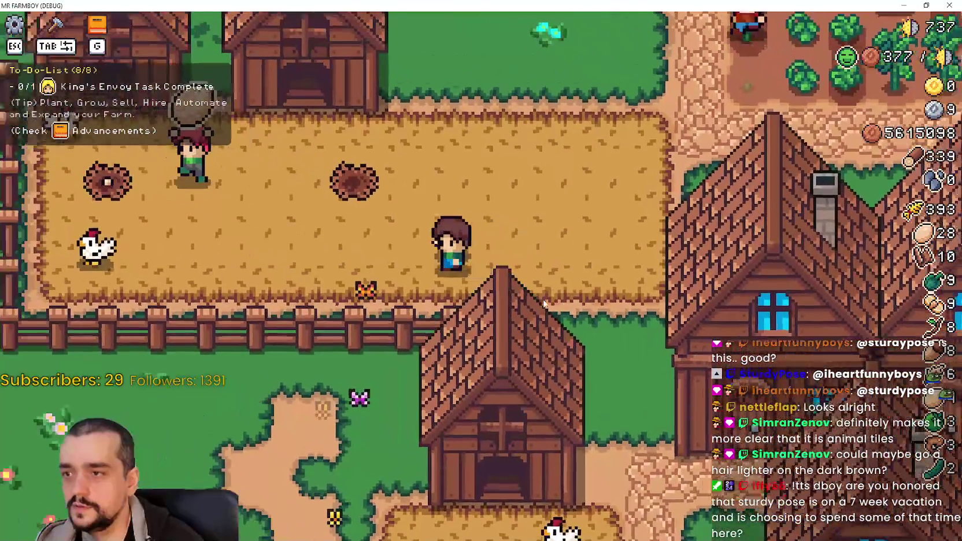
scroll(542, 301, "down", 3)
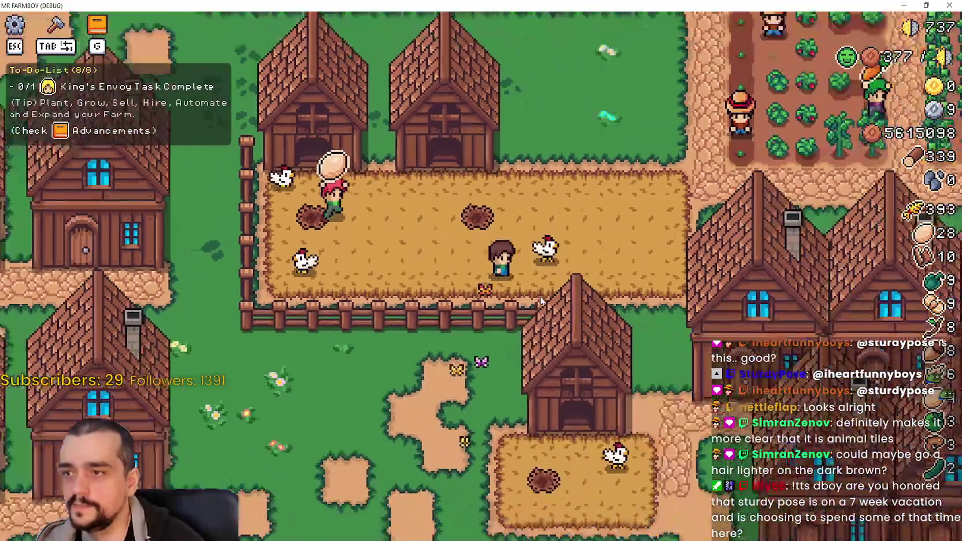
scroll(540, 299, "down", 2)
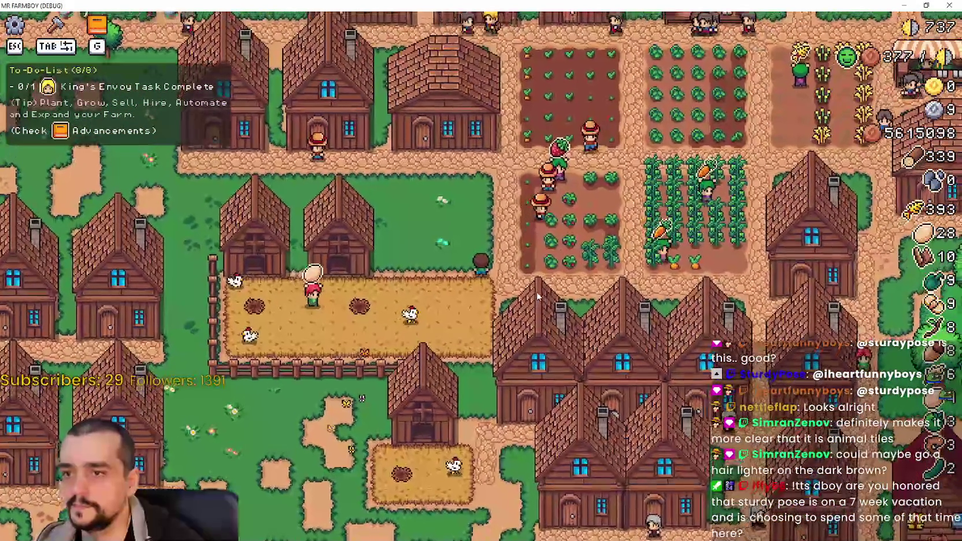
scroll(524, 284, "up", 2)
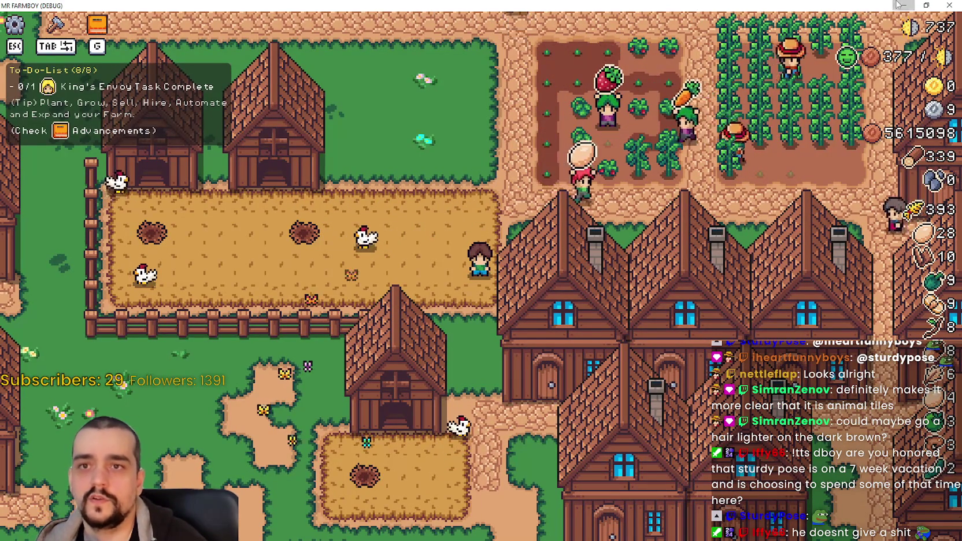
key("alt+Tab")
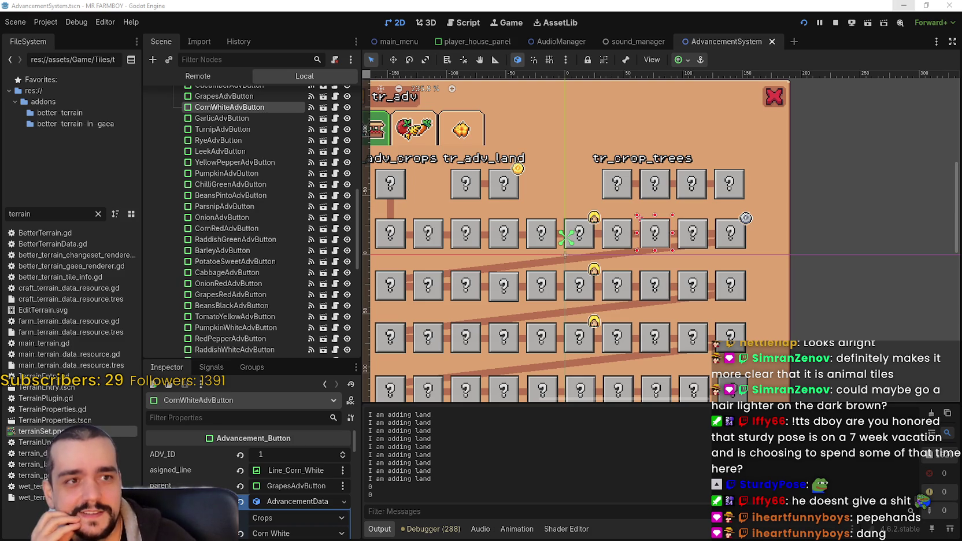
Glance at Discord, zoom the Godot 2D canvas, then return to terrainSet.png in Aseprite.
key("alt+Tab")
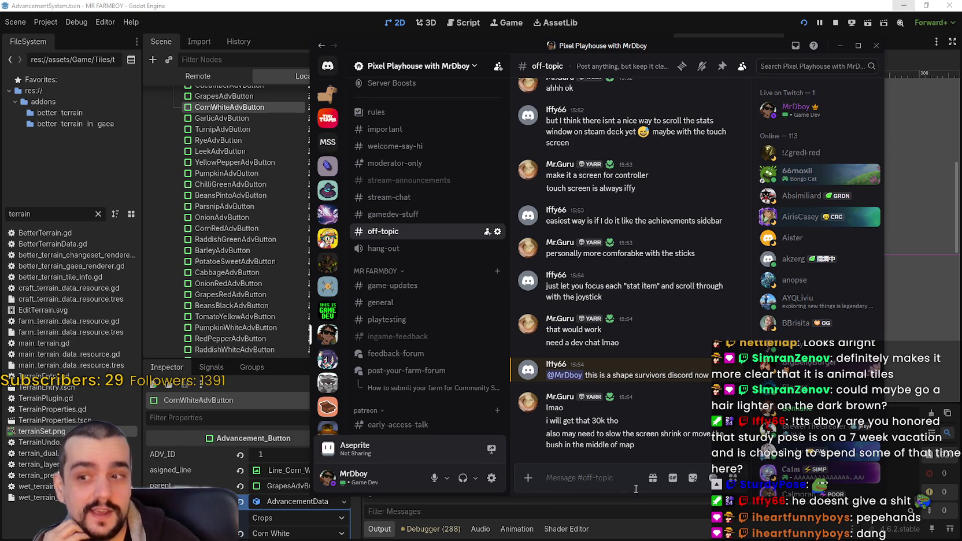
key("alt+Tab")
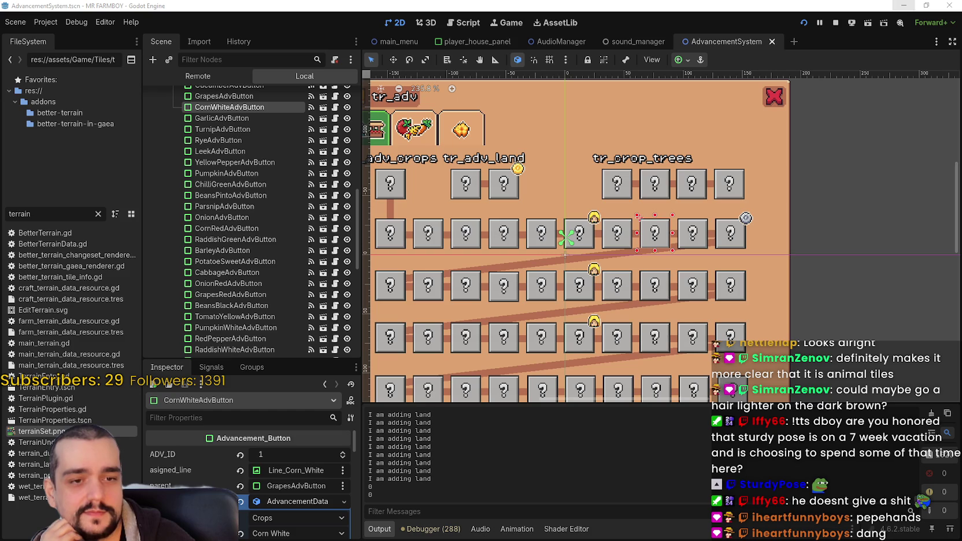
scroll(674, 332, "down", 2)
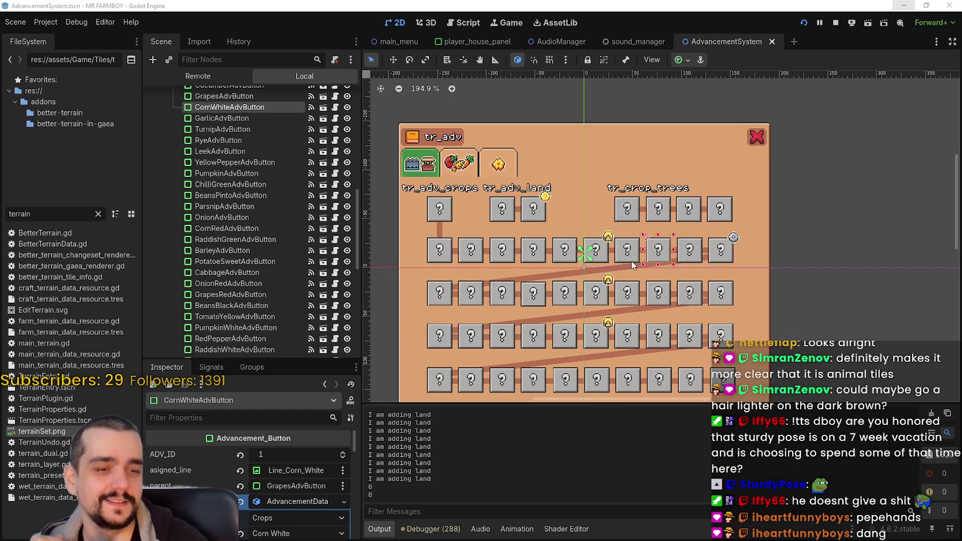
scroll(640, 209, "up", 1)
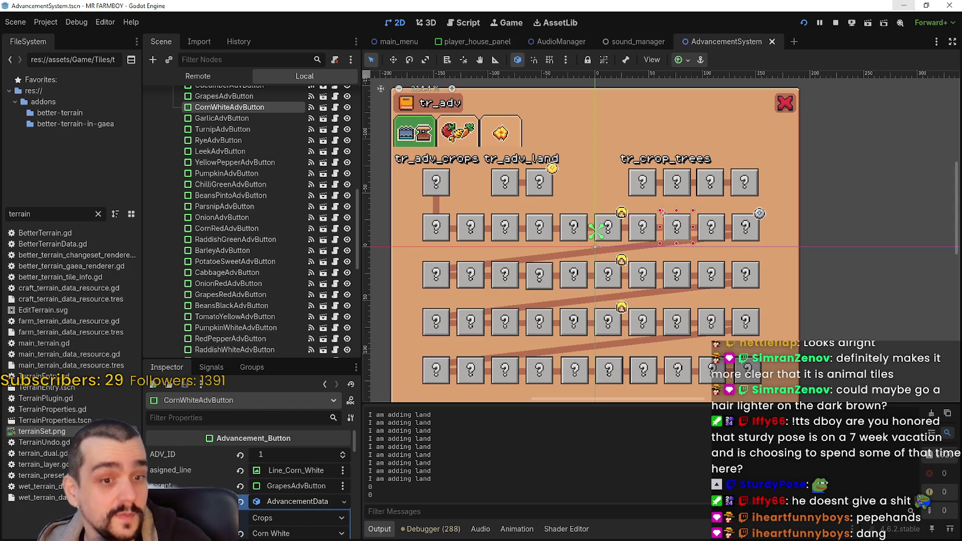
key("alt+Tab")
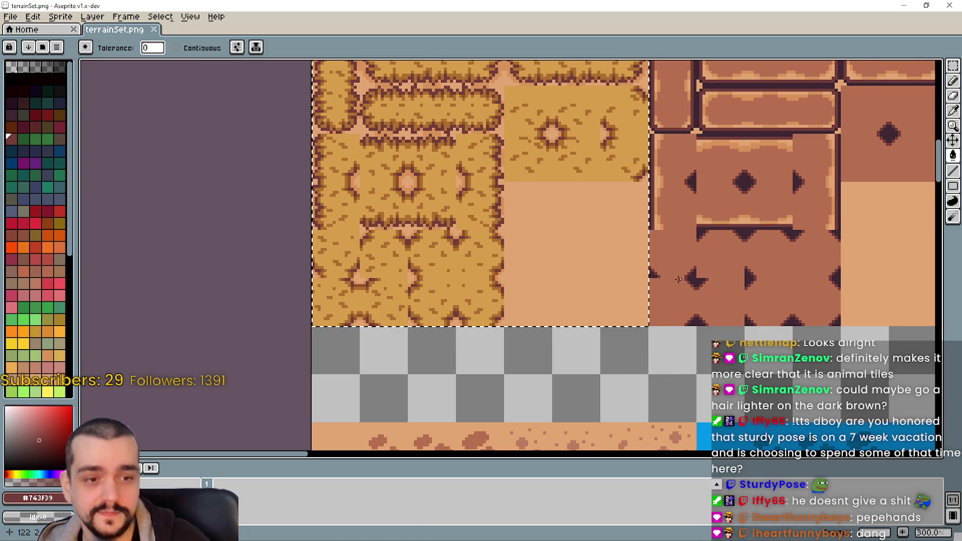
Select and copy the top-left round dirt tile from terrainSet.png.
scroll(519, 289, "up", 2)
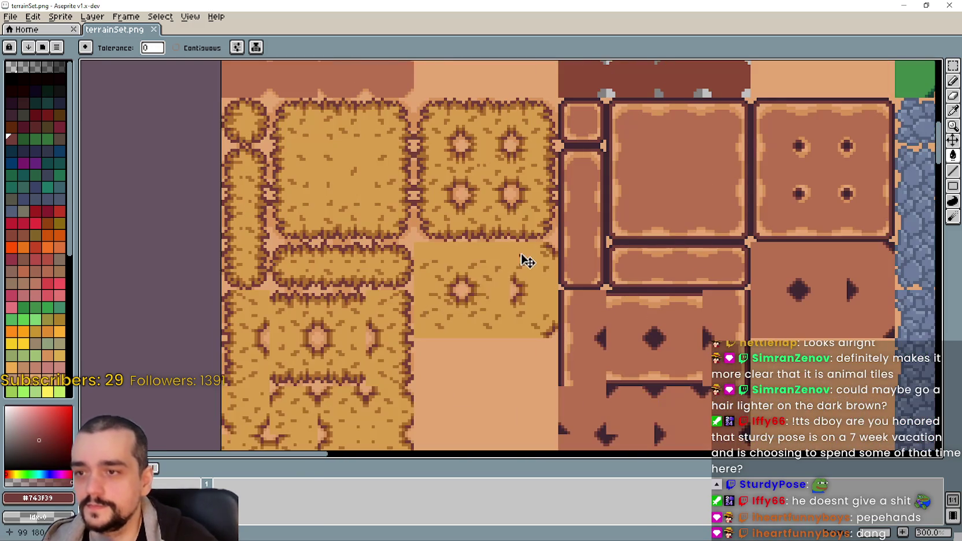
scroll(522, 253, "down", 2)
scroll(457, 236, "up", 1)
scroll(505, 333, "up", 1)
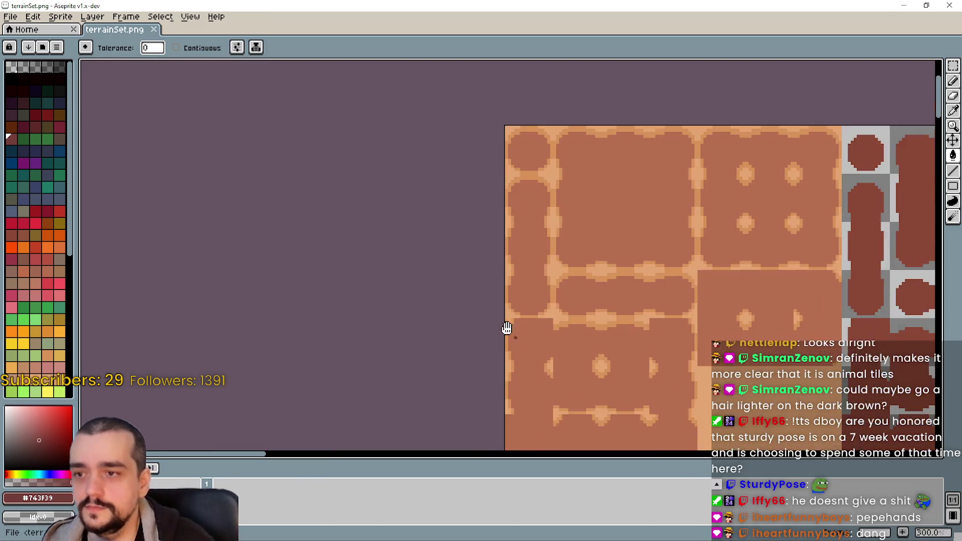
scroll(505, 332, "up", 2)
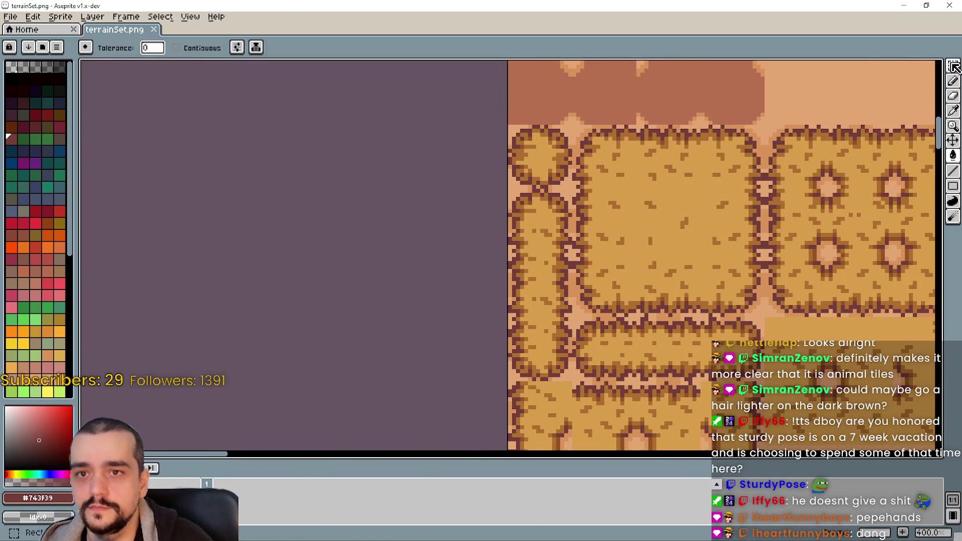
key("m")
scroll(535, 124, "up", 1)
left_click_drag(496, 126, 594, 224)
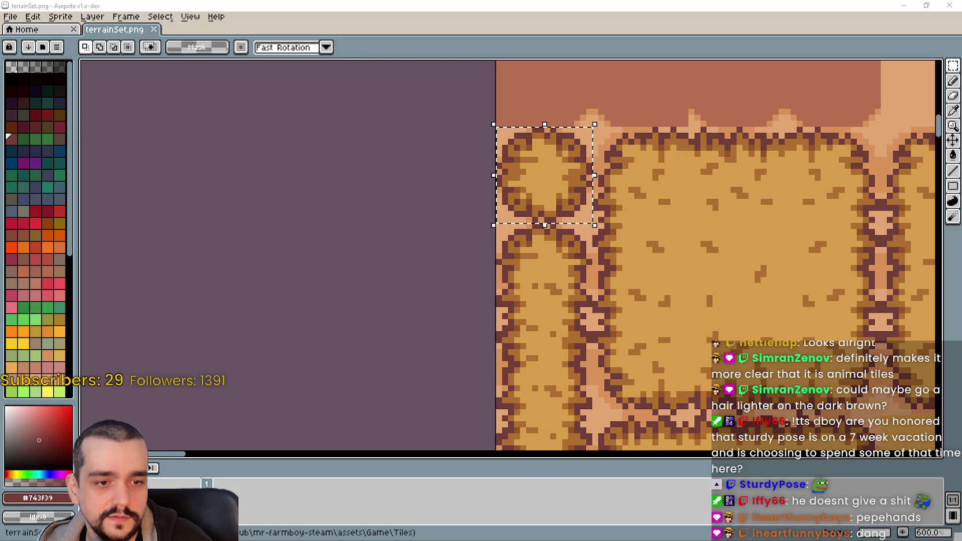
key("ctrl+w")
Place the copied dirt tile into an empty cell of Player.png.
key("w")
scroll(328, 220, "down", 1)
scroll(328, 220, "up", 1)
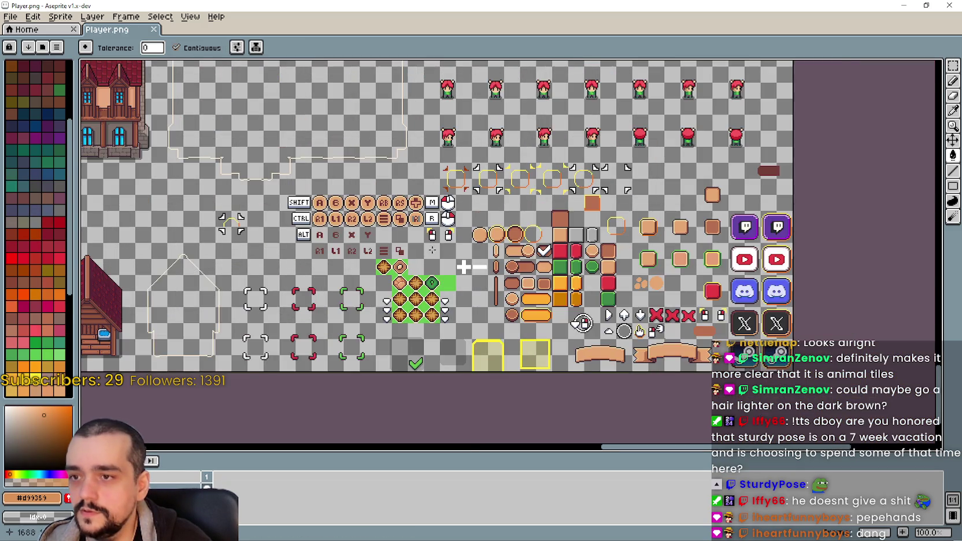
scroll(328, 220, "up", 1)
scroll(328, 220, "up", 1)
scroll(327, 220, "up", 1)
left_click(515, 249)
mouse_move(515, 248)
left_mouse_down()
mouse_move(323, 277)
mouse_move(314, 184)
left_mouse_up()
scroll(315, 189, "up", 2)
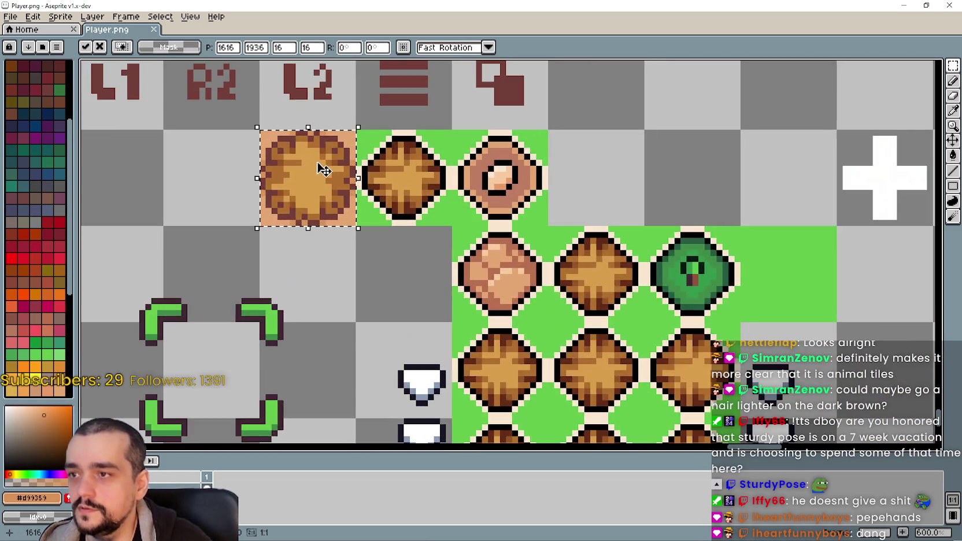
scroll(322, 165, "up", 4)
key("Return")
scroll(601, 209, "down", 4)
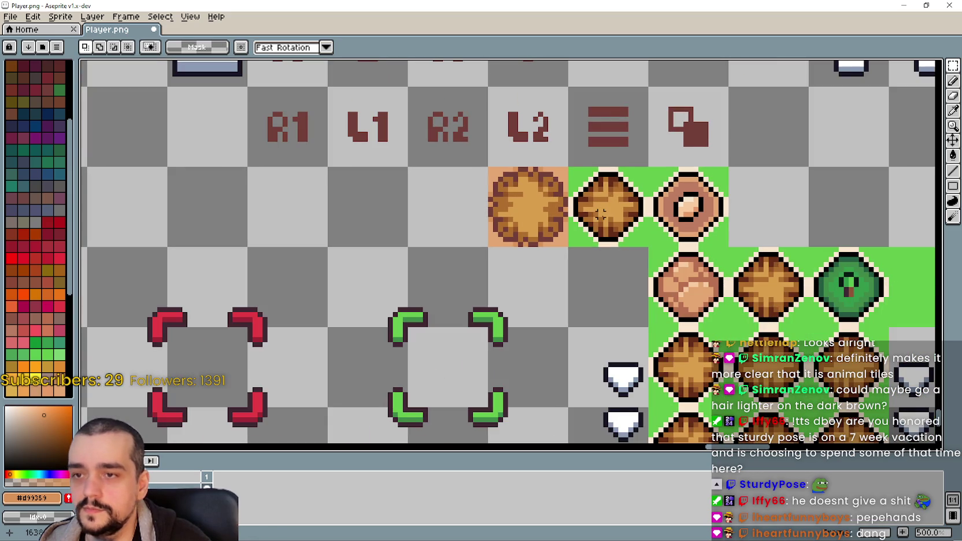
Pick the terrain's dark brown #743f39 and non-contiguously bucket-fill the first dirt icon.
left_click(953, 110)
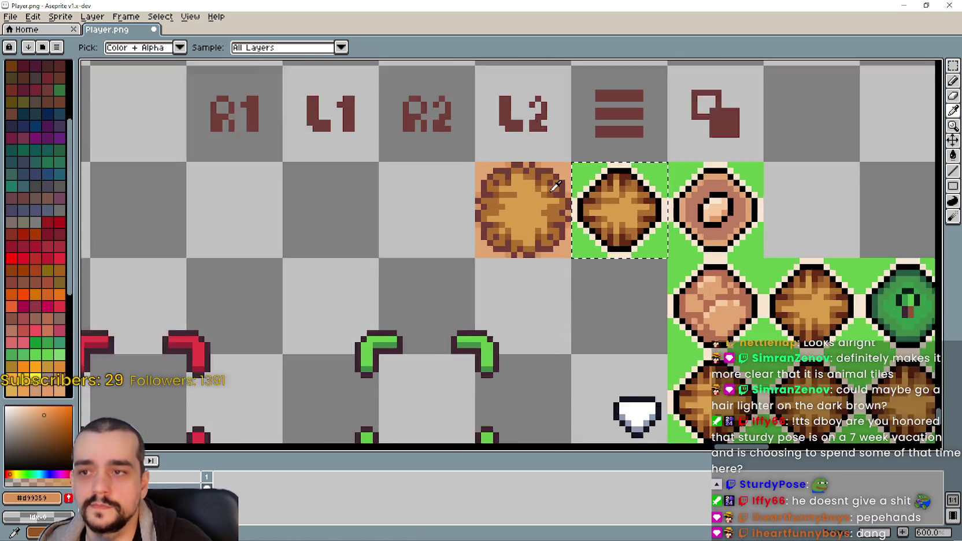
scroll(550, 192, "up", 4)
left_click(578, 190)
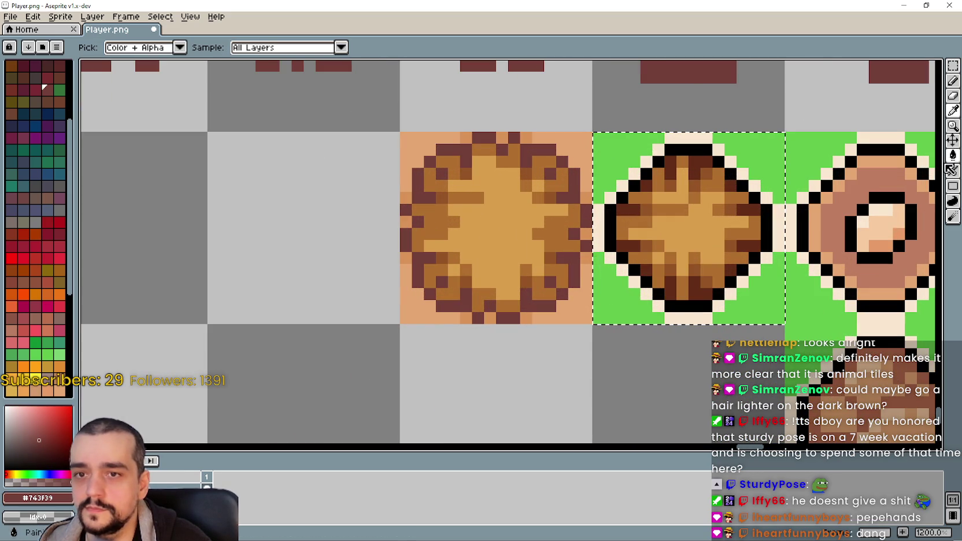
left_click(953, 155)
left_click(705, 254)
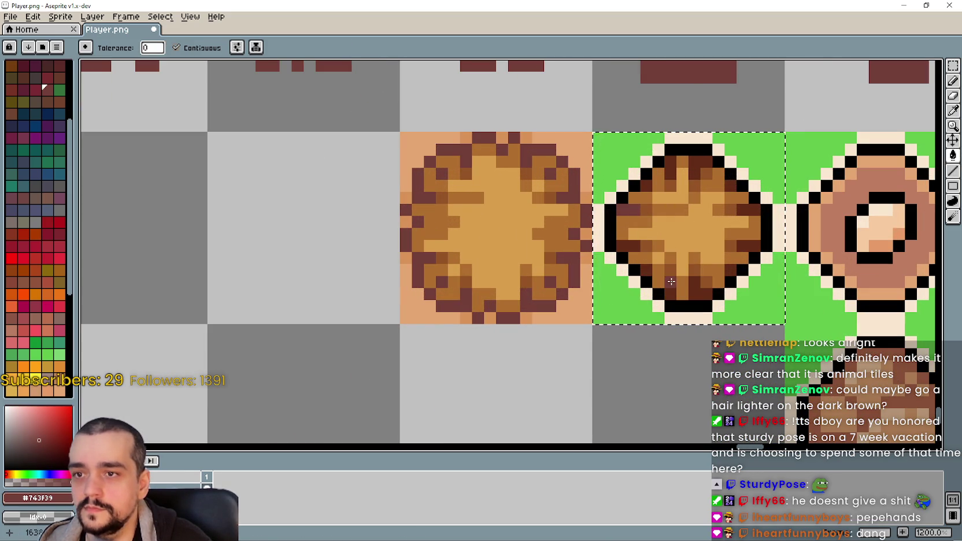
left_click(177, 48)
left_click(661, 162)
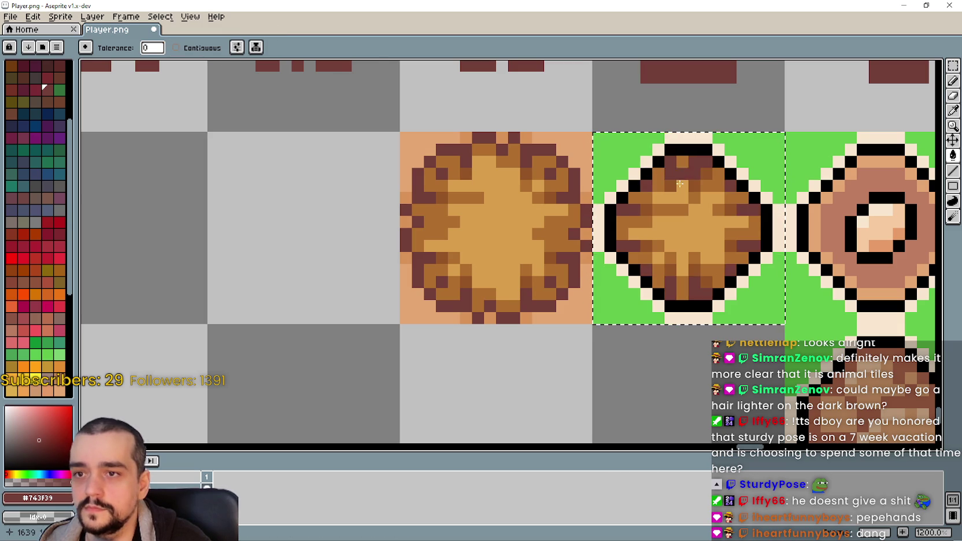
scroll(539, 226, "down", 2)
scroll(538, 226, "down", 2)
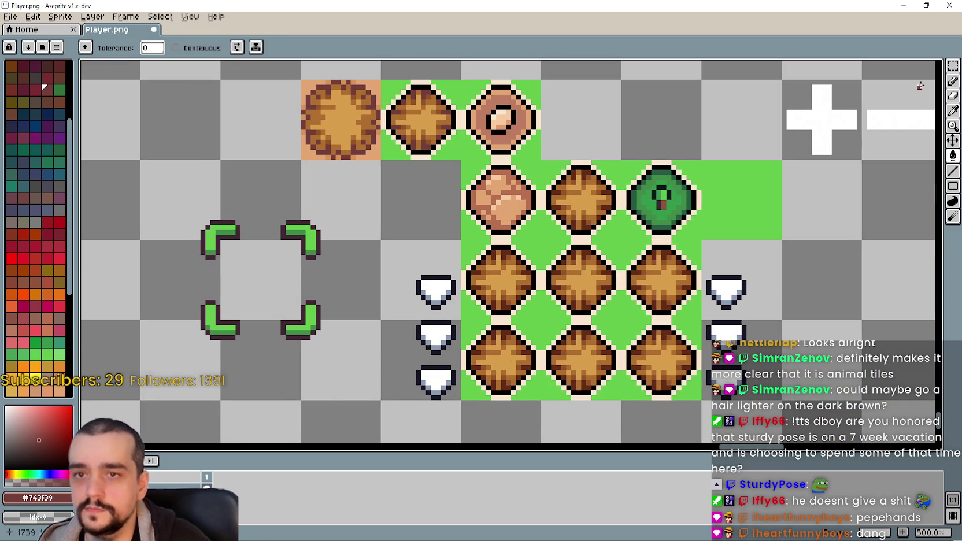
Recolour the dirt icon beside the green icon to the matching brown.
left_click(953, 65)
mouse_move(603, 197)
left_mouse_down()
mouse_move(548, 175)
mouse_move(564, 215)
left_mouse_up()
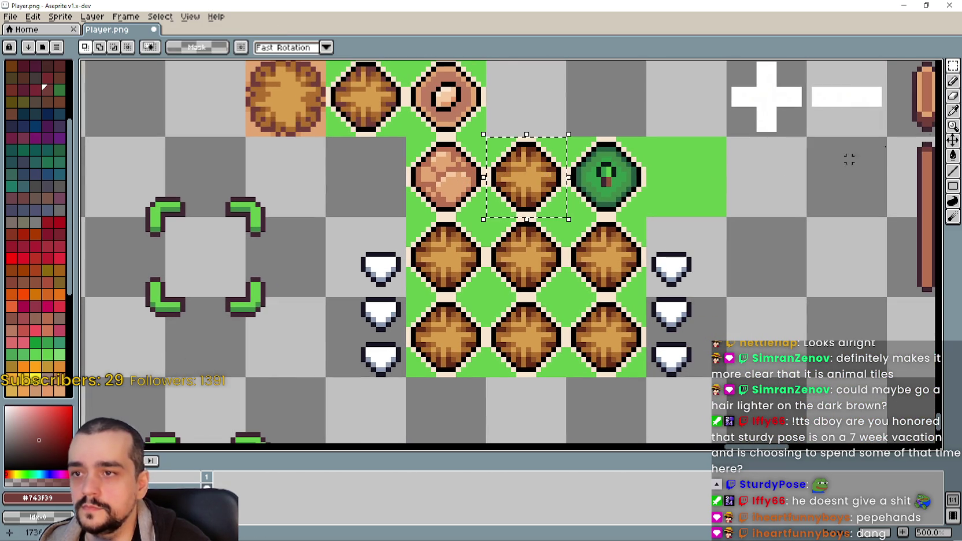
left_click(953, 111)
scroll(537, 149, "up", 4)
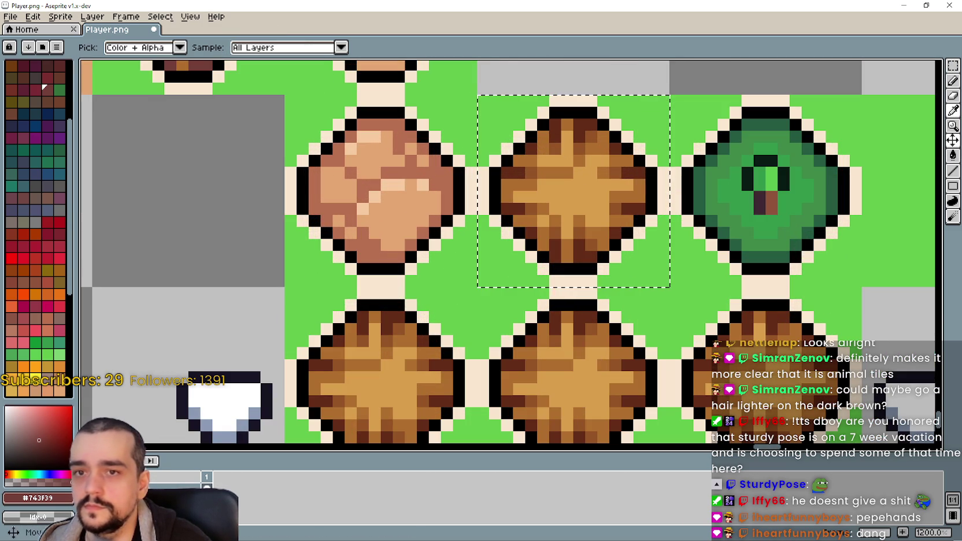
left_click(952, 155)
left_click(583, 128)
scroll(583, 128, "down", 3)
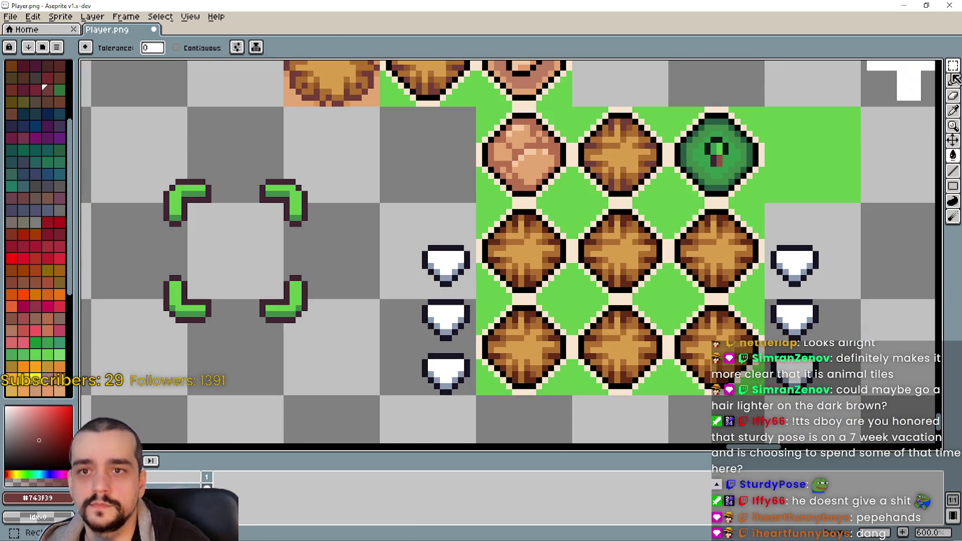
Select the lower block of six dirt icons for recolouring.
left_click(952, 67)
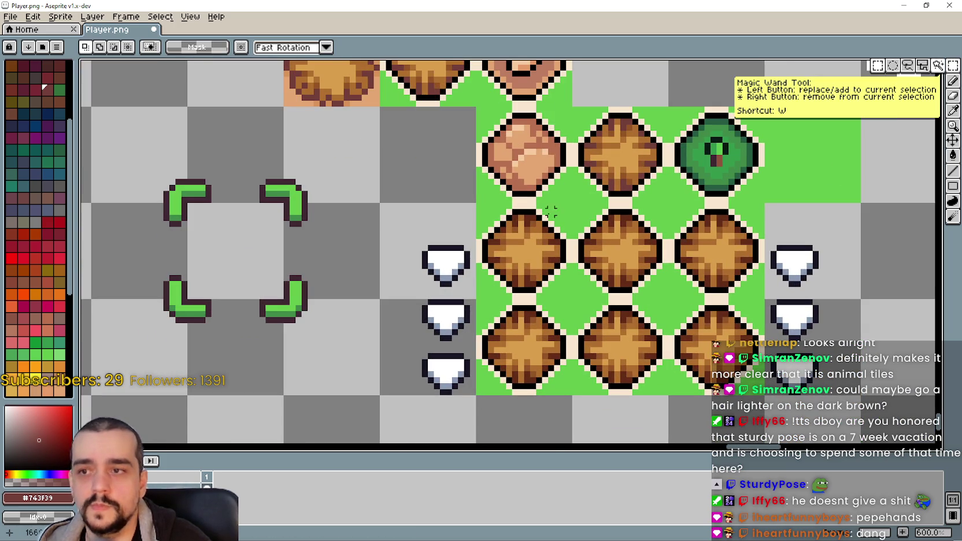
left_click_drag(475, 203, 767, 397)
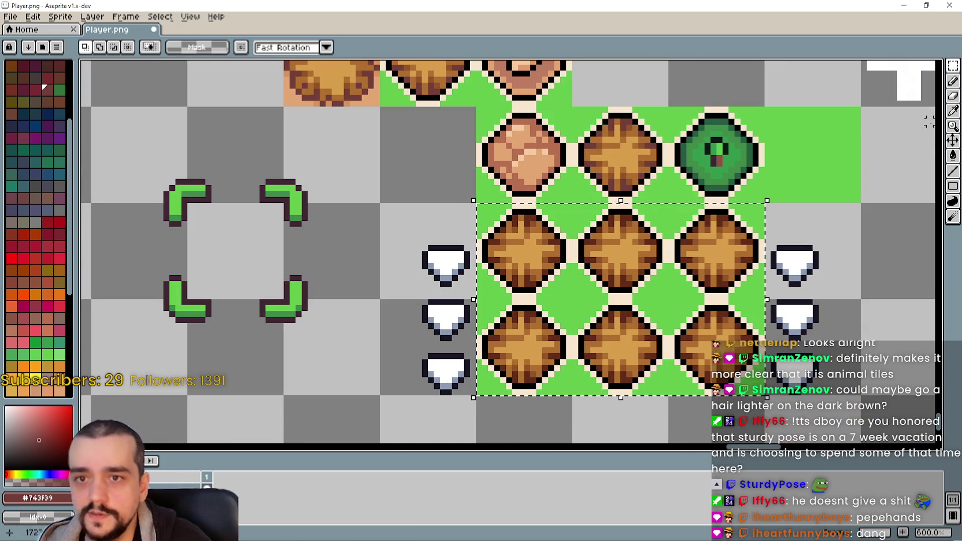
left_click(953, 155)
scroll(498, 244, "up", 3)
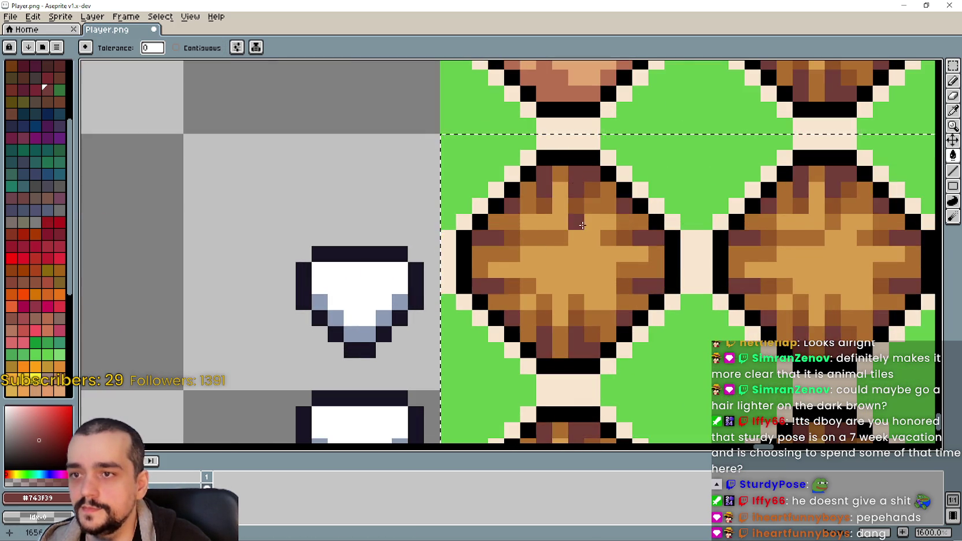
scroll(584, 183, "down", 3)
scroll(492, 231, "down", 1)
scroll(410, 264, "down", 2)
scroll(409, 264, "down", 1)
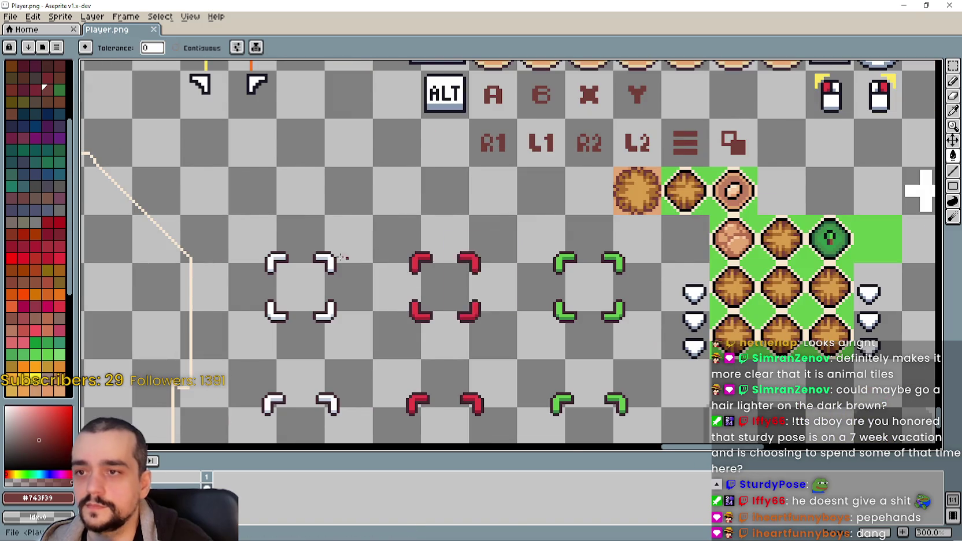
scroll(411, 231, "down", 2)
scroll(413, 174, "up", 1)
scroll(414, 155, "up", 1)
scroll(414, 155, "up", 1)
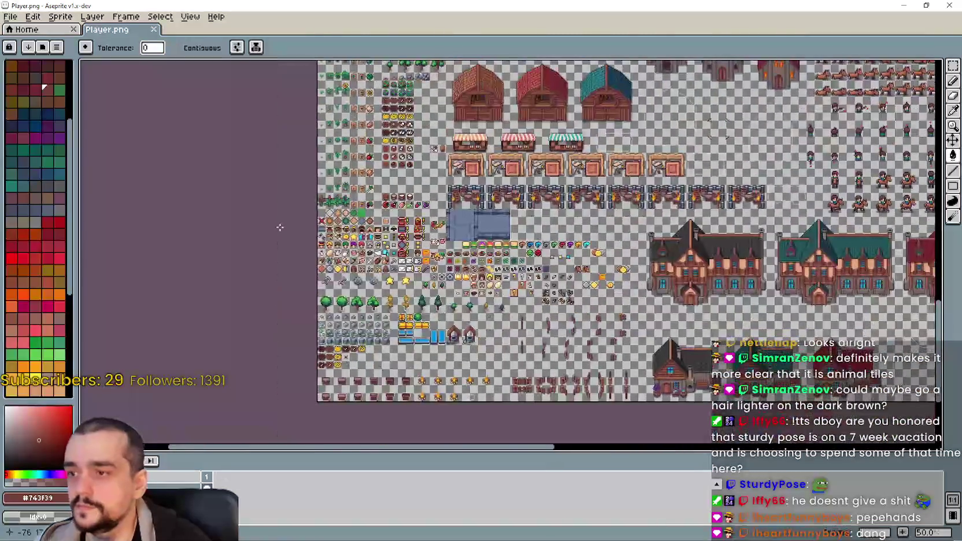
scroll(279, 208, "up", 1)
scroll(279, 208, "up", 1)
scroll(722, 134, "up", 1)
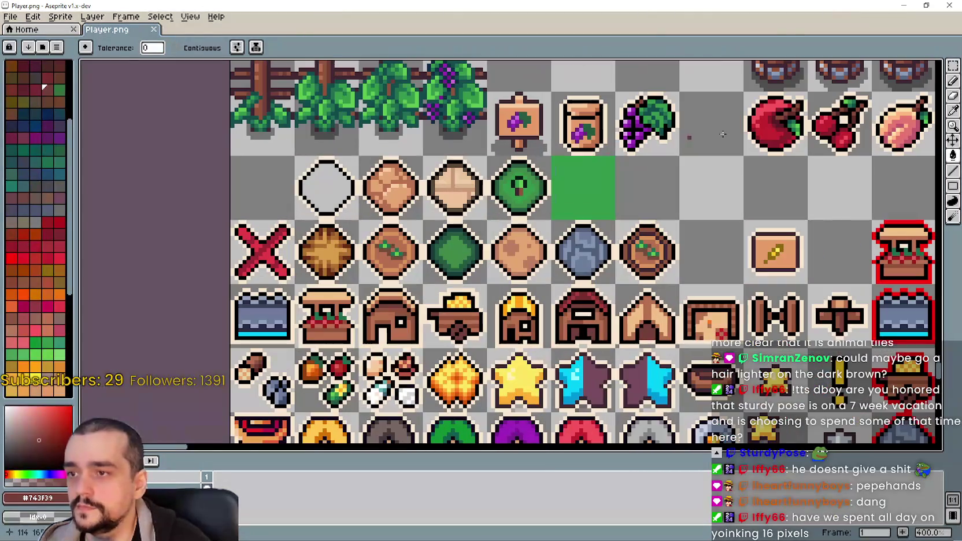
Recolour the remaining dirt icon's dark brown and save Player.png.
left_click(954, 69)
scroll(419, 268, "up", 1)
scroll(560, 243, "up", 2)
left_click(953, 155)
scroll(260, 289, "up", 2)
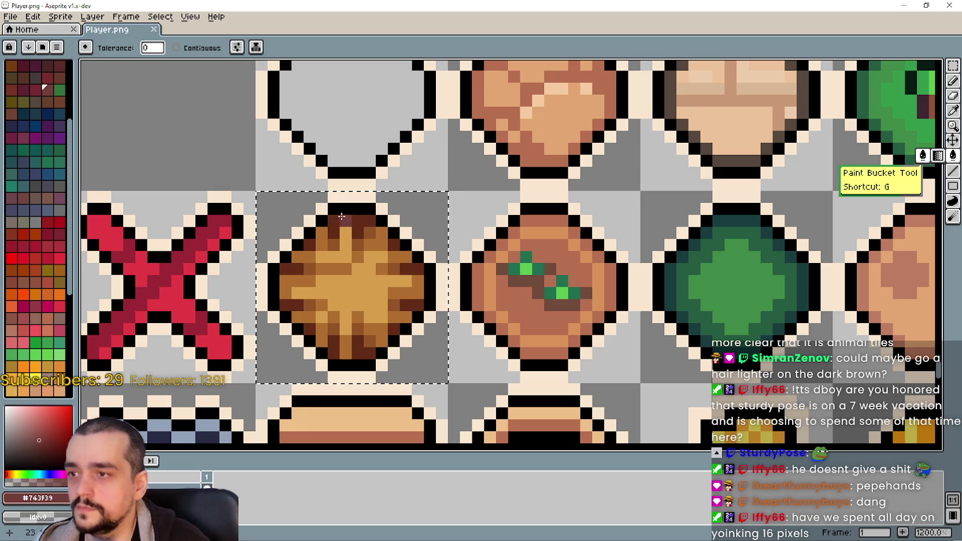
left_click(343, 216)
scroll(347, 273, "down", 5)
key("ctrl+s")
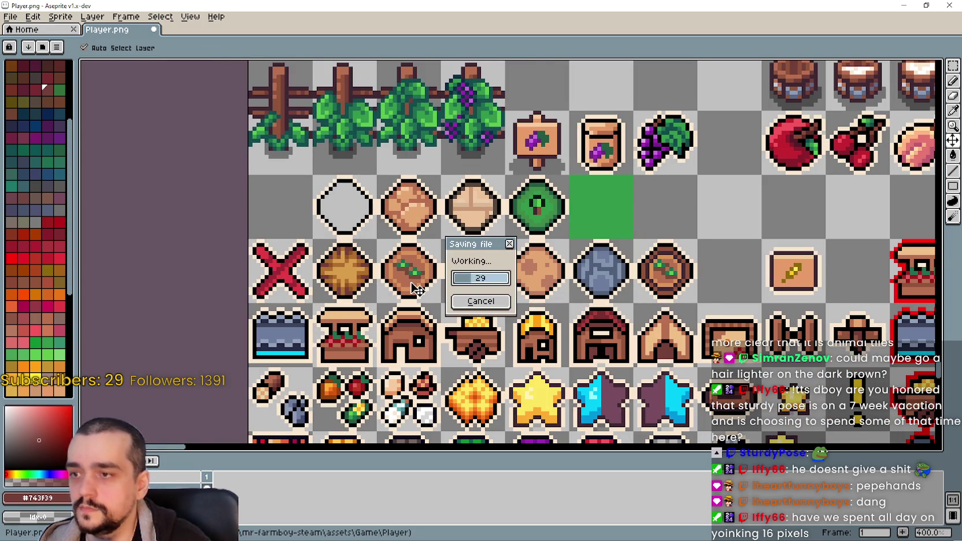
Minimize Aseprite and return to Godot's AdvancementSystem scene so the edited PNGs reimport.
scroll(454, 268, "down", 2)
scroll(413, 261, "up", 2)
scroll(412, 261, "down", 2)
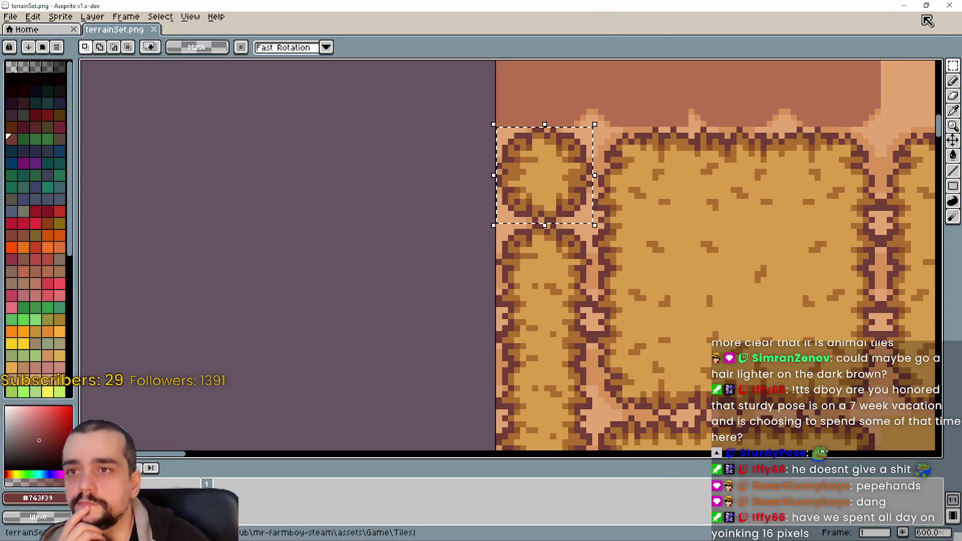
left_click(903, 6)
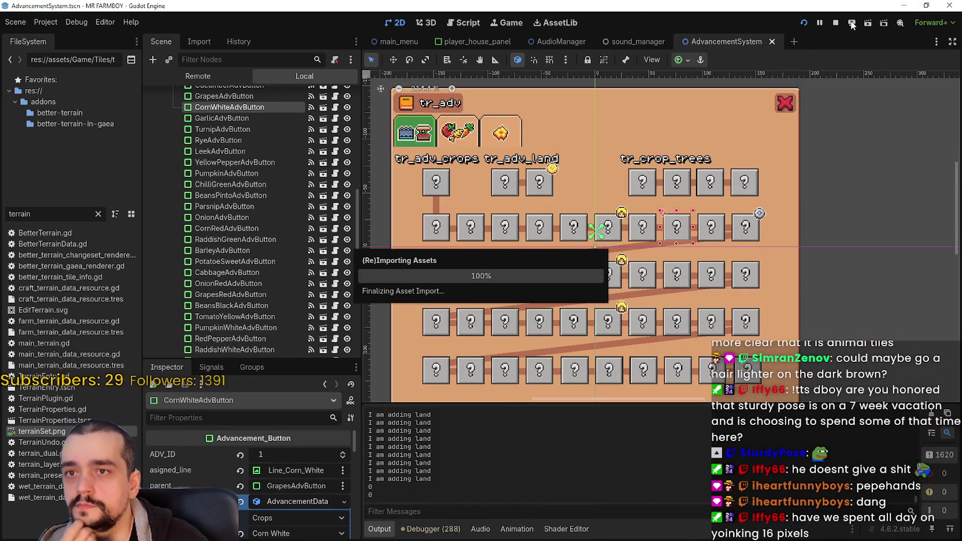
scroll(716, 285, "down", 2)
scroll(730, 256, "up", 3)
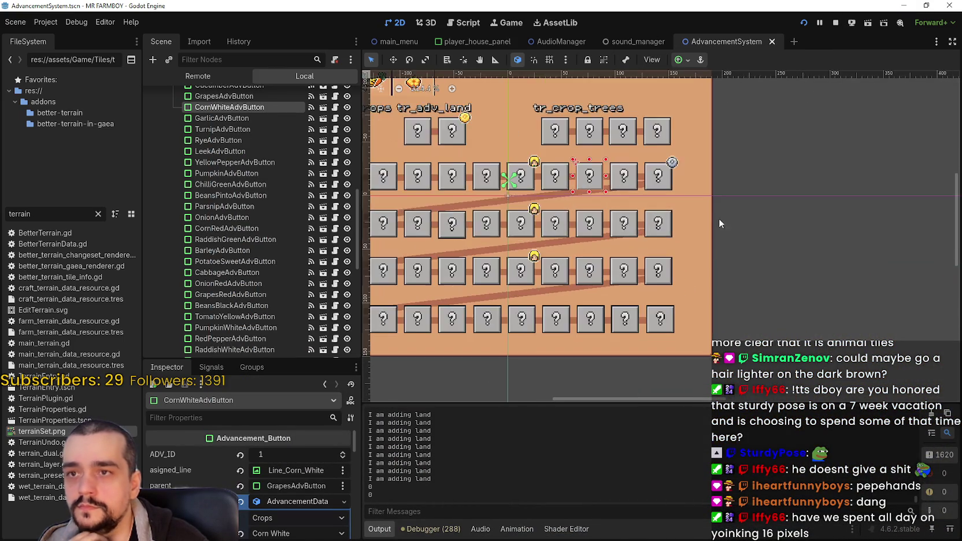
scroll(729, 256, "down", 1)
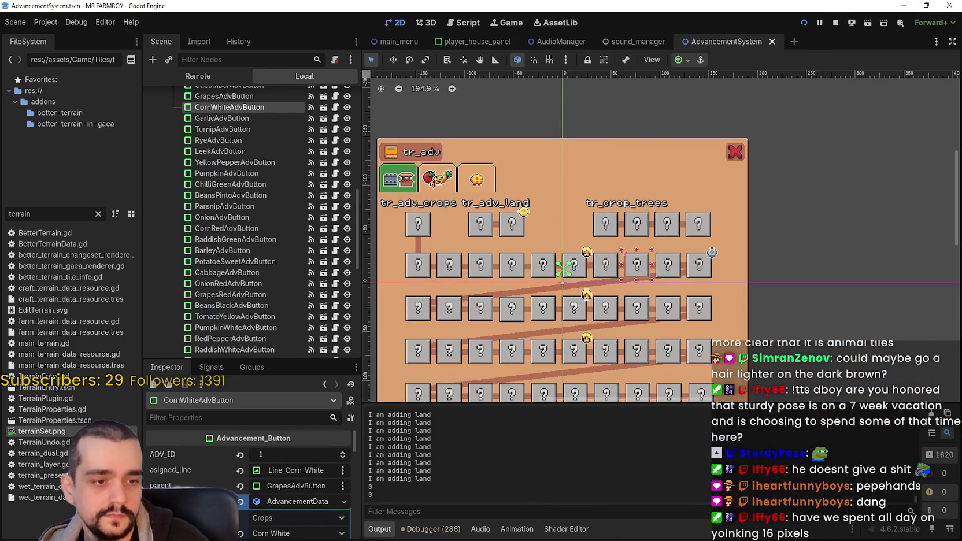
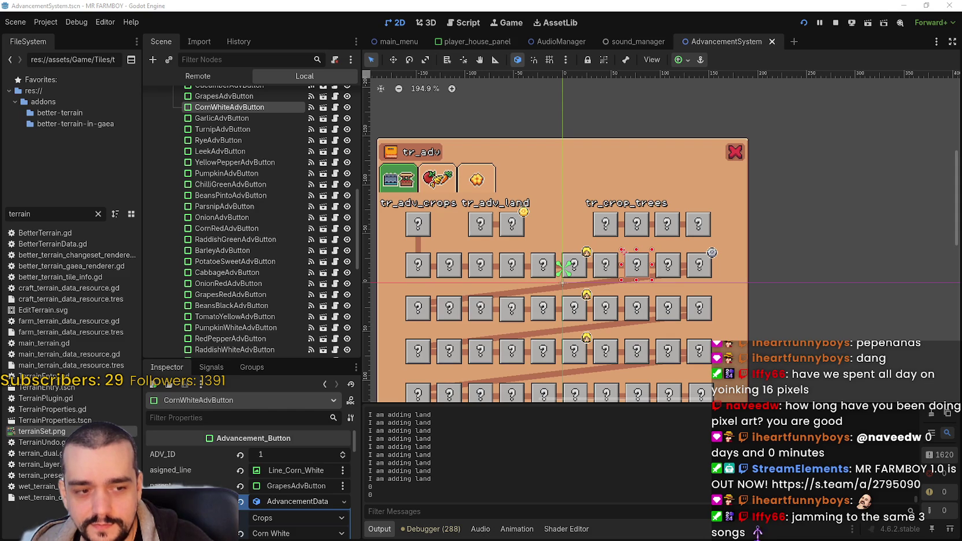
Switch from Godot's AdvancementSystem scene to Aseprite, where Barn tileset.png is open.
key("alt+Tab")
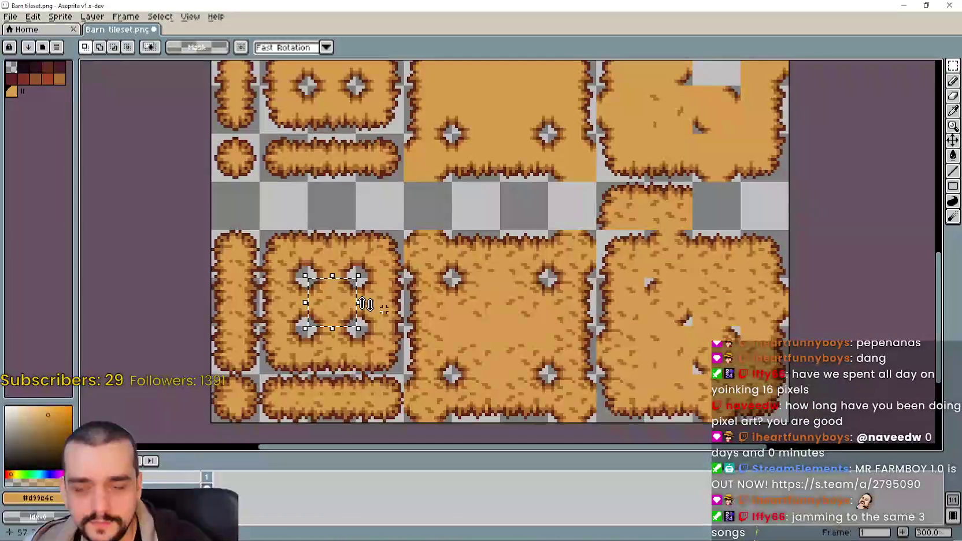
Zoom and pan across the Barn tileset's tiles, then minimize Aseprite to return to Godot.
scroll(315, 271, "up", 2)
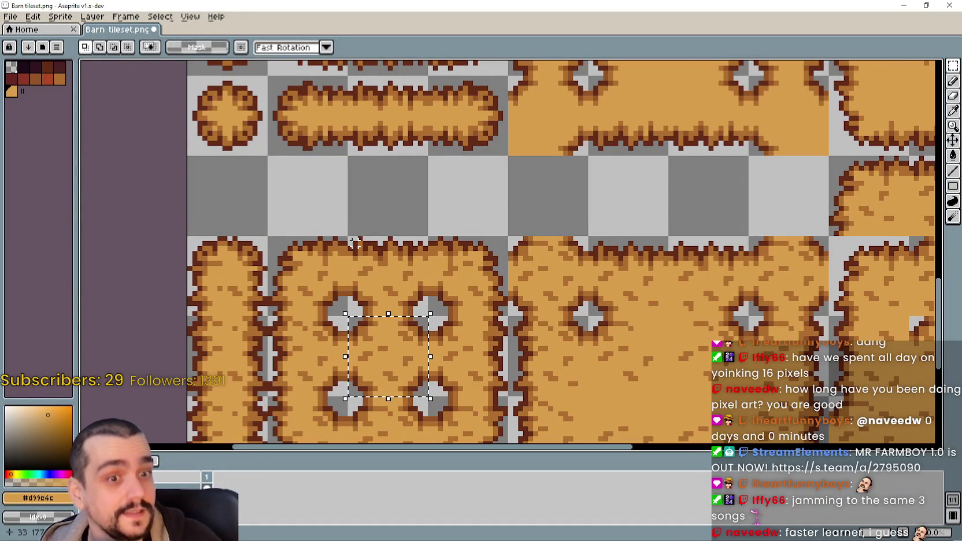
scroll(361, 238, "down", 1)
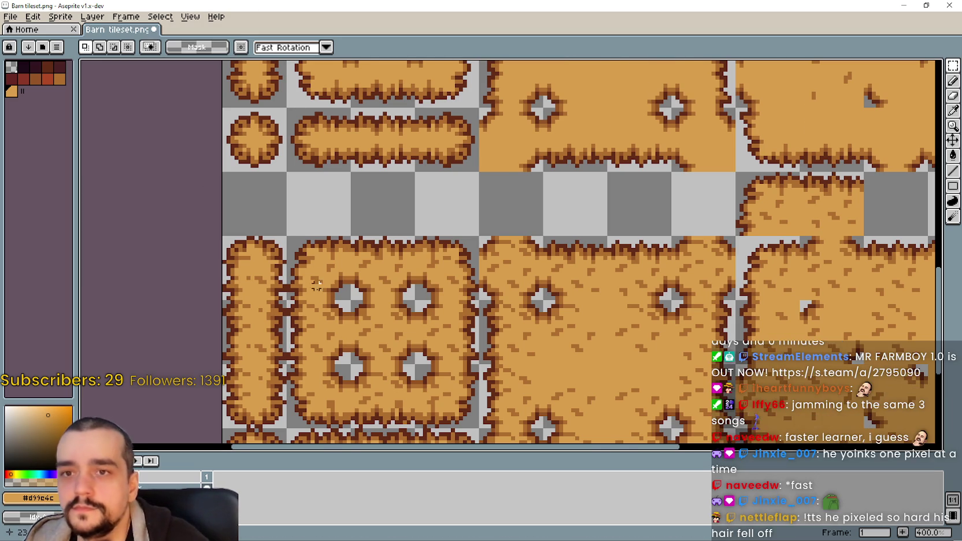
left_click_drag(484, 317, 412, 335)
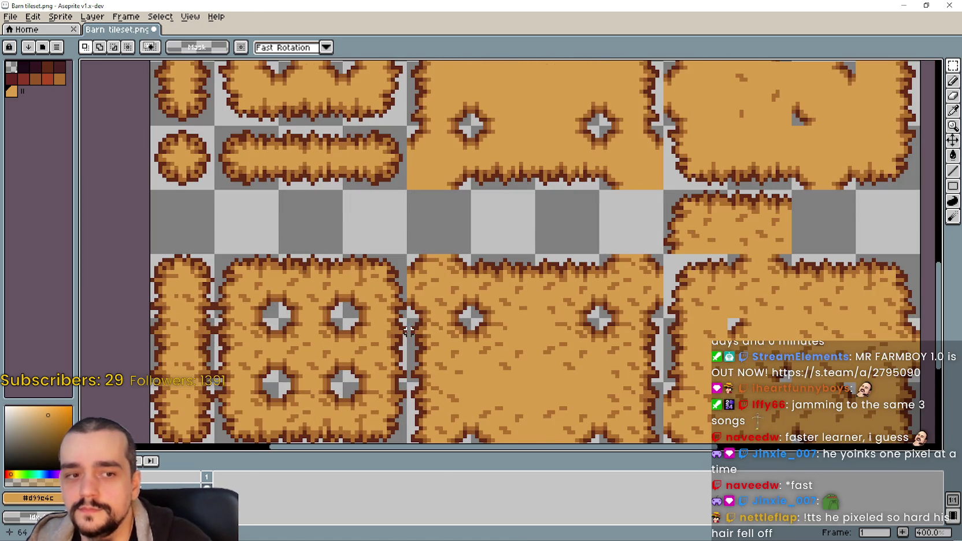
scroll(412, 336, "down", 1)
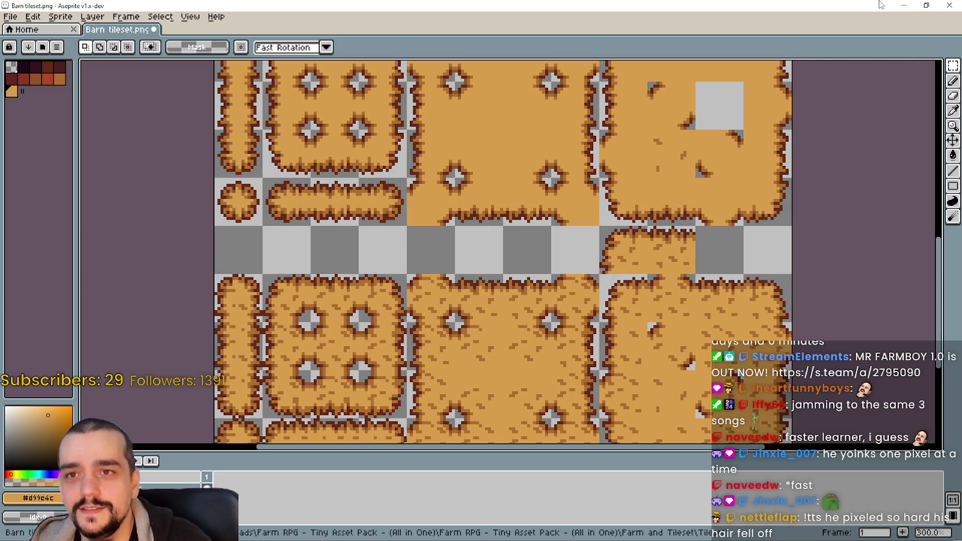
left_click(904, 6)
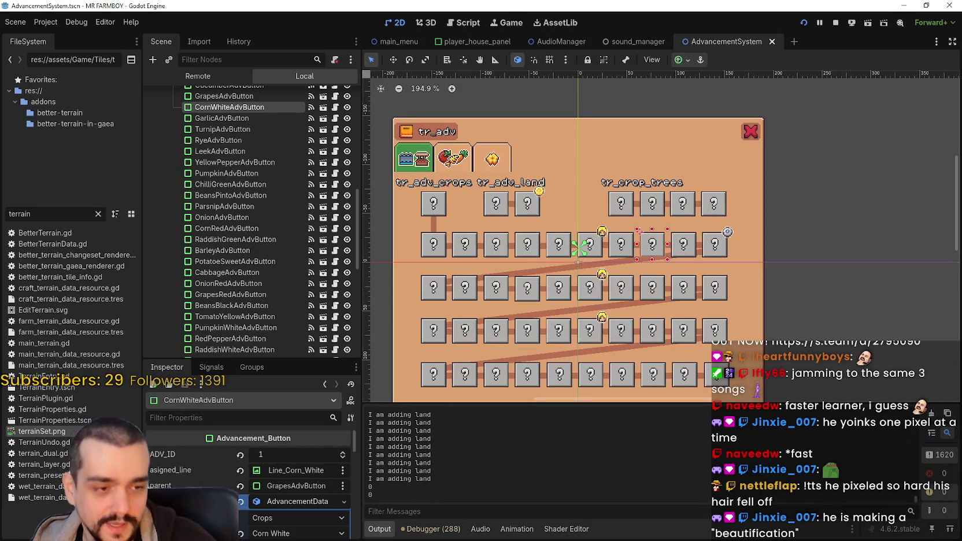
scroll(712, 303, "up", 1)
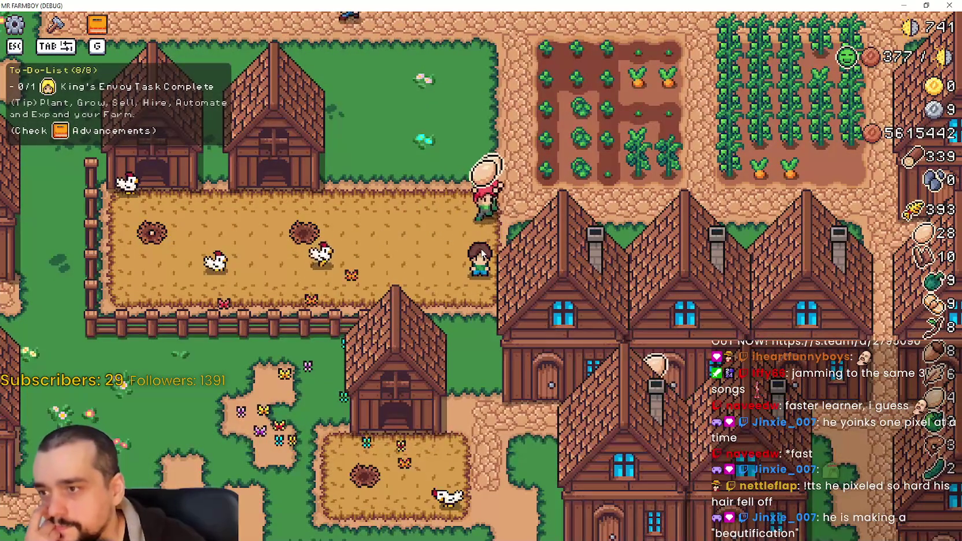
Zoom the game camera and walk the farmer up into the chicken pen.
scroll(481, 254, "down", 2)
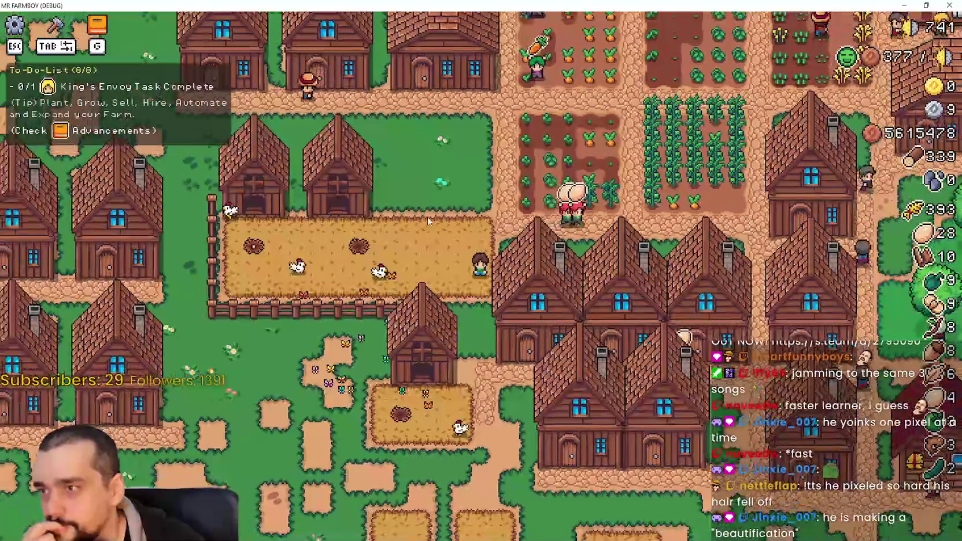
scroll(449, 268, "up", 4)
scroll(448, 267, "down", 1)
scroll(447, 263, "down", 1)
scroll(446, 258, "down", 2)
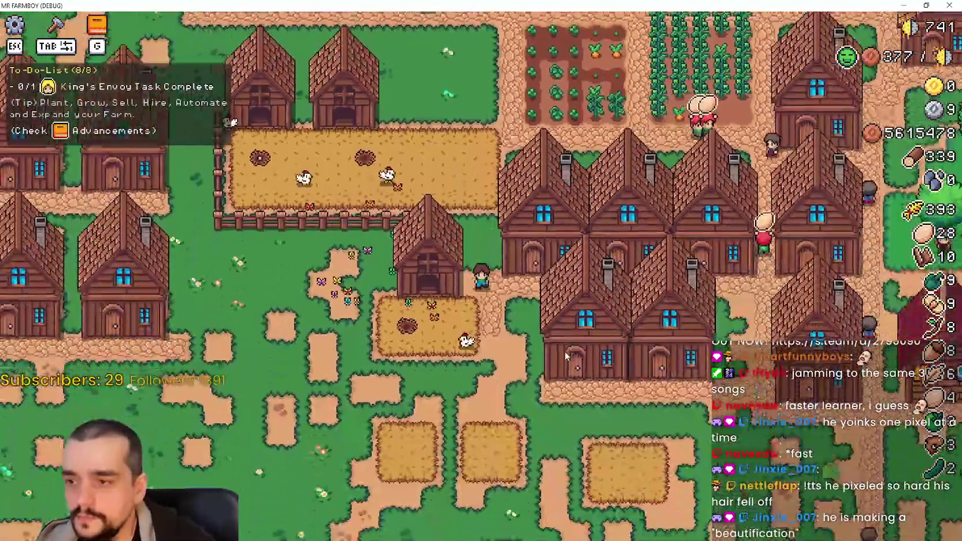
key("w")
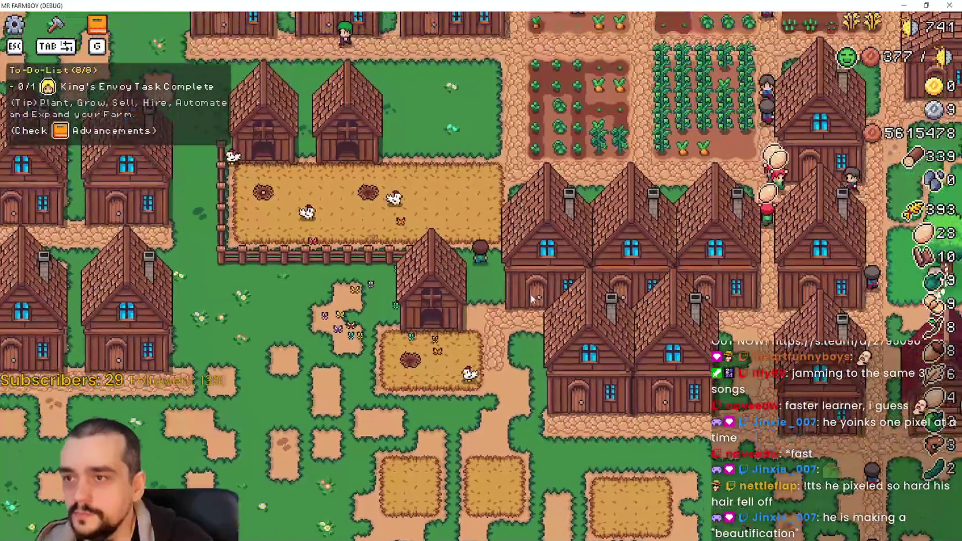
key("w")
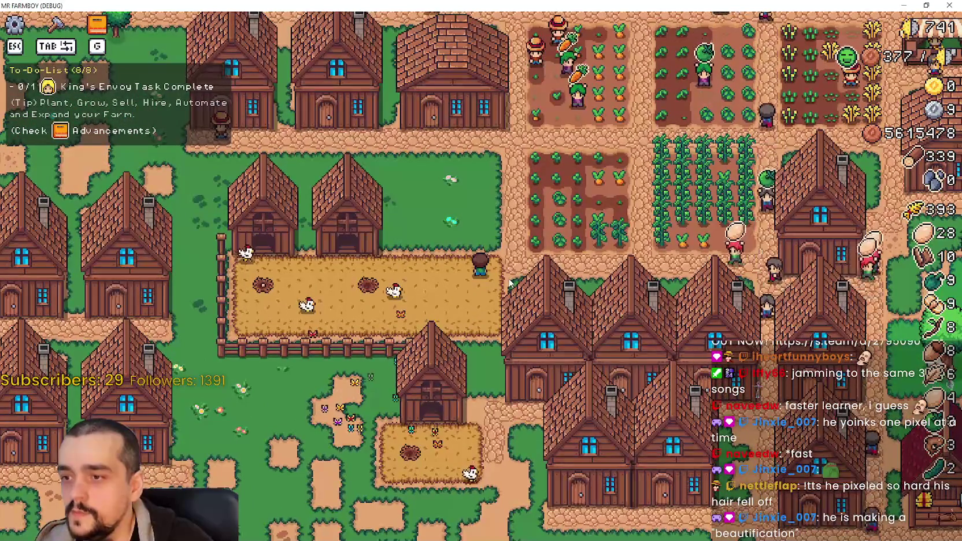
Zoom the camera back and switch the game from fullscreen to a window.
scroll(505, 280, "up", 1)
scroll(506, 280, "up", 1)
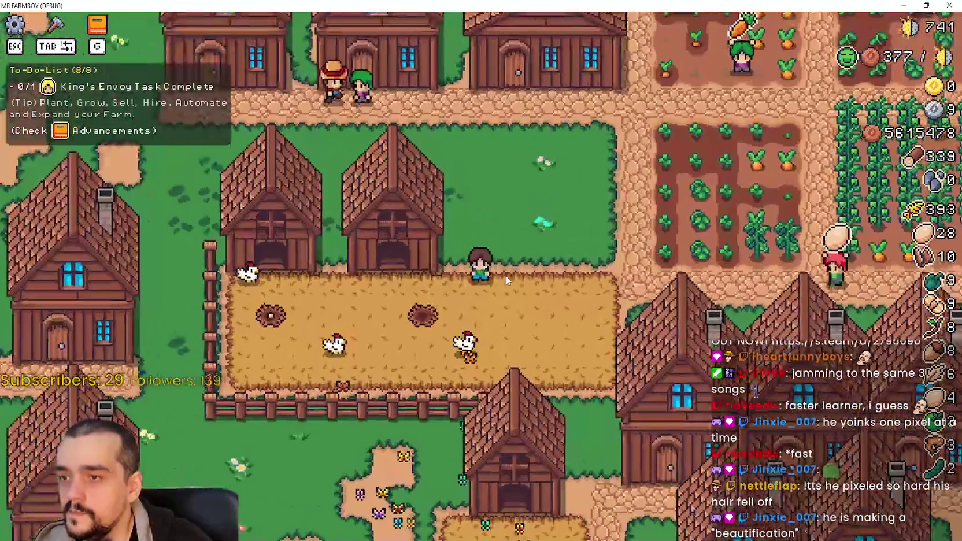
key("F11")
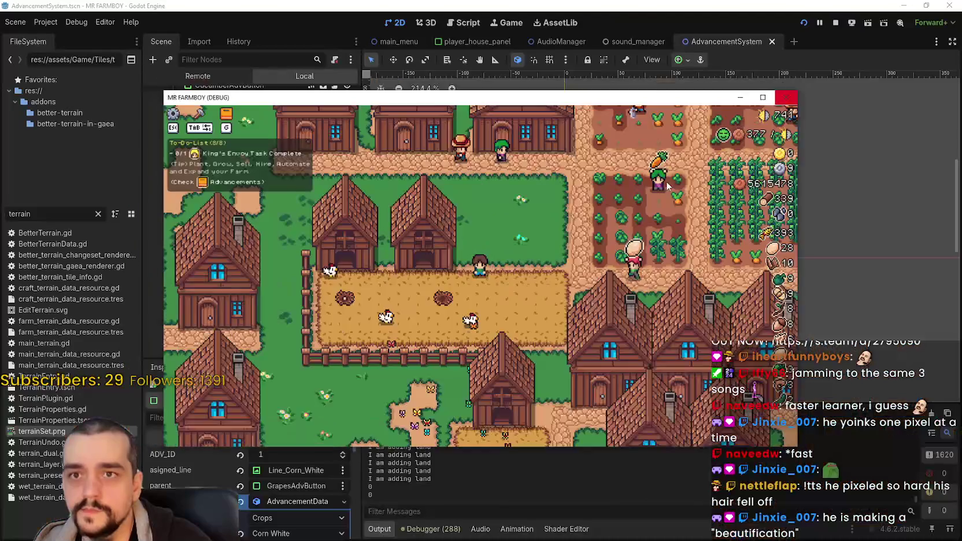
Open the Crafting panel (Land, Seeds, Buildings) while walking the farmer, then start a new snip.
key("a")
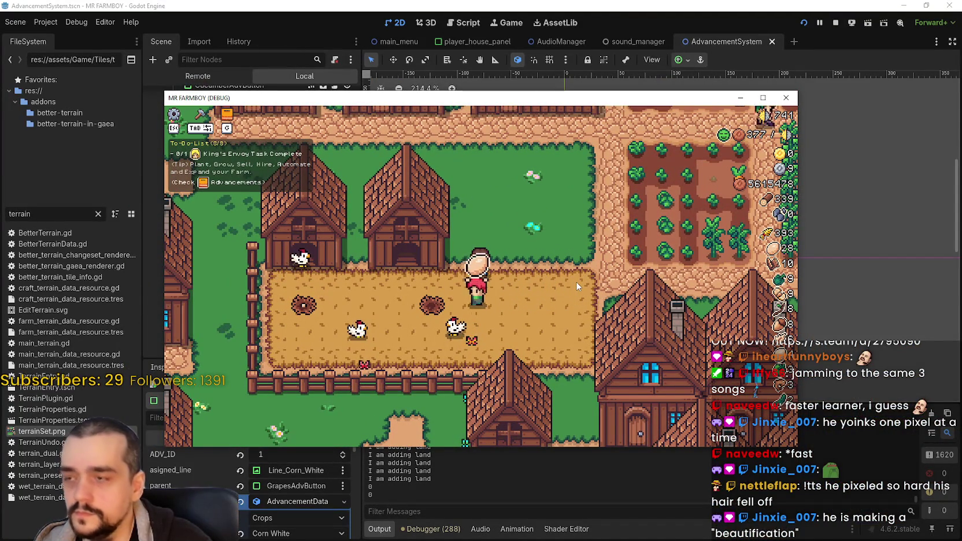
key("Tab")
key("a")
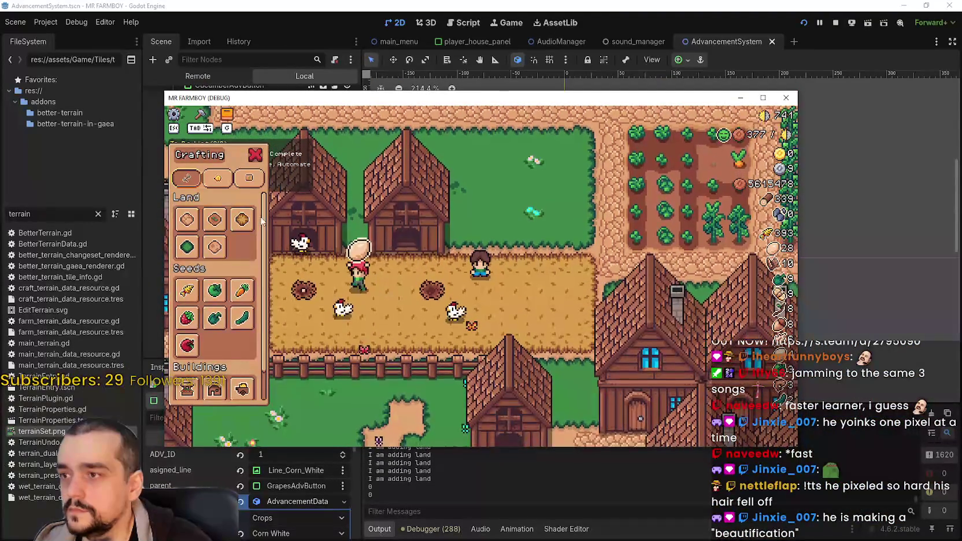
key("d")
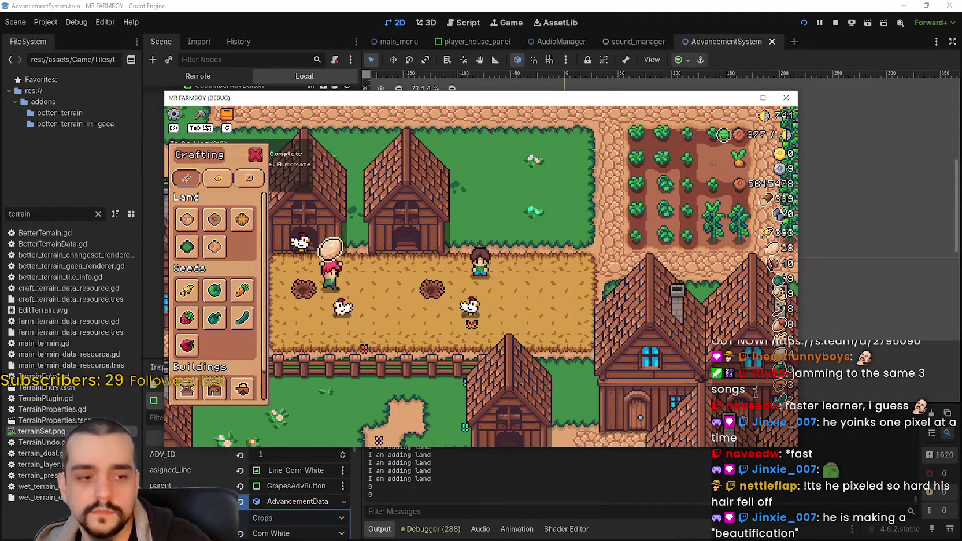
key("d")
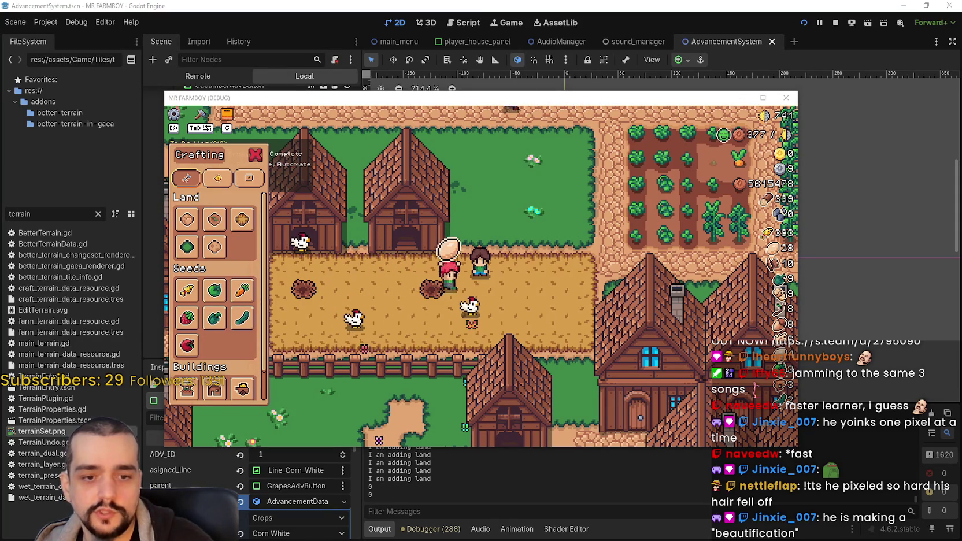
key("d")
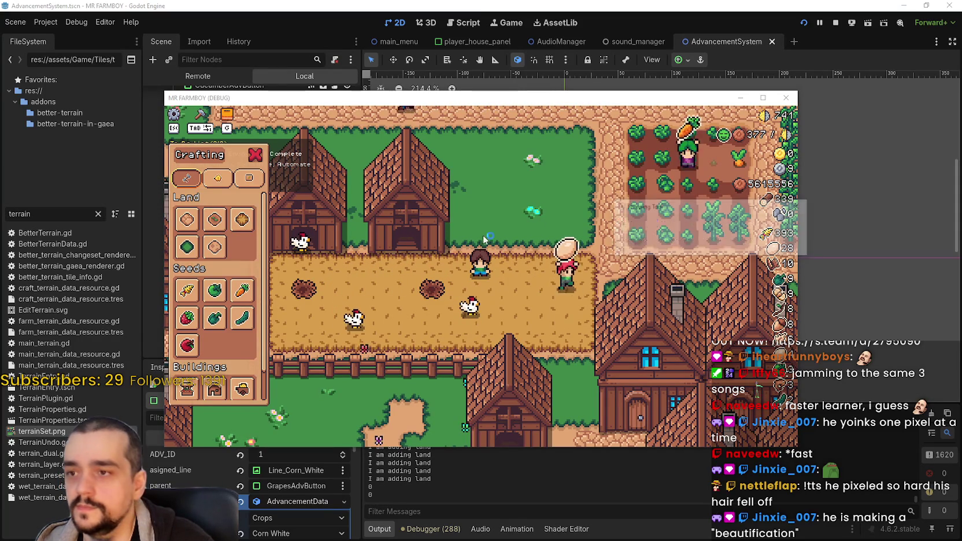
left_click(628, 224)
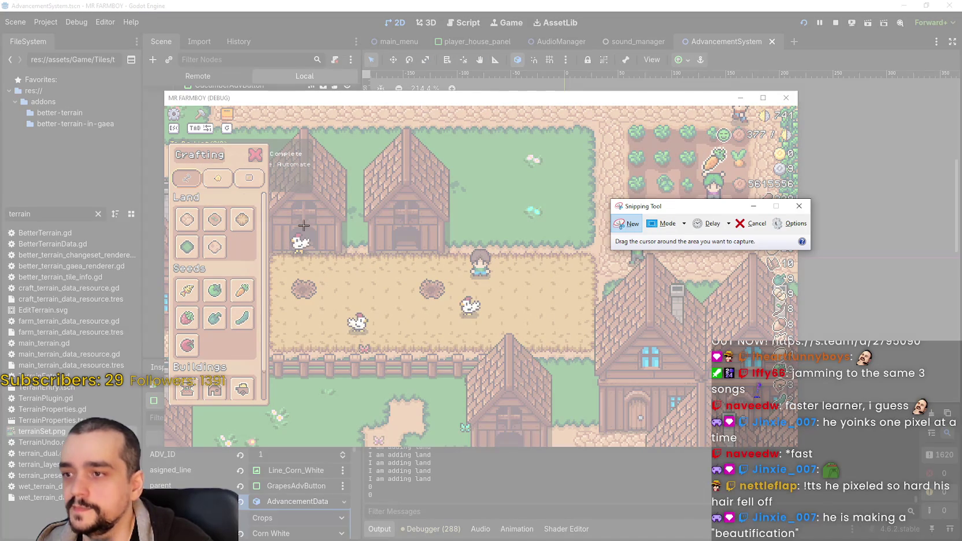
Snip the game window, circle the third Land icon in red, copy it, and discard the snip.
left_click_drag(164, 104, 799, 448)
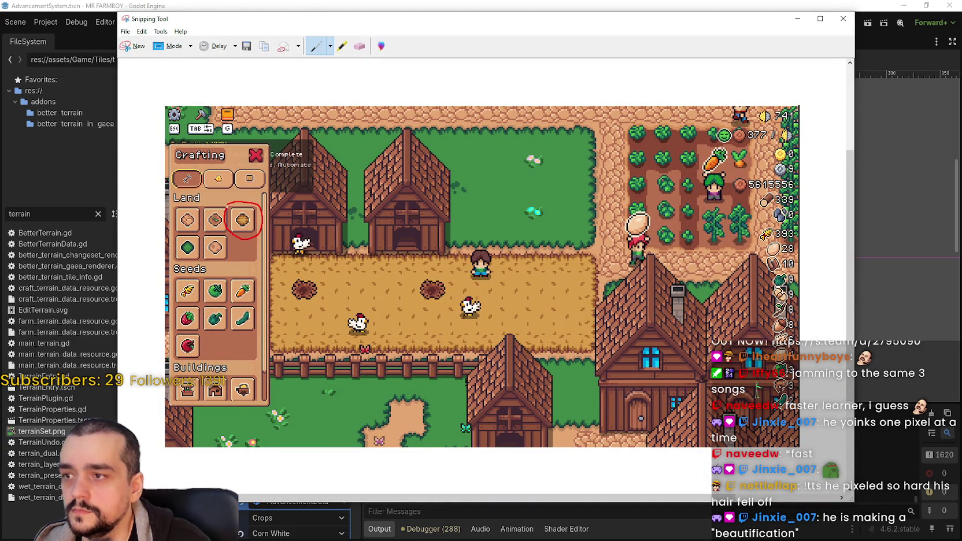
left_click(142, 31)
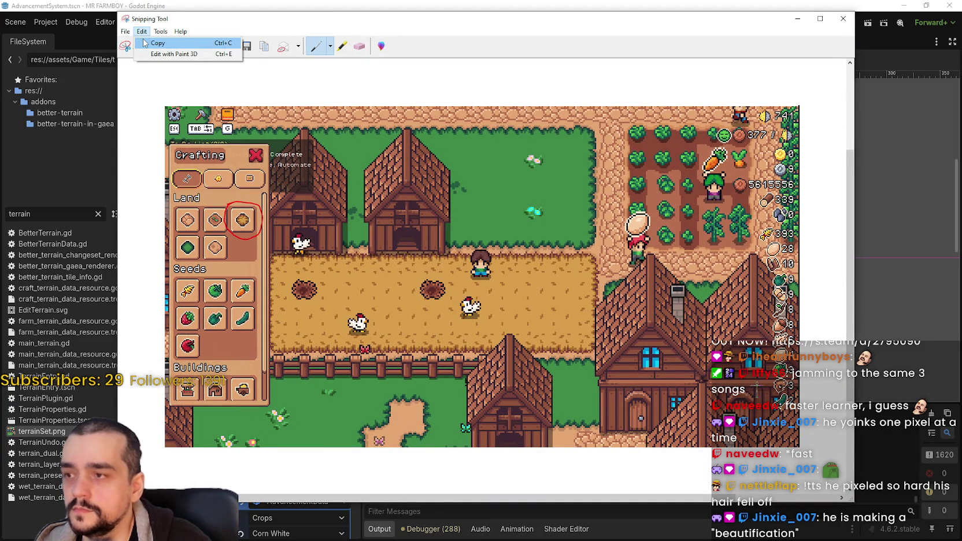
left_click(145, 43)
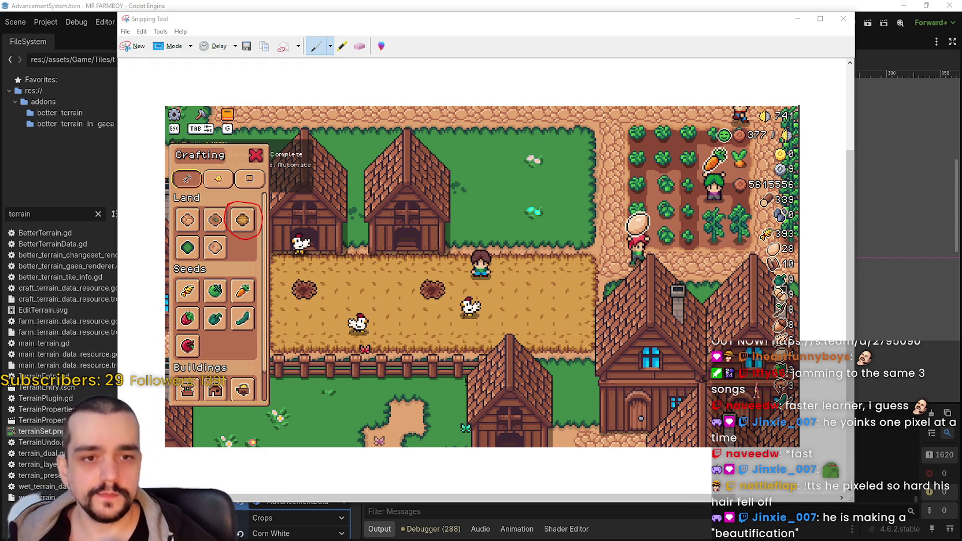
left_click(843, 18)
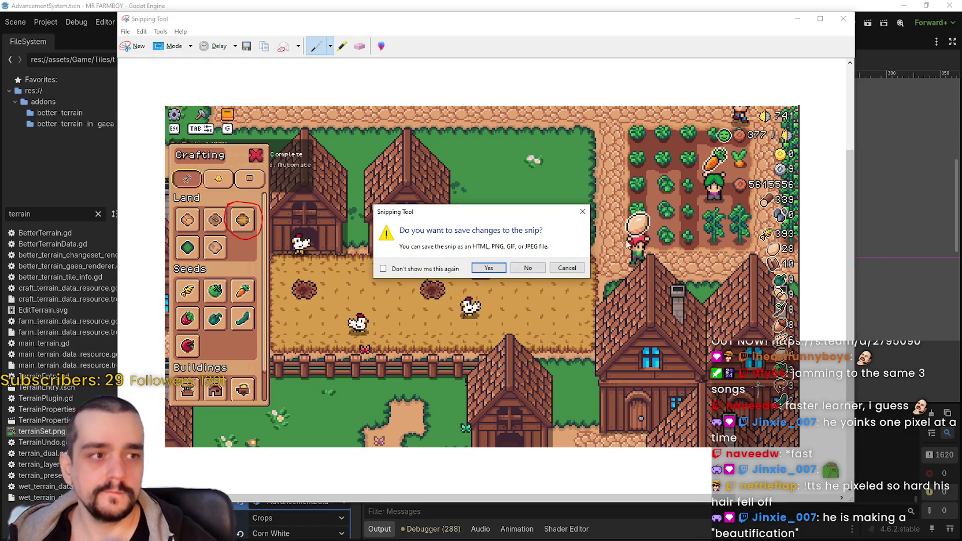
left_click(521, 267)
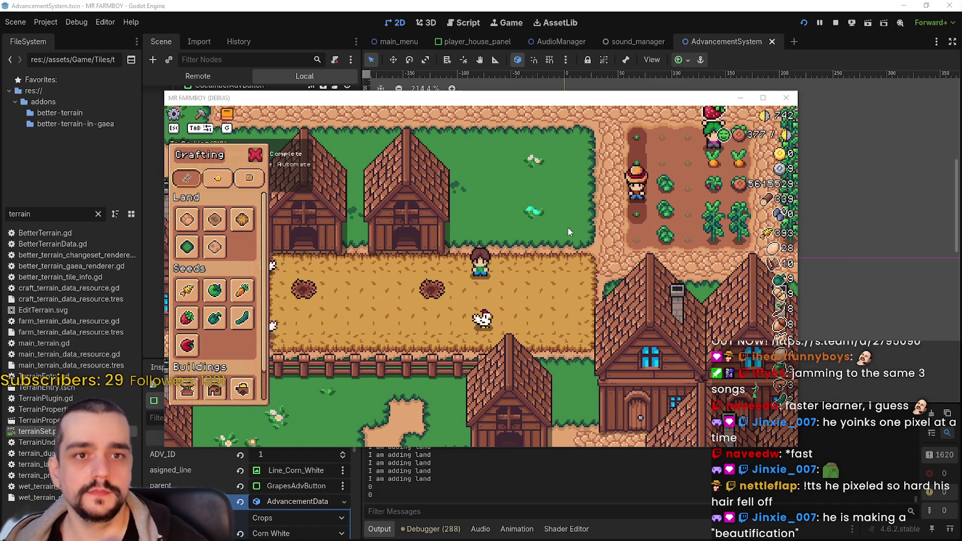
Stop the MR FARMBOY debug run, select GarlicAdvButton, and switch to the Steam thread.
scroll(481, 276, "down", 2)
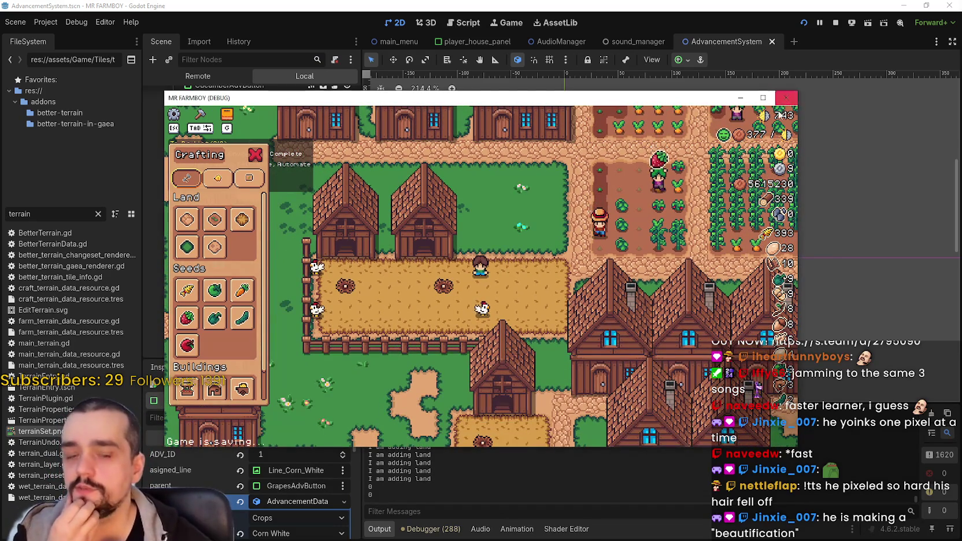
left_click(786, 98)
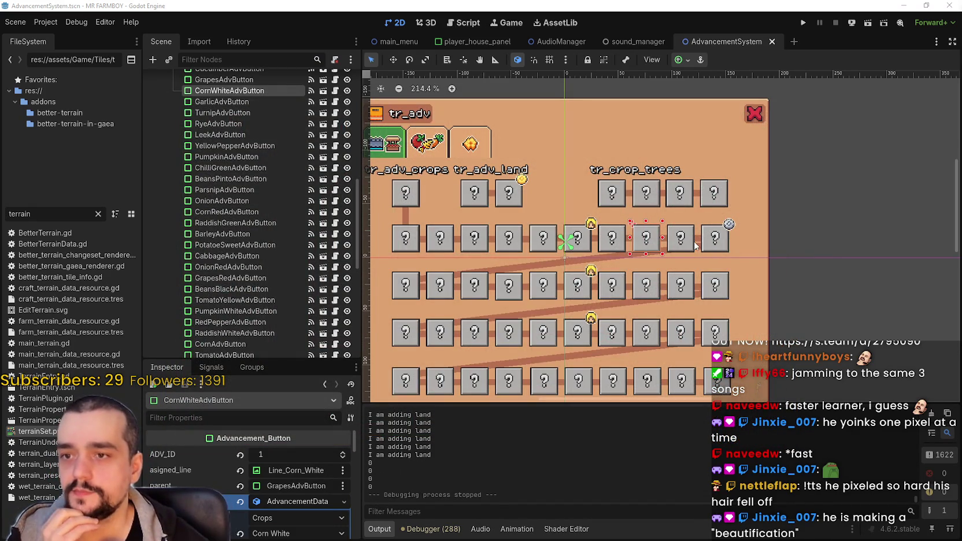
left_click(694, 241)
scroll(676, 241, "up", 1)
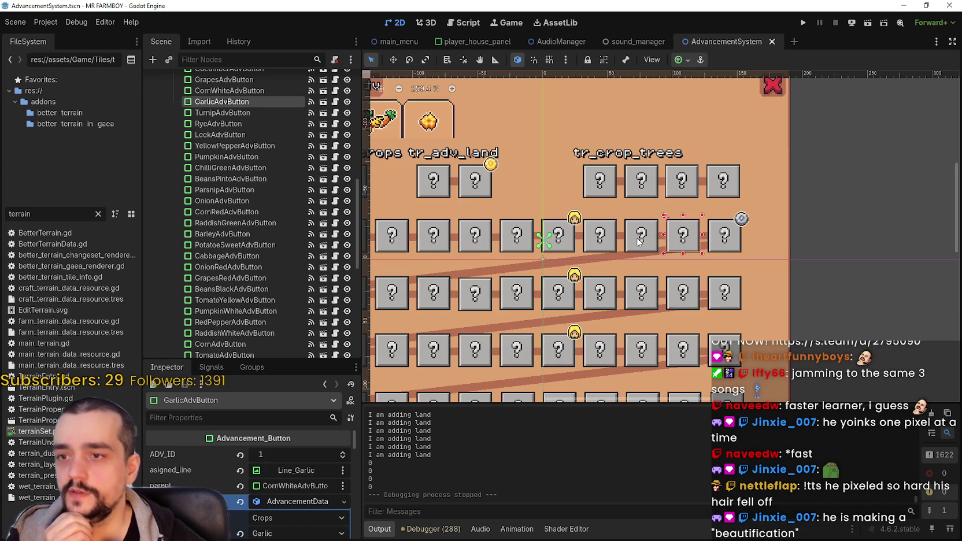
scroll(639, 242, "down", 1)
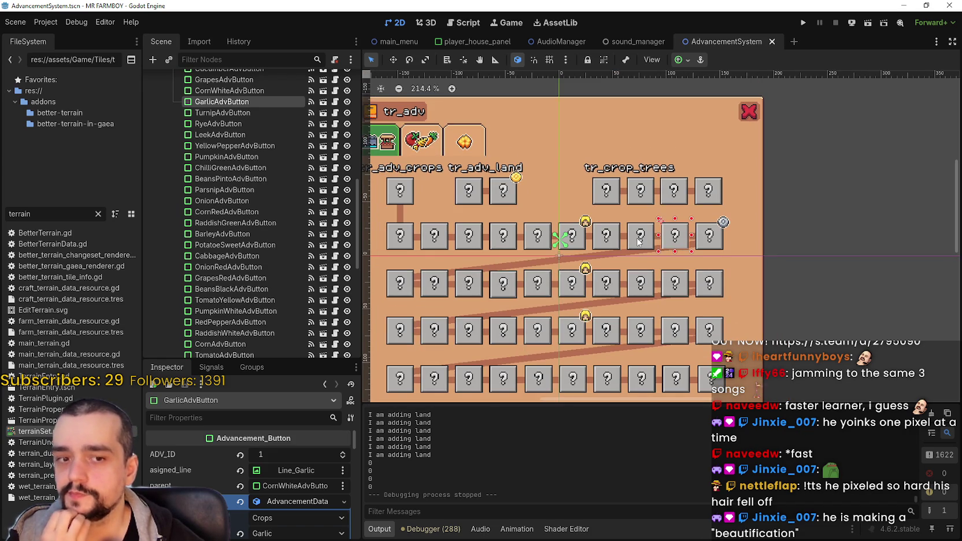
key("alt+Tab")
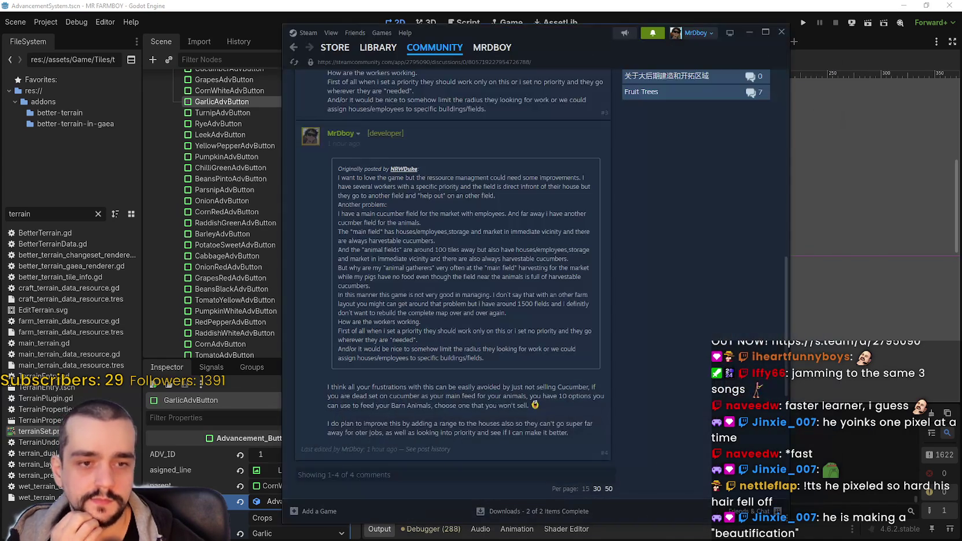
Scroll the Steam feedback thread down to the newest reply.
key("alt+Tab")
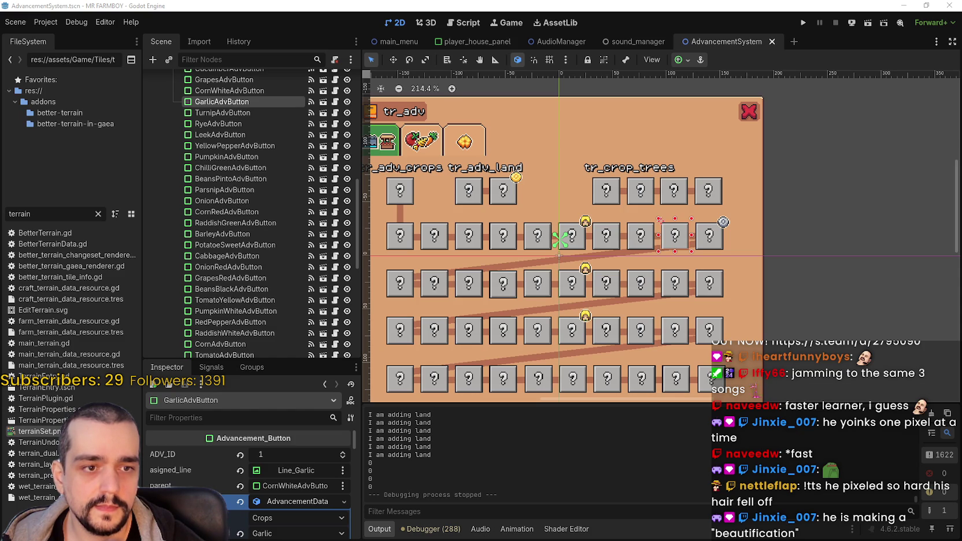
key("alt+Tab")
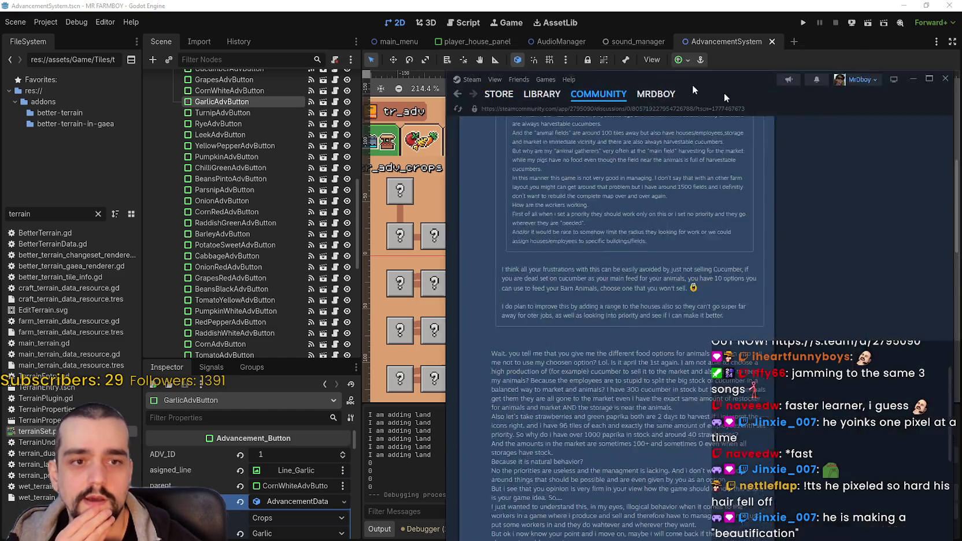
scroll(622, 167, "down", 3)
scroll(420, 337, "down", 3)
scroll(420, 337, "up", 6)
scroll(421, 334, "down", 3)
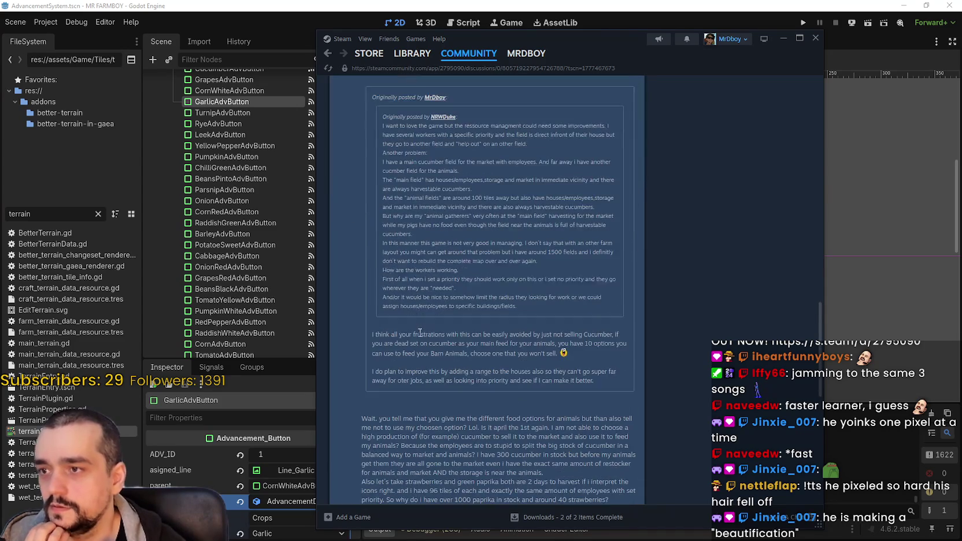
scroll(429, 354, "down", 1)
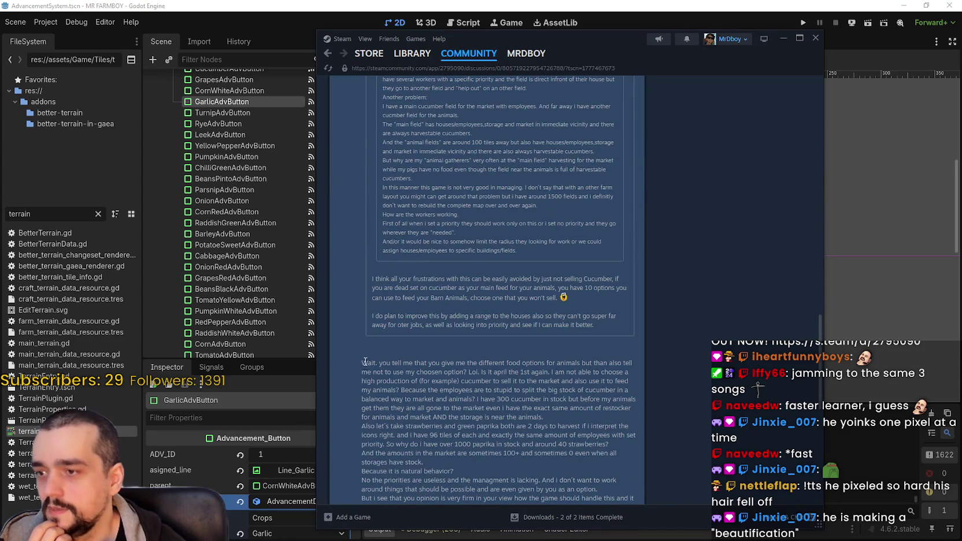
scroll(386, 295, "up", 3)
scroll(396, 372, "down", 2)
scroll(416, 347, "down", 3)
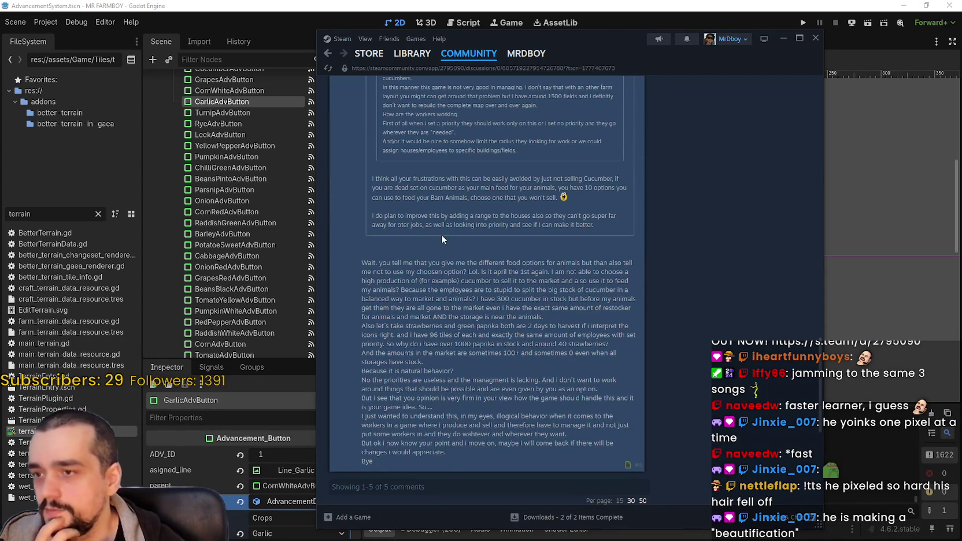
Highlight the reply's passage about strawberries and green paprika taking 2 days.
left_click_drag(614, 260, 497, 260)
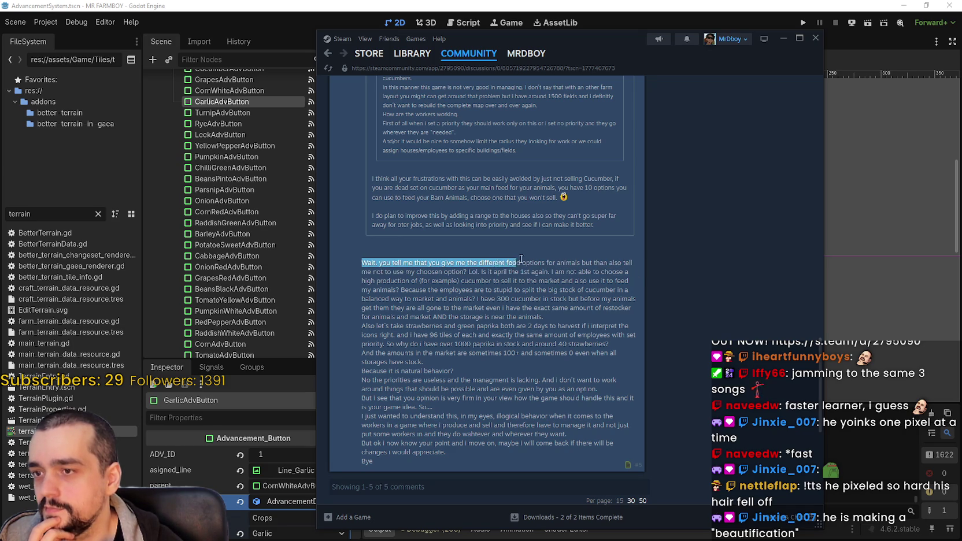
mouse_move(498, 259)
left_mouse_down()
mouse_move(626, 266)
mouse_move(425, 280)
mouse_move(560, 281)
left_mouse_up()
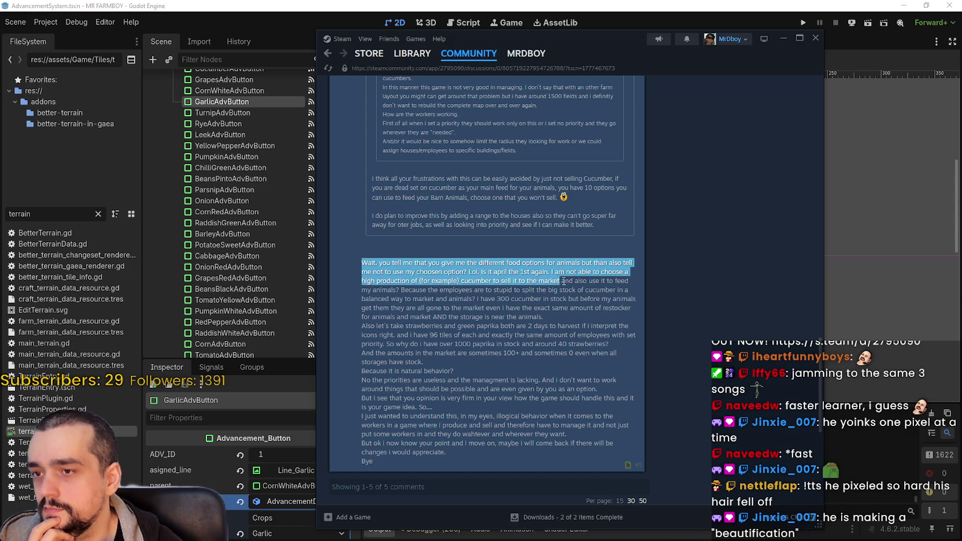
mouse_move(629, 286)
left_mouse_down()
mouse_move(425, 294)
mouse_move(671, 300)
mouse_move(654, 319)
left_mouse_up()
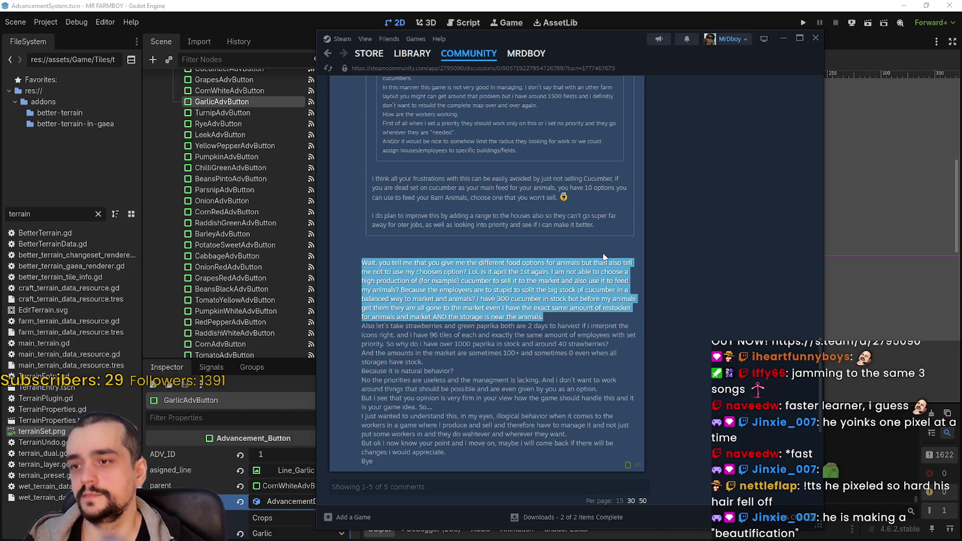
left_click(577, 322)
mouse_move(360, 319)
left_mouse_down()
mouse_move(374, 334)
mouse_move(679, 337)
left_mouse_up()
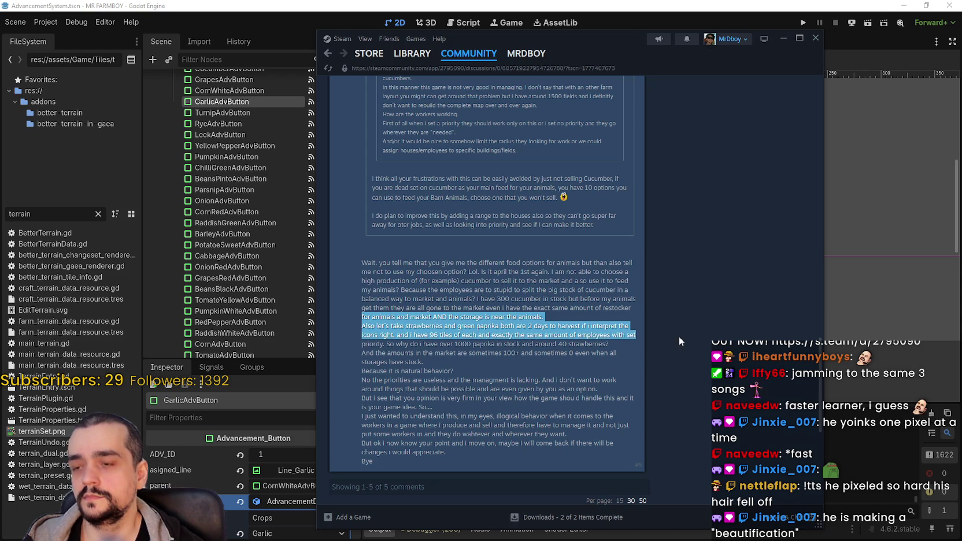